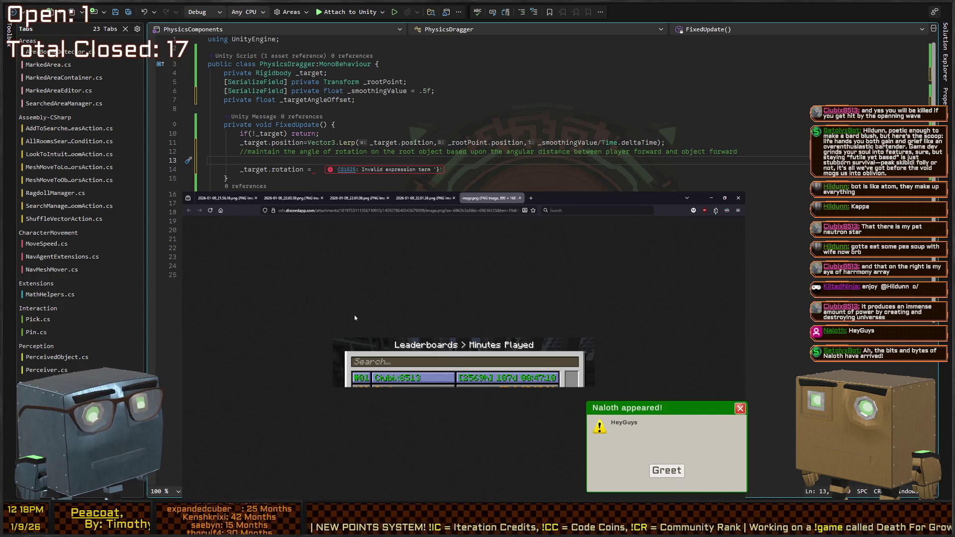
Close the leaderboard image window, dismiss the stream popup, and place the caret above the `_target.rotation =` line
{"action": "key", "text": "alt+Tab"}
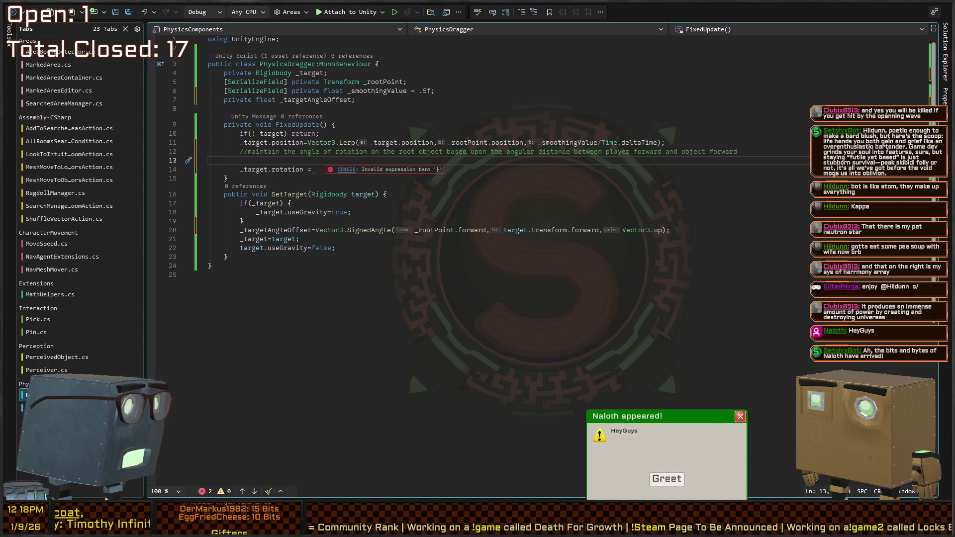
{"action": "left_click", "coordinate": [664, 477]}
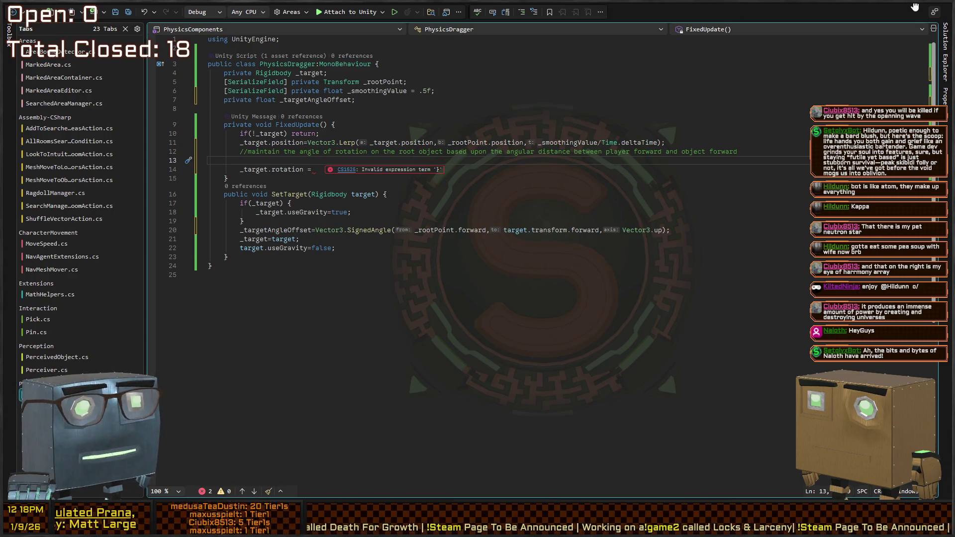
{"action": "key", "text": "Down"}
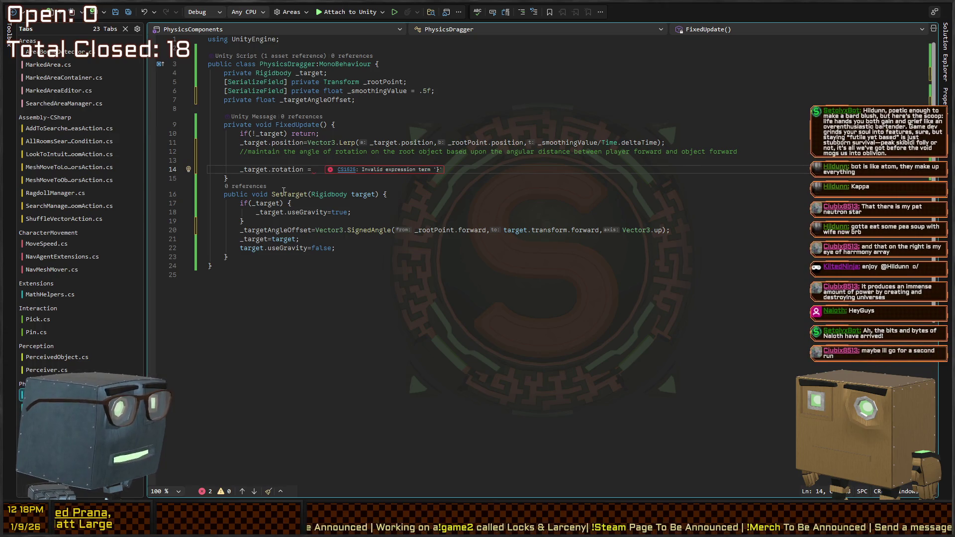
{"action": "key", "text": "Up"}
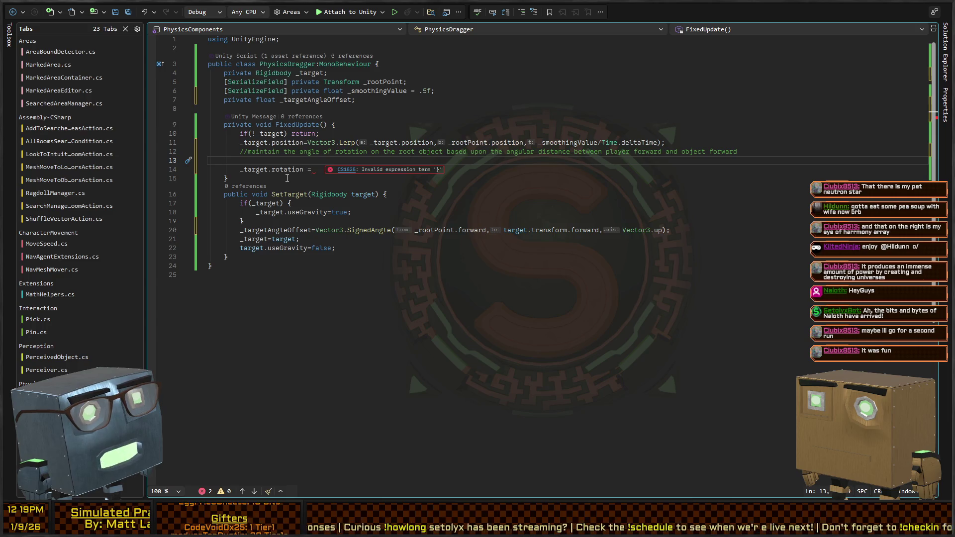
Sketch in orange over the code the held cube turning with the player, marked 90°
{"action": "key", "text": "Down"}
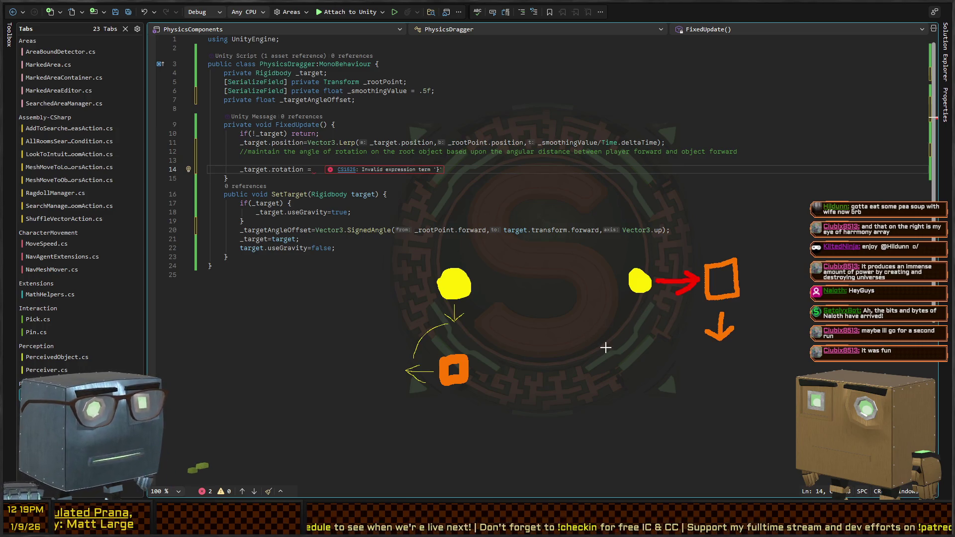
{"action": "right_click", "coordinate": [660, 349]}
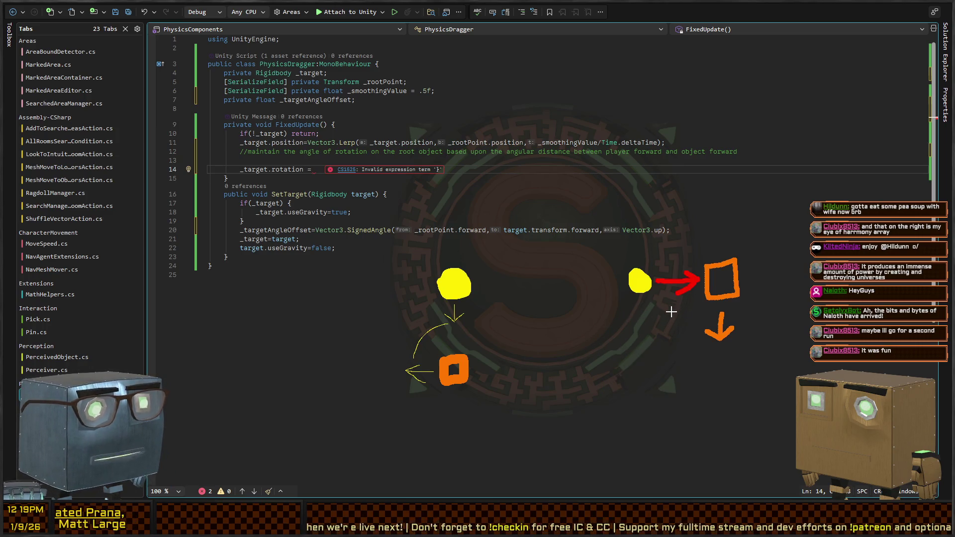
{"action": "left_click_drag", "start_coordinate": [673, 298], "coordinate": [715, 329]}
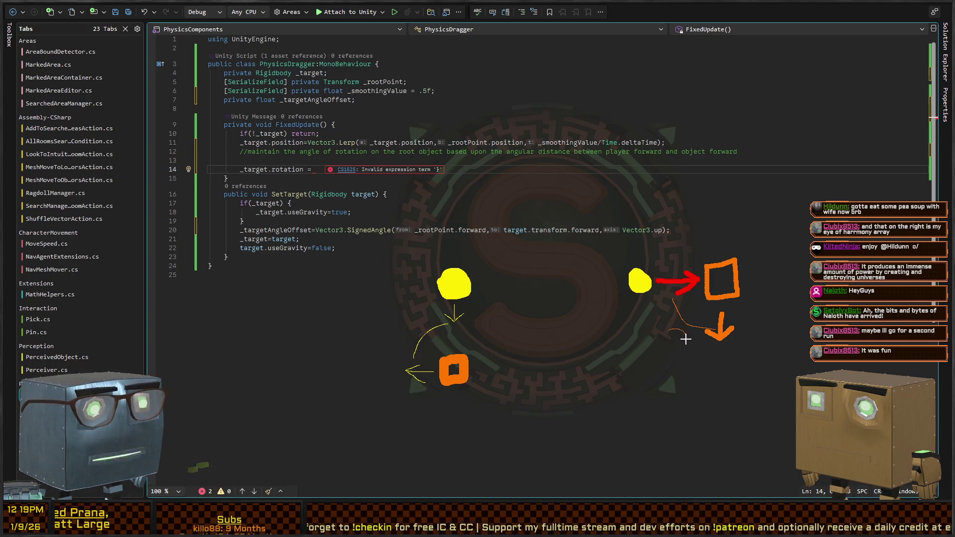
{"action": "mouse_move", "coordinate": [677, 330]}
{"action": "left_mouse_down"}
{"action": "mouse_move", "coordinate": [680, 353]}
{"action": "mouse_move", "coordinate": [667, 334]}
{"action": "mouse_move", "coordinate": [678, 345]}
{"action": "mouse_move", "coordinate": [682, 330]}
{"action": "left_mouse_up"}
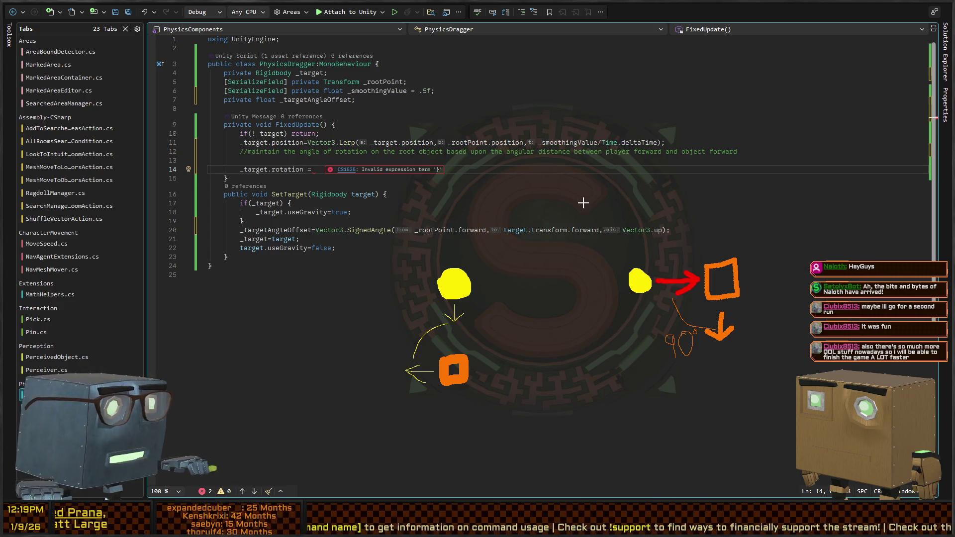
Clear the orange sketch and delete the blank line above the unfinished rotation line
{"action": "key", "text": "Escape"}
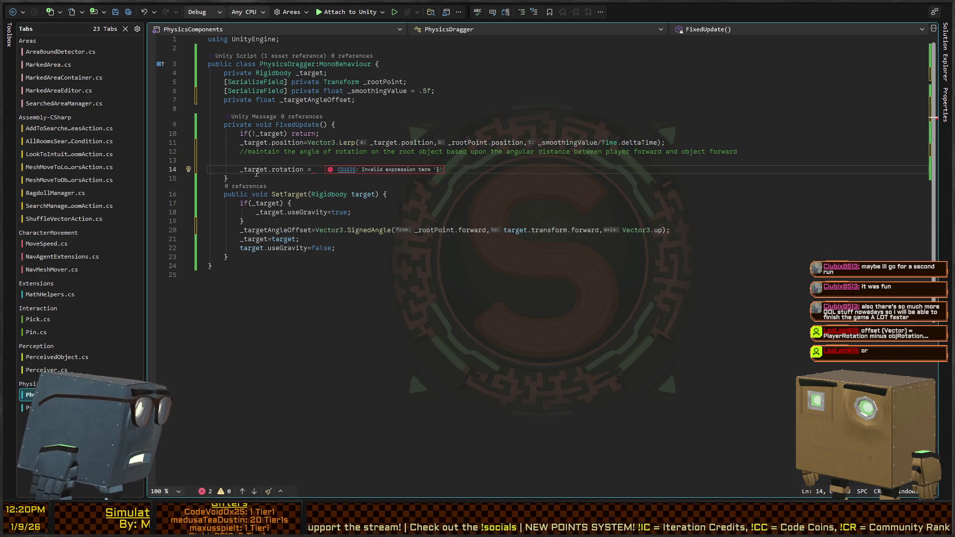
{"action": "key", "text": "Up"}
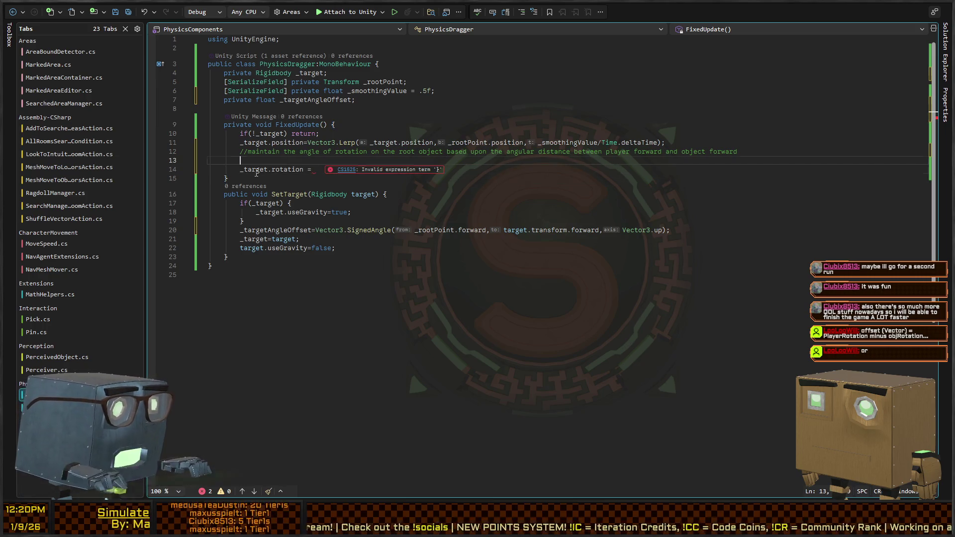
{"action": "key", "text": "BackSpace"}
{"action": "key", "text": "Down"}
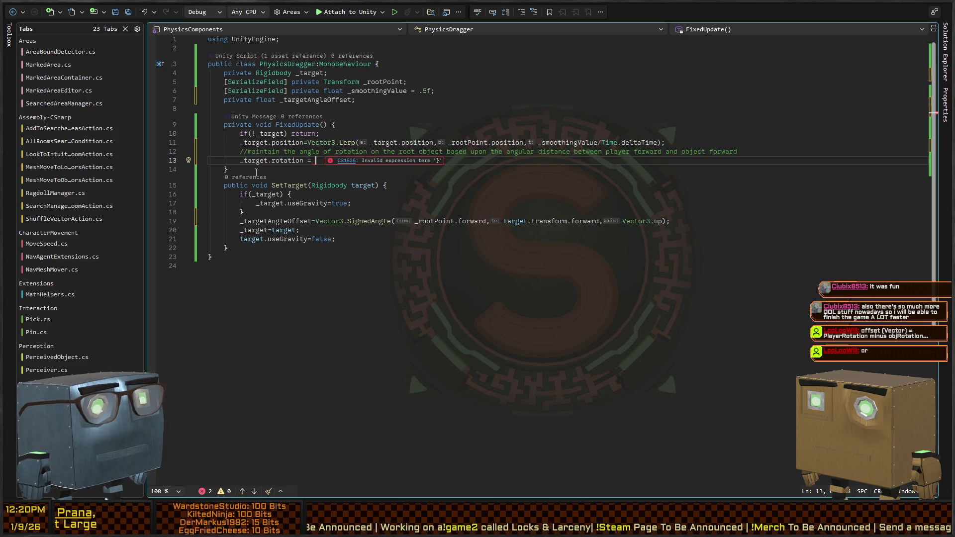
Type `_rootPoint.rotation + Quaternion.Euler(0, _targetAngleOffset, 0)` after `_target.rotation =` on line 13
{"action": "type", "text": "_root"}
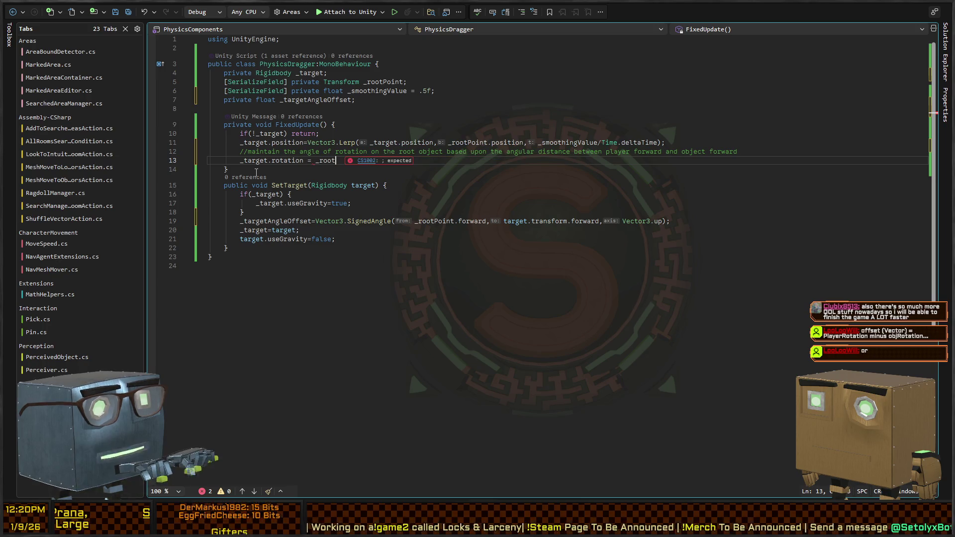
{"action": "type", "text": "Point.rot"}
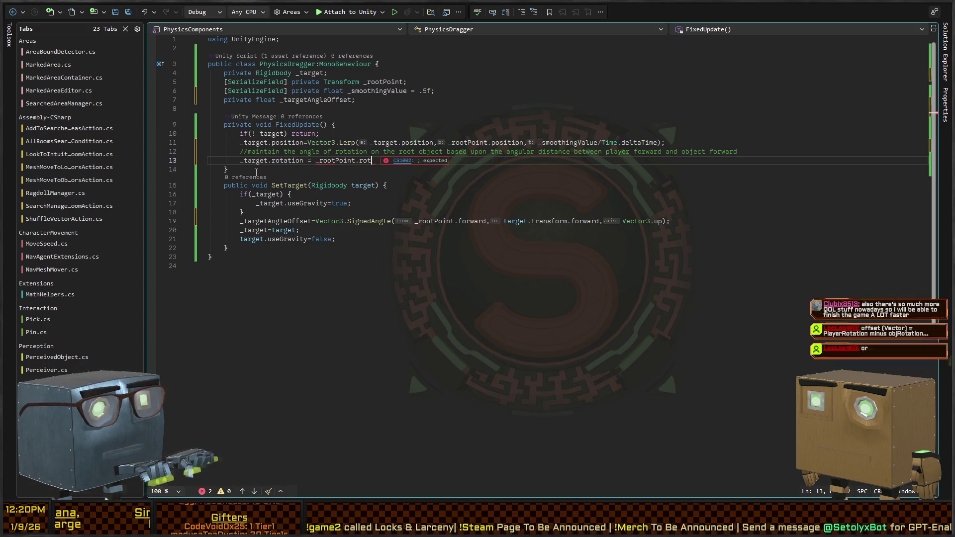
{"action": "type", "text": "ation"}
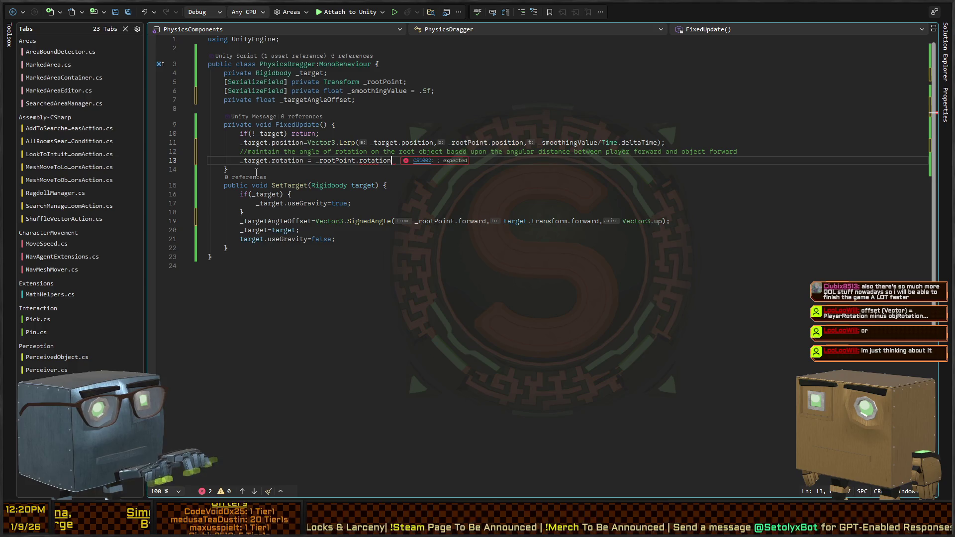
{"action": "type", "text": "+("}
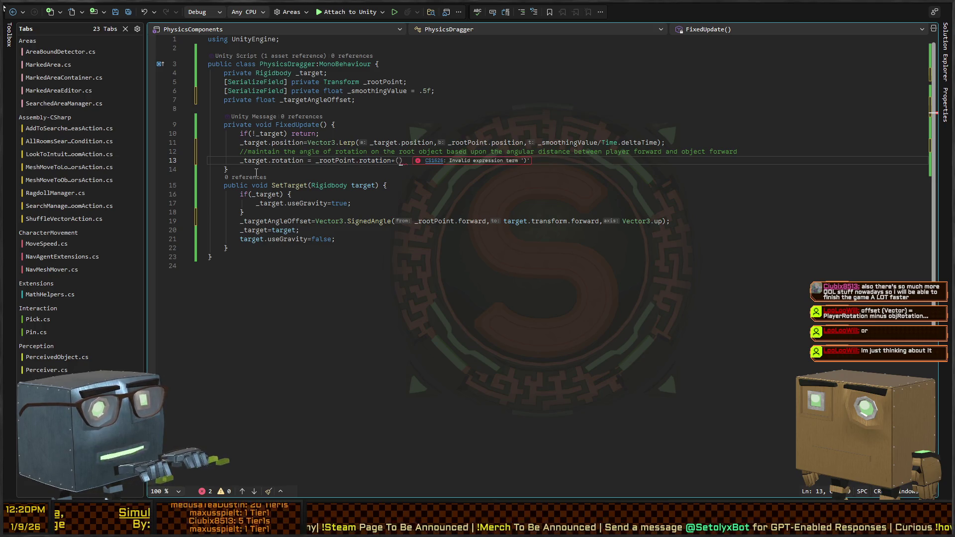
{"action": "key", "text": "BackSpace"}
{"action": "type", "text": "Queatn"}
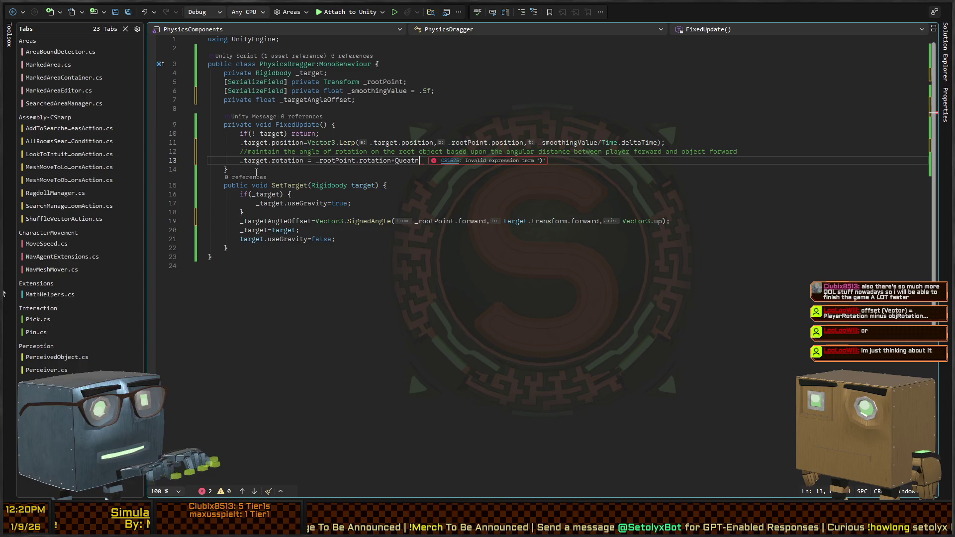
{"action": "key", "text": "BackSpace"}
{"action": "key", "text": "BackSpace"}
{"action": "key", "text": "BackSpace"}
{"action": "type", "text": "Quar"}
{"action": "type", "text": "ternion."}
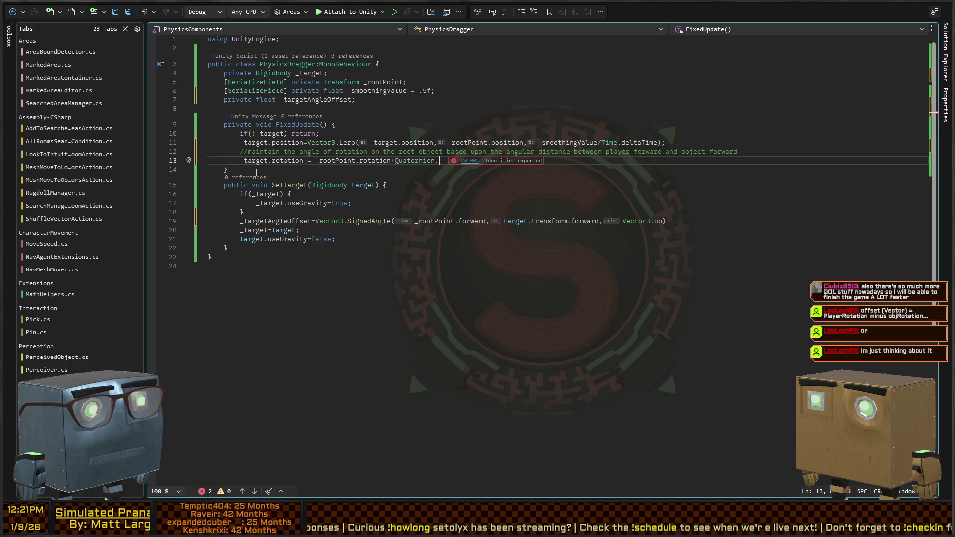
{"action": "type", "text": "Euler"}
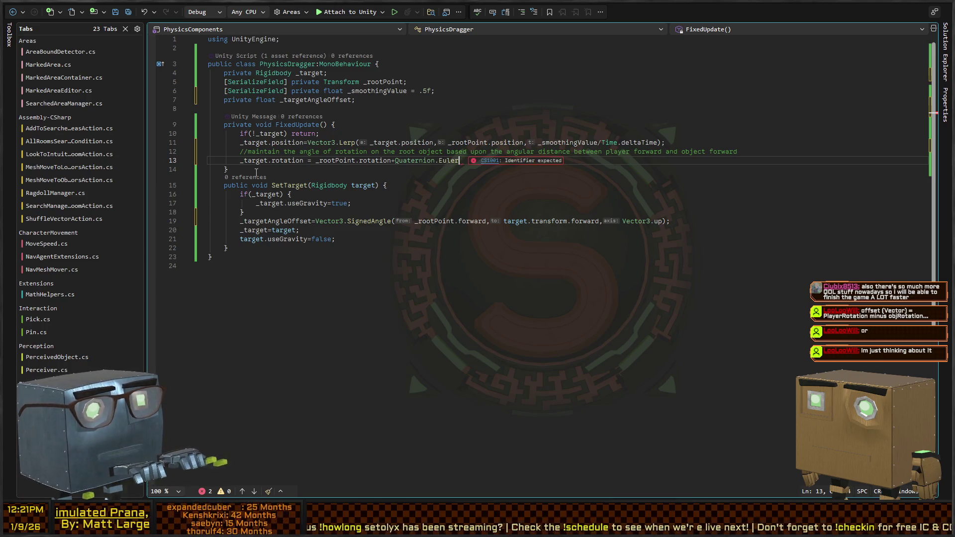
{"action": "type", "text": "())"}
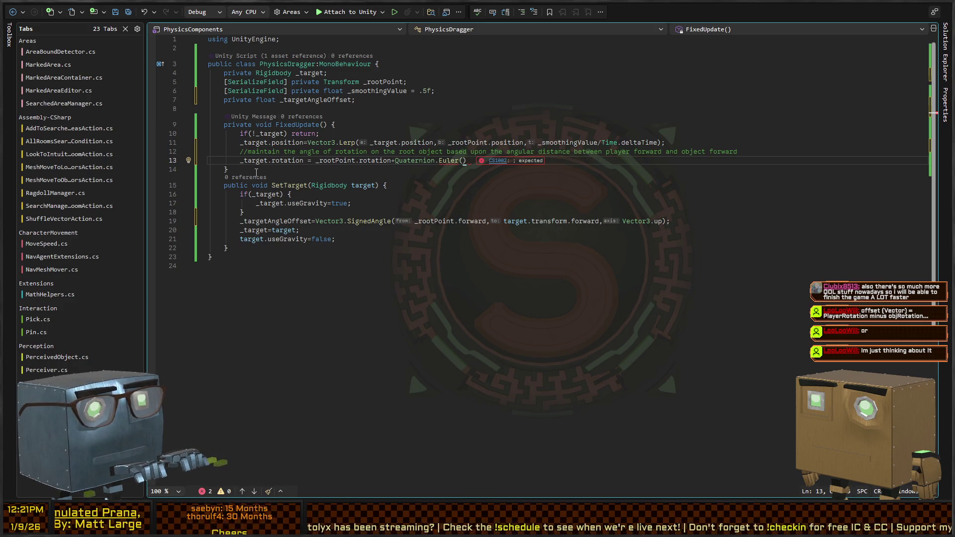
{"action": "type", "text": "0,"}
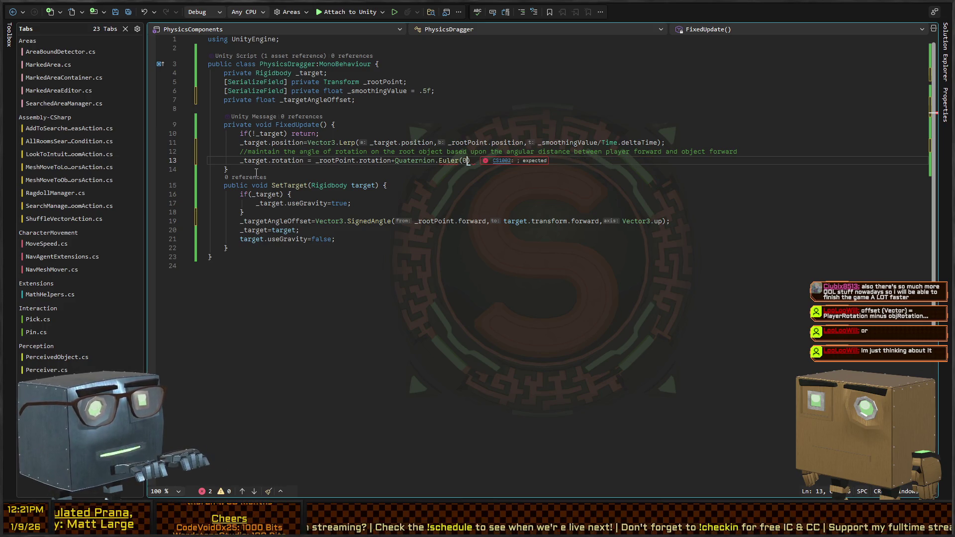
{"action": "type", "text": "_tar"}
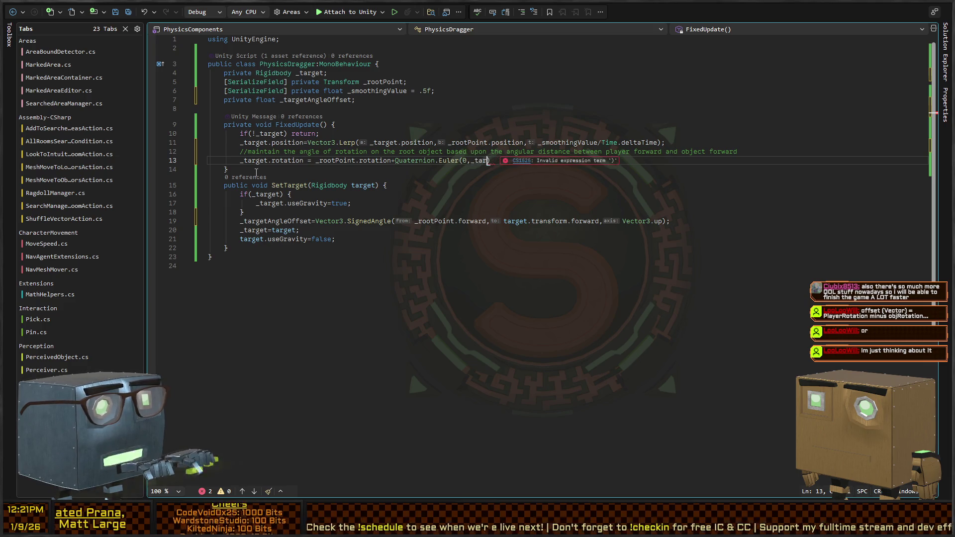
{"action": "type", "text": "getAngleOffset,0"}
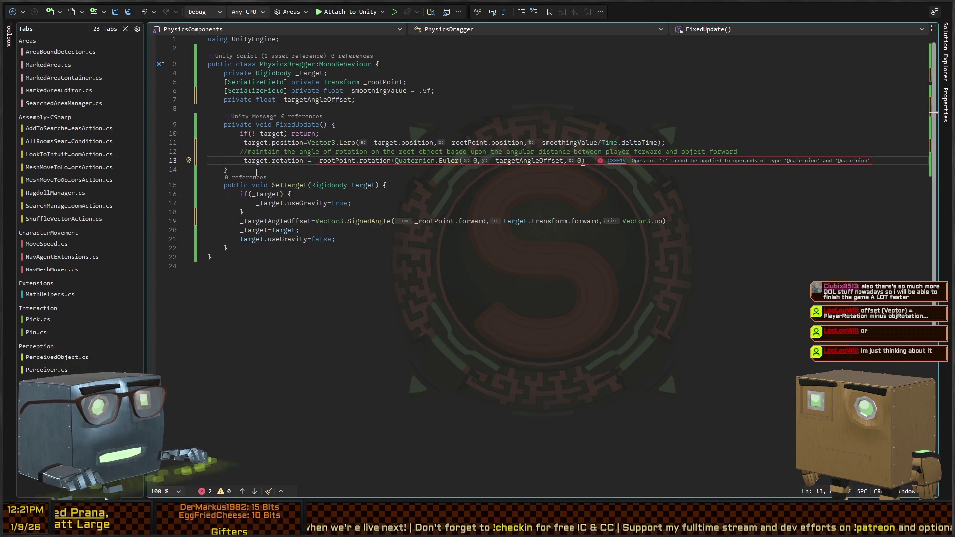
Replace the + with * and end line 13 with a semicolon so it compiles
{"action": "key", "text": "ctrl+Left"}
{"action": "key", "text": "ctrl+Left"}
{"action": "key", "text": "BackSpace"}
{"action": "type", "text": "*"}
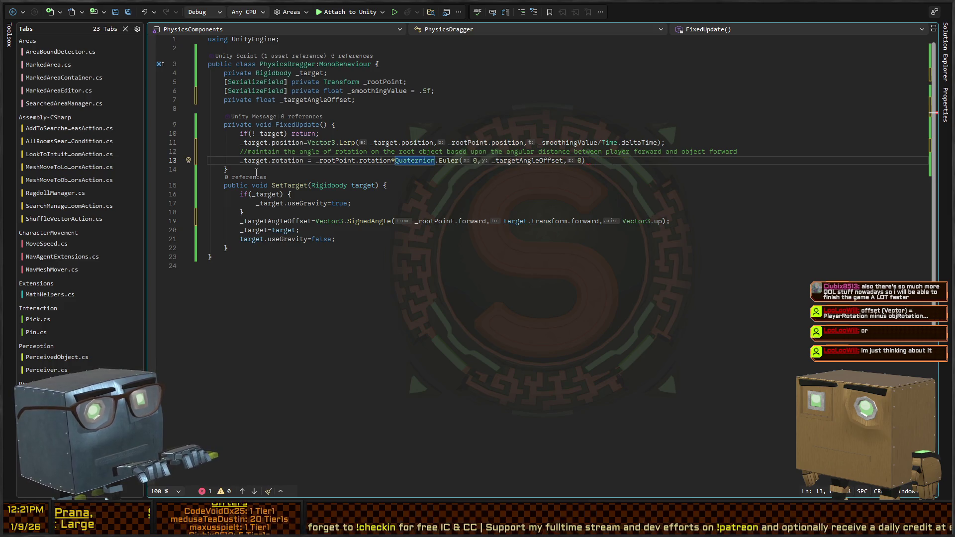
{"action": "key", "text": "End"}
{"action": "type", "text": ";"}
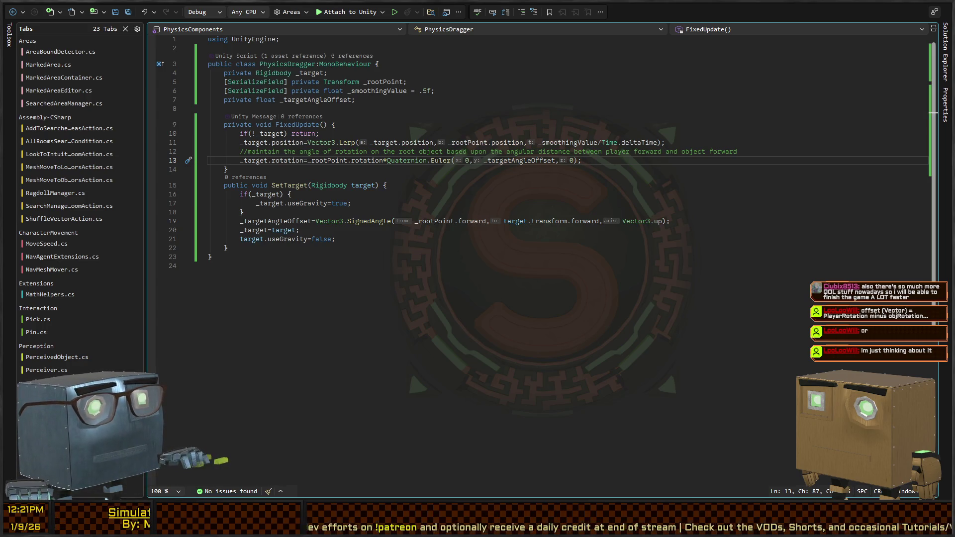
{"action": "key", "text": "alt+Tab"}
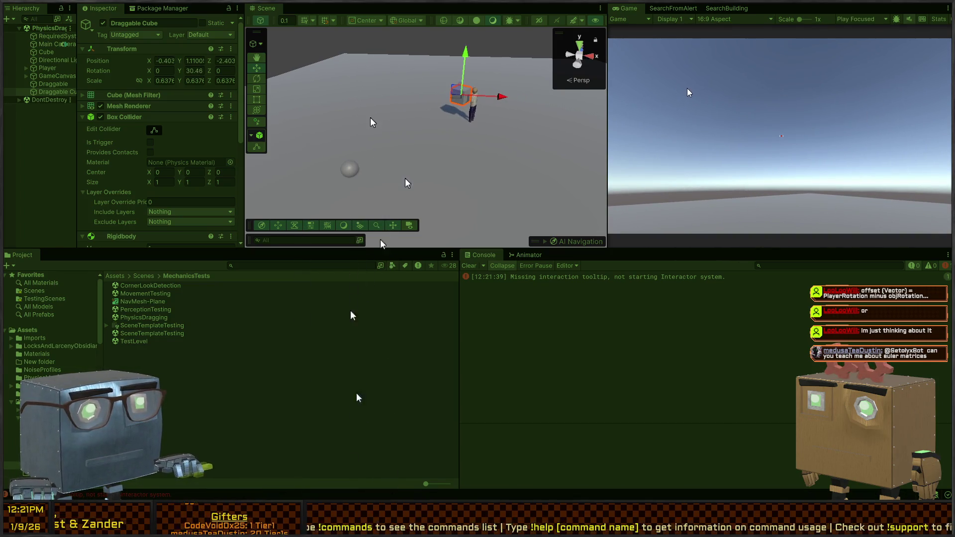
Play-test in an enlarged game view, walking with WASD around the cube, then stop playing
{"action": "key", "text": "shift+space"}
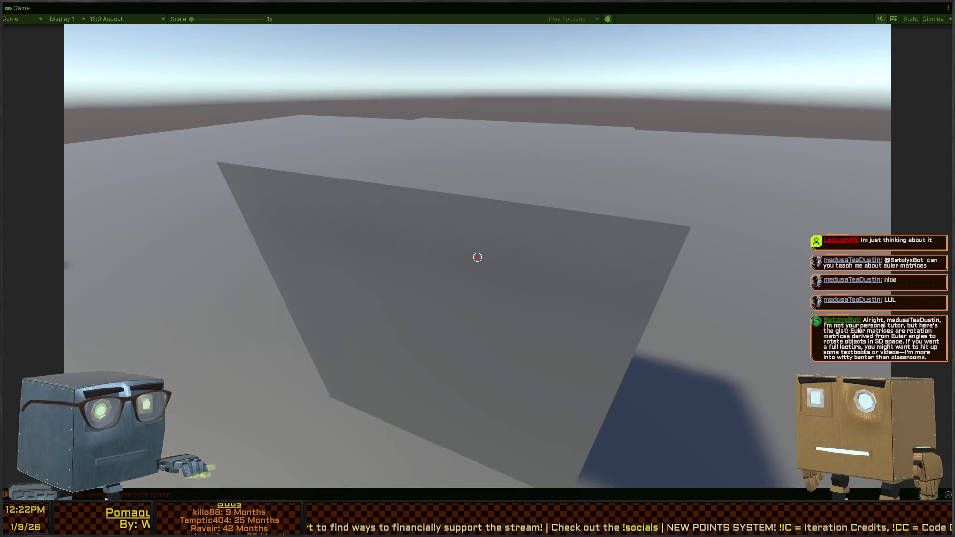
{"action": "key", "text": "ctrl+p"}
{"action": "key", "text": "ctrl+p"}
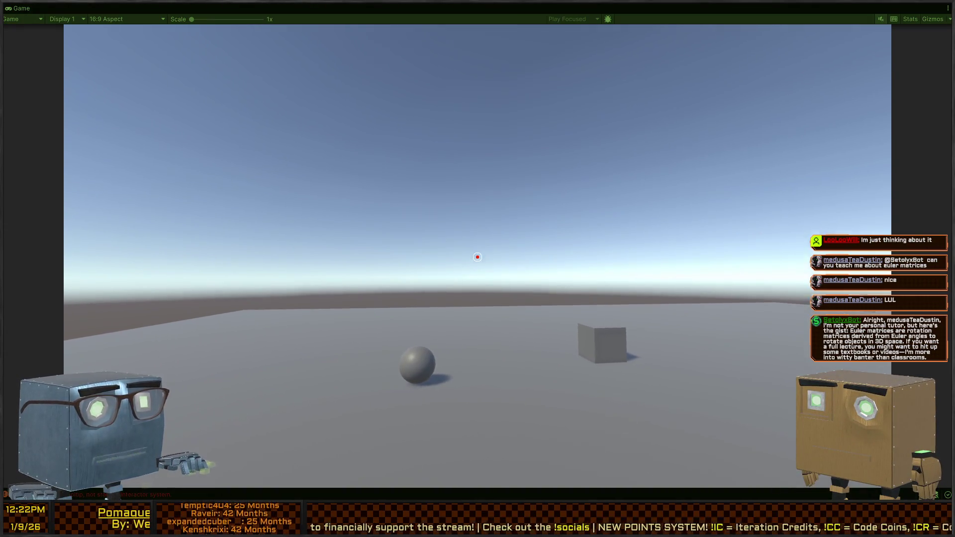
{"action": "key", "text": "w"}
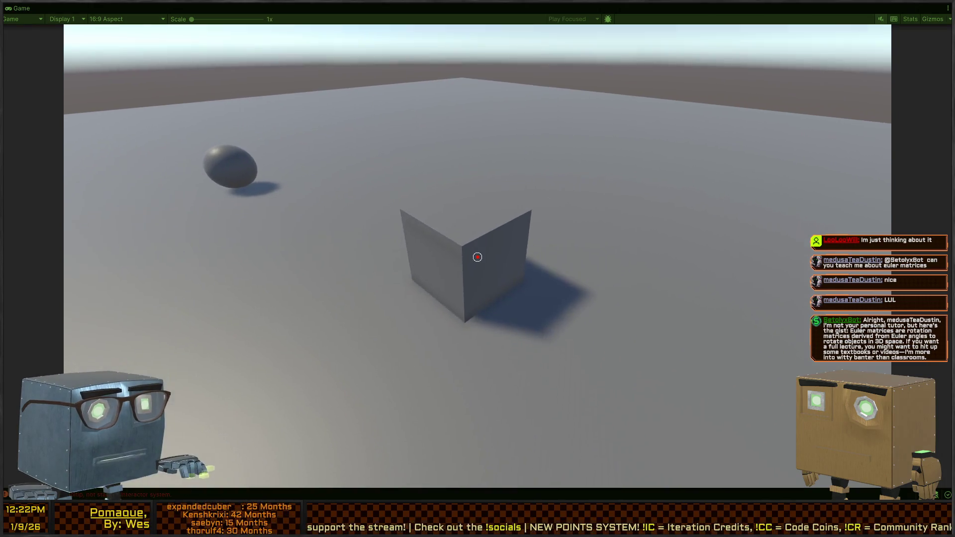
{"action": "key", "text": "d"}
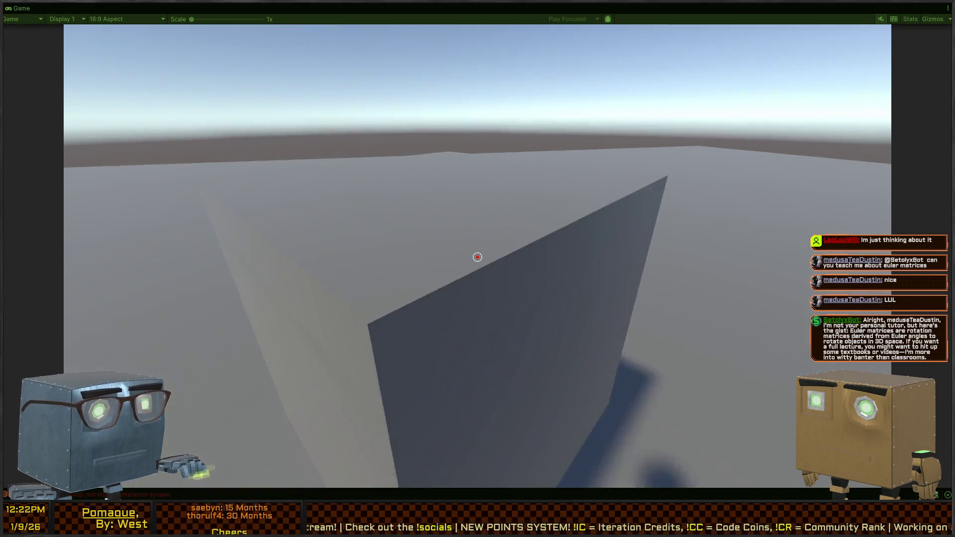
{"action": "key", "text": "w"}
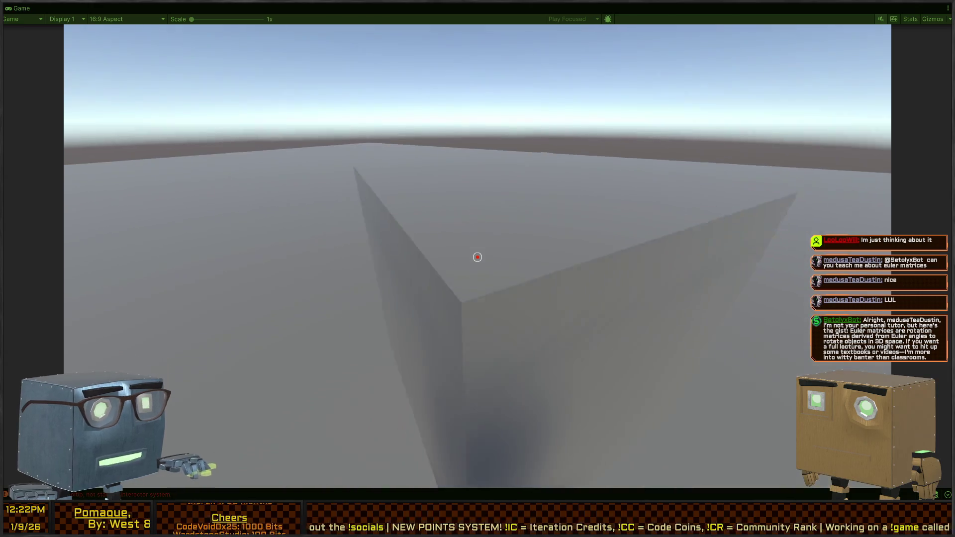
{"action": "key", "text": "w"}
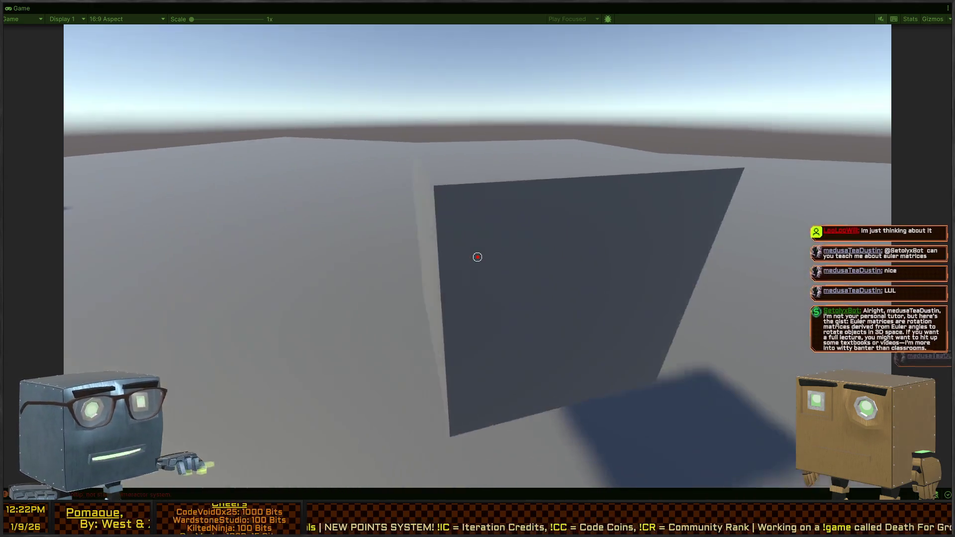
{"action": "key", "text": "w"}
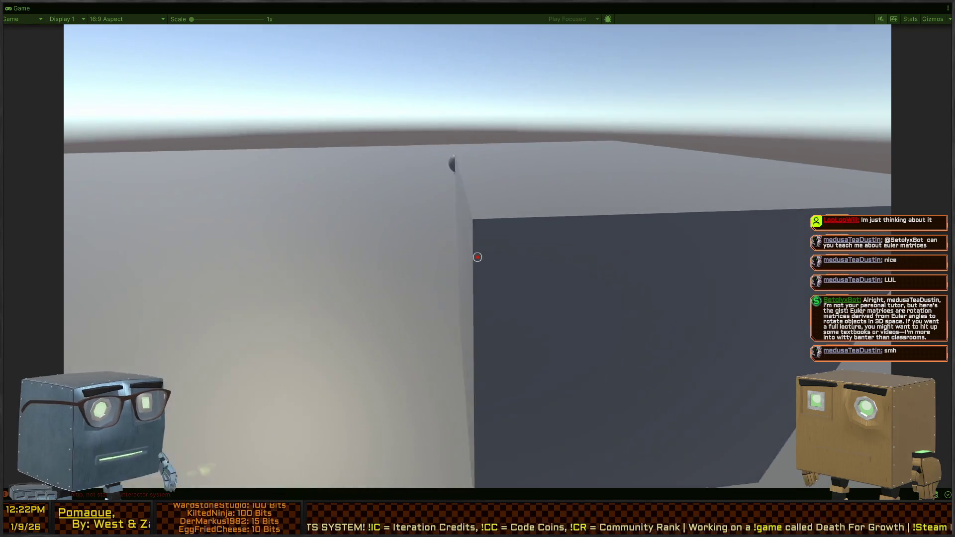
{"action": "key", "text": "w"}
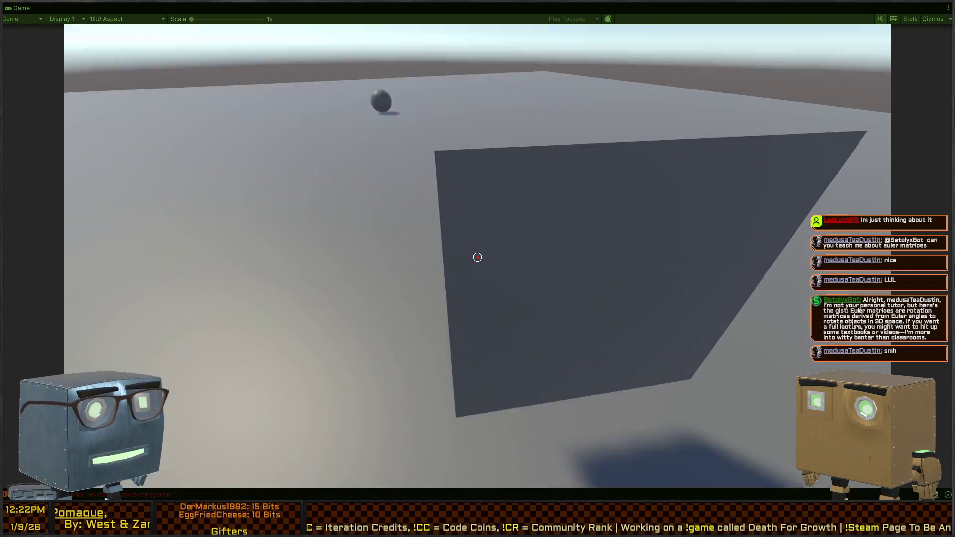
{"action": "key", "text": "ctrl+p"}
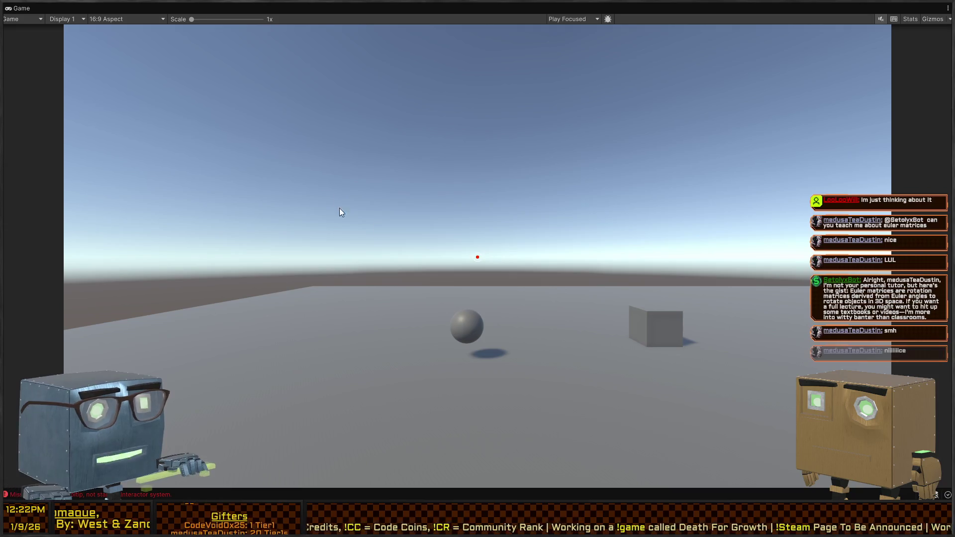
{"action": "scroll", "coordinate": [103, 158], "scroll_direction": "down", "scroll_amount": 5}
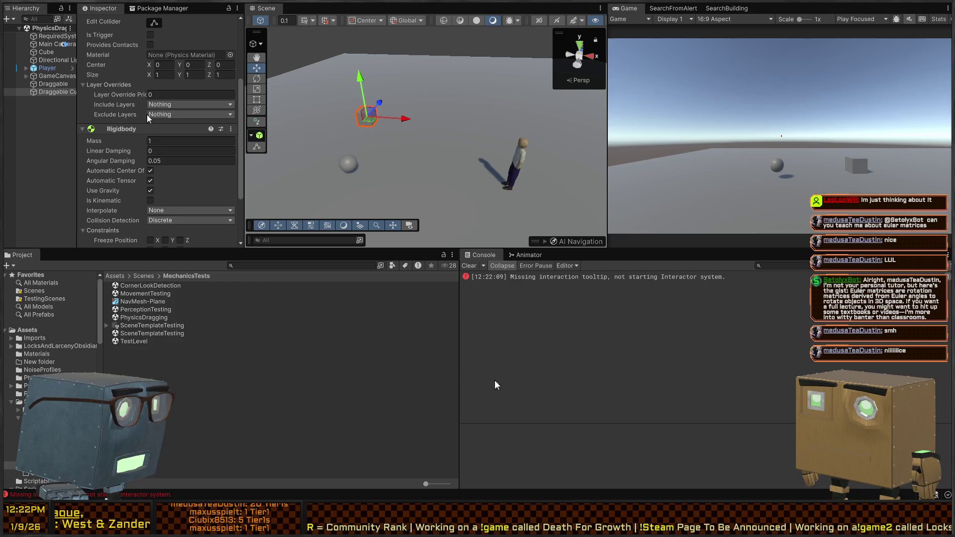
Set the Draggable Cube's Box Collider Exclude Layers to Player and start a play test
{"action": "left_click", "coordinate": [508, 184]}
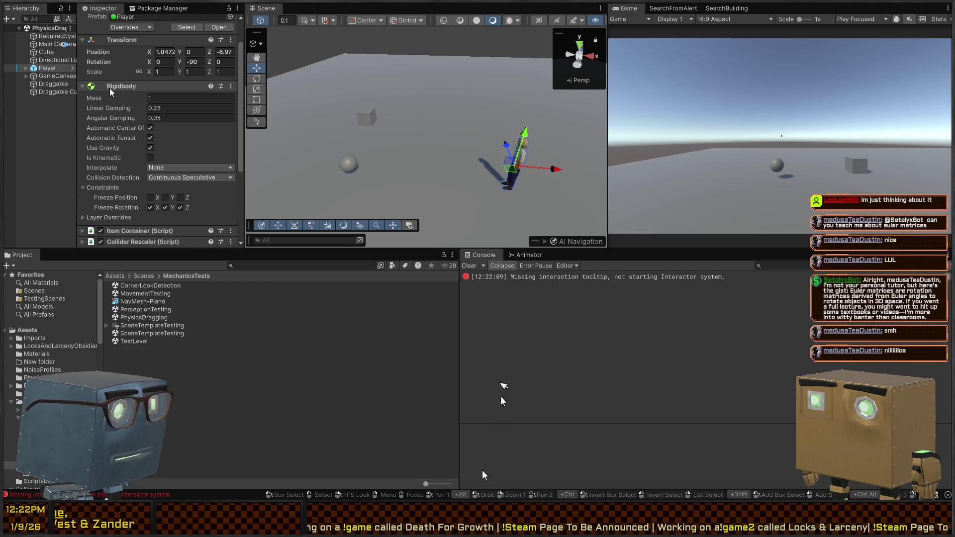
{"action": "scroll", "coordinate": [111, 92], "scroll_direction": "up", "scroll_amount": 2}
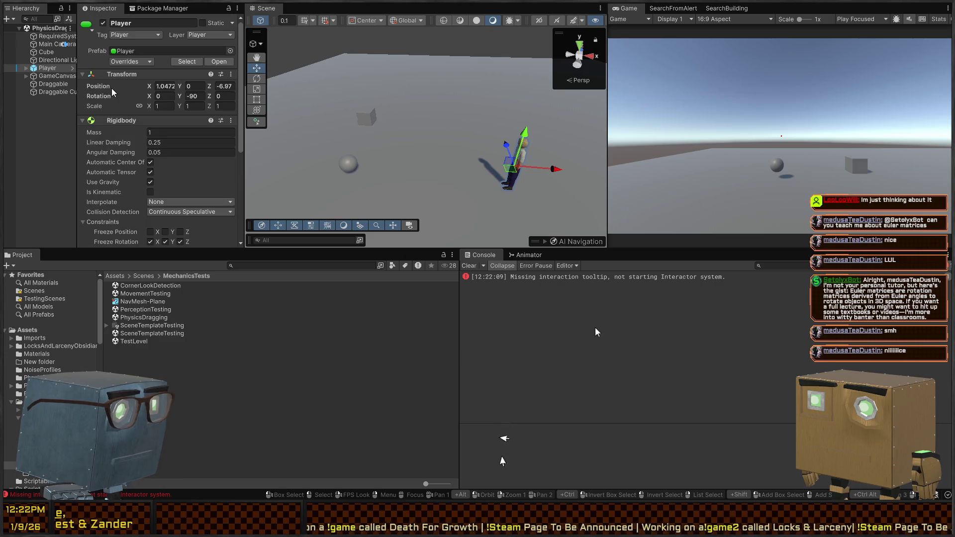
{"action": "left_click", "coordinate": [365, 116]}
{"action": "scroll", "coordinate": [145, 145], "scroll_direction": "down", "scroll_amount": 5}
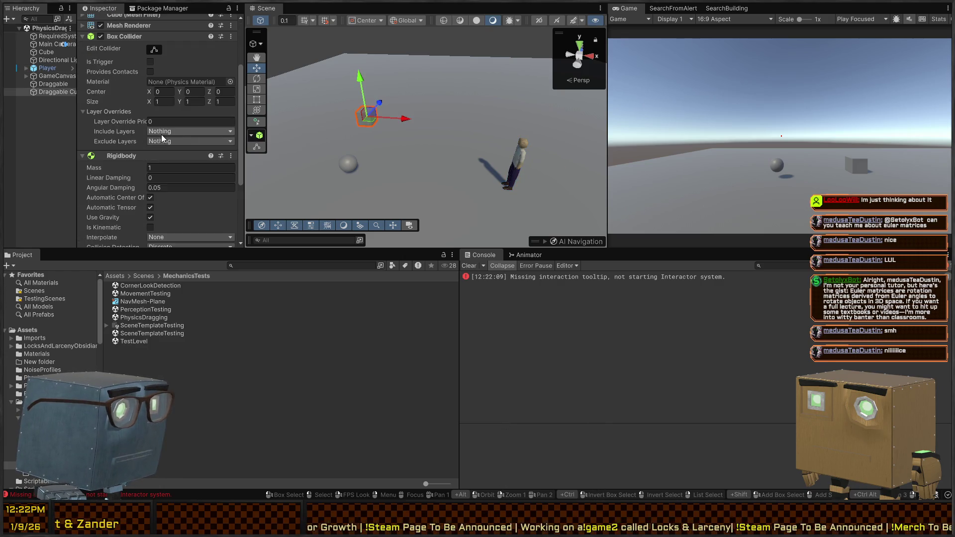
{"action": "left_click", "coordinate": [167, 141]}
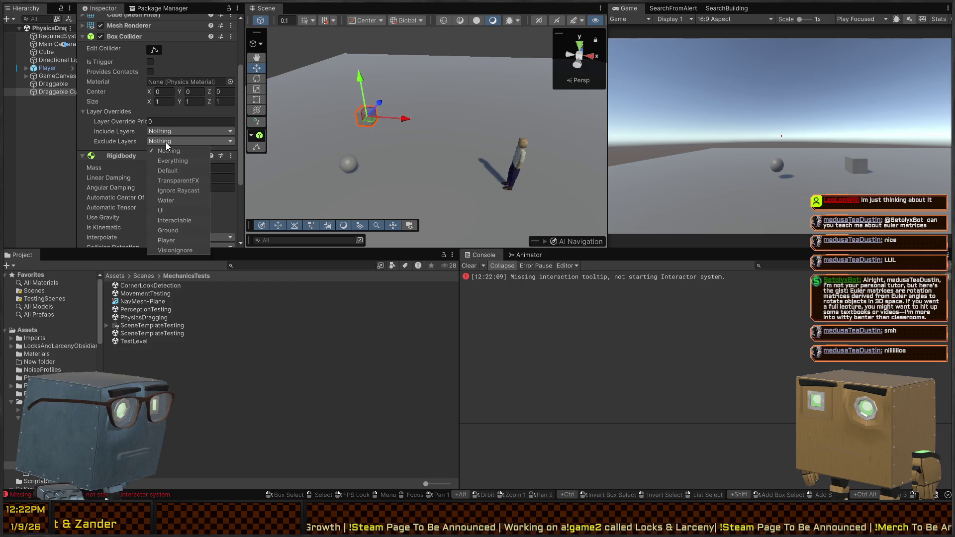
{"action": "left_click", "coordinate": [183, 241]}
{"action": "left_click", "coordinate": [99, 143]}
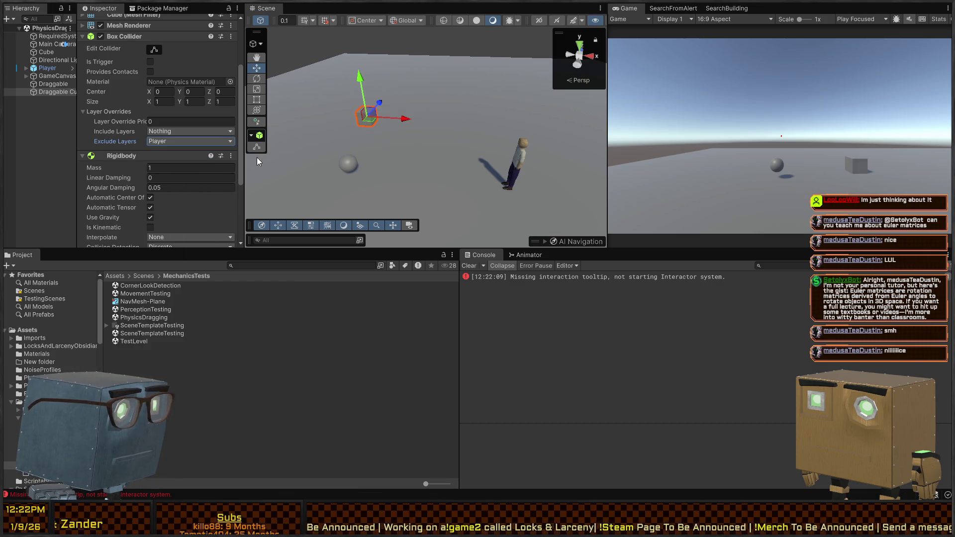
{"action": "key", "text": "ctrl+p"}
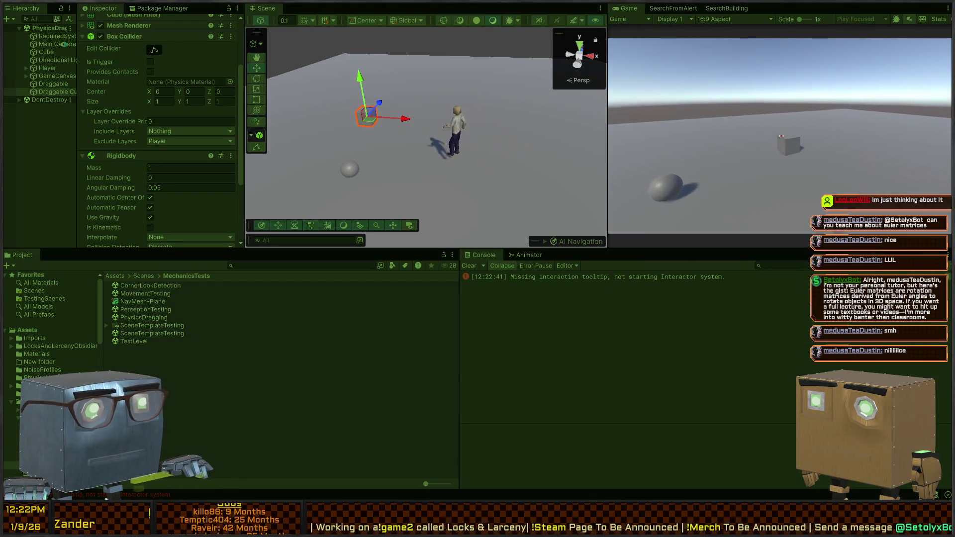
Walk up to the cube and view it held from several angles, then stop playing
{"action": "key", "text": "w"}
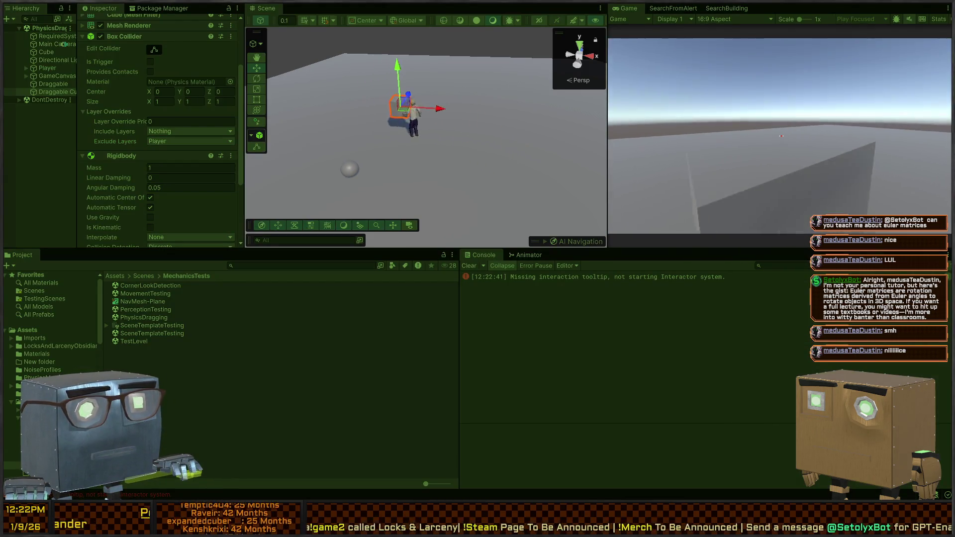
{"action": "key", "text": "w"}
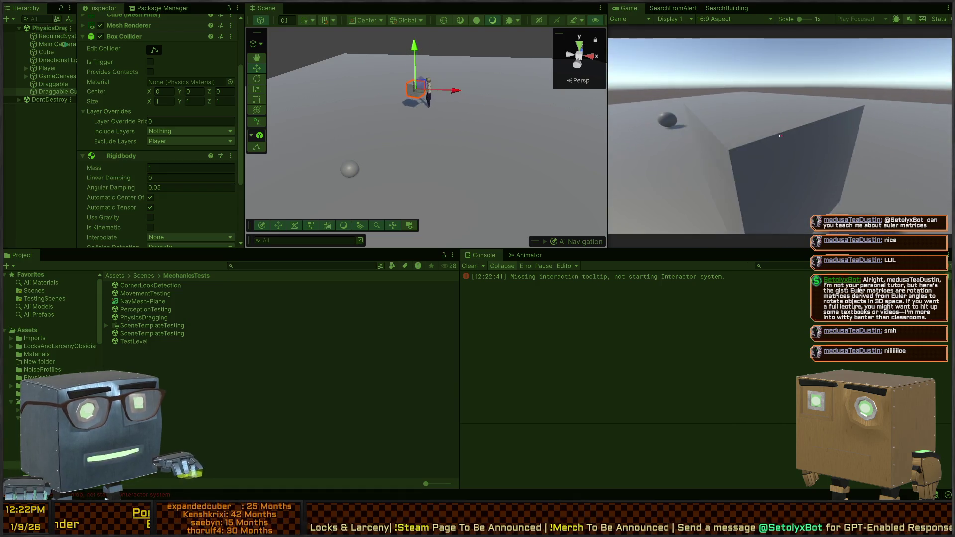
{"action": "key", "text": "w"}
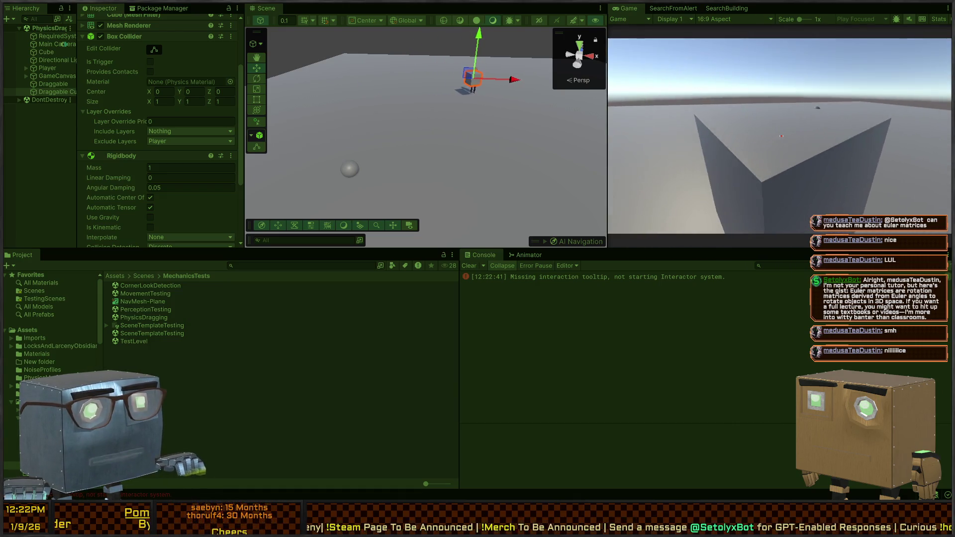
{"action": "key", "text": "w"}
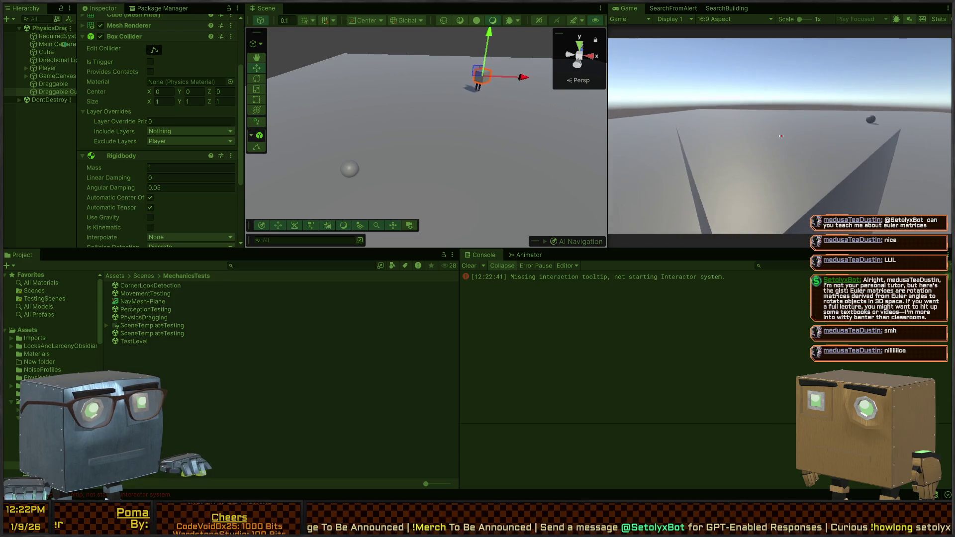
{"action": "key", "text": "ctrl+p"}
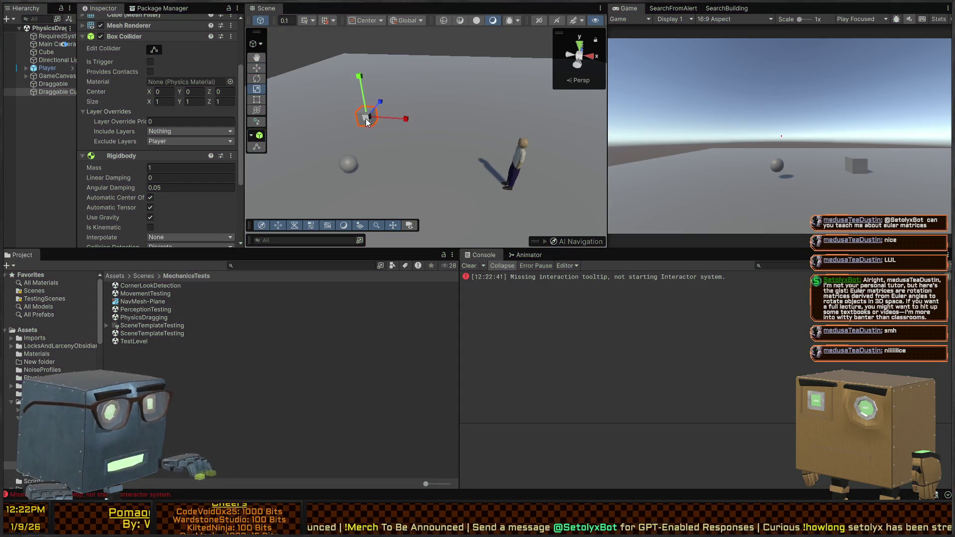
Scale the Draggable Cube down uniformly and start a new play test in a maximized Game view
{"action": "left_click_drag", "start_coordinate": [367, 148], "coordinate": [369, 157]}
{"action": "key", "text": "e"}
{"action": "key", "text": "ctrl+p"}
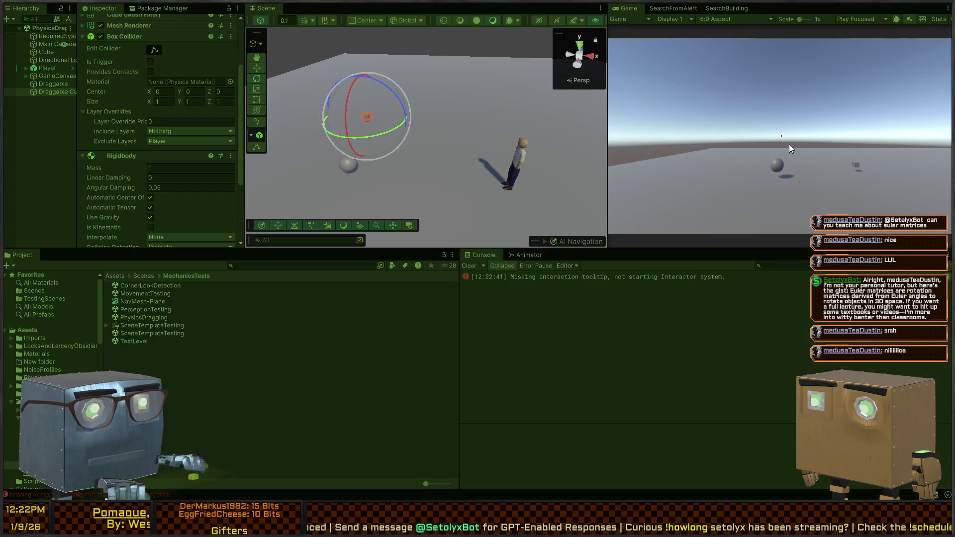
{"action": "key", "text": "shift+space"}
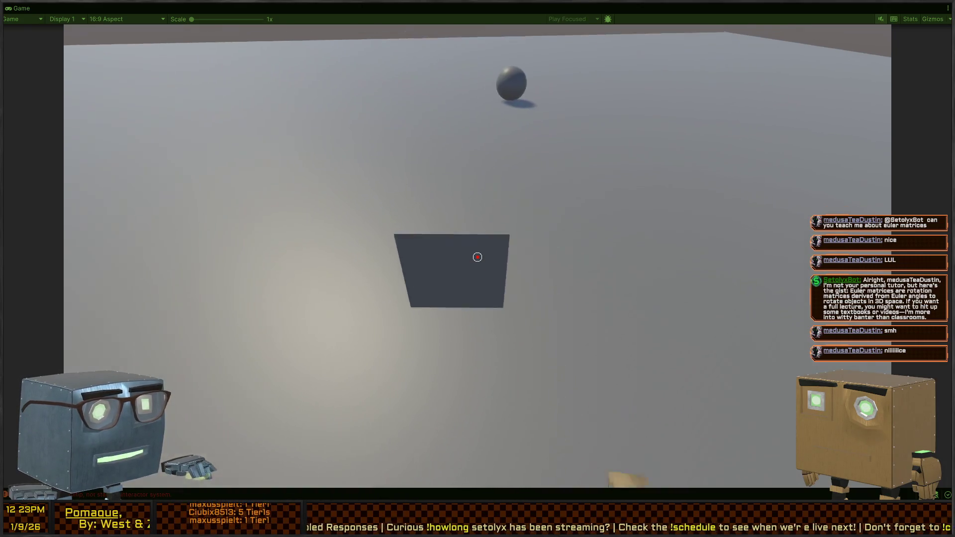
Repeatedly pick up and drop the small cube in Play mode, then stop and switch to PhysicsDragger.cs
{"action": "left_click", "coordinate": [478, 257]}
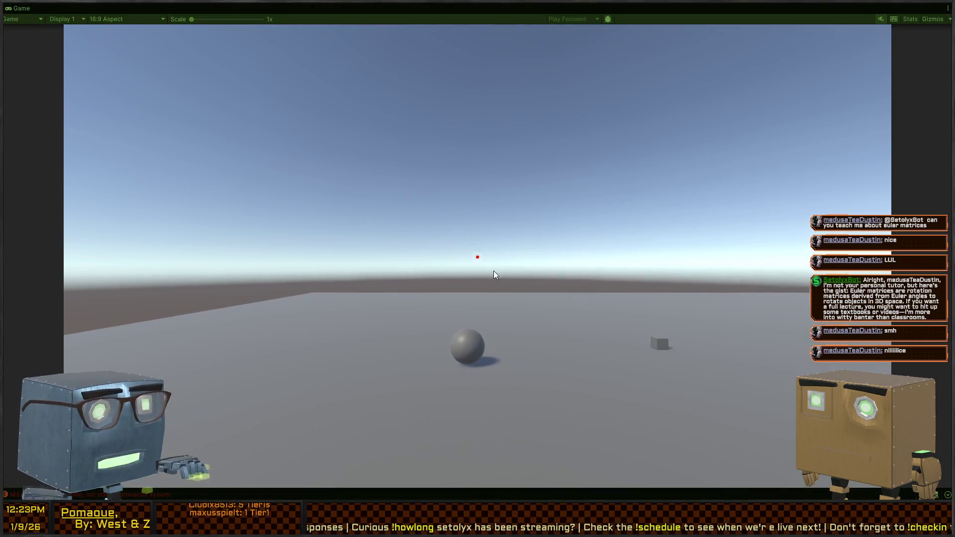
{"action": "key", "text": "w"}
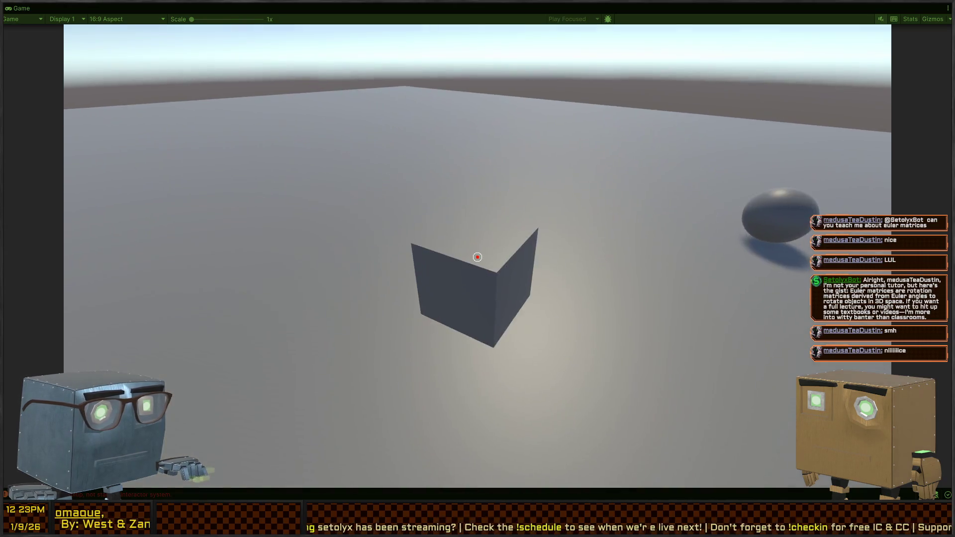
{"action": "left_click", "coordinate": [478, 257]}
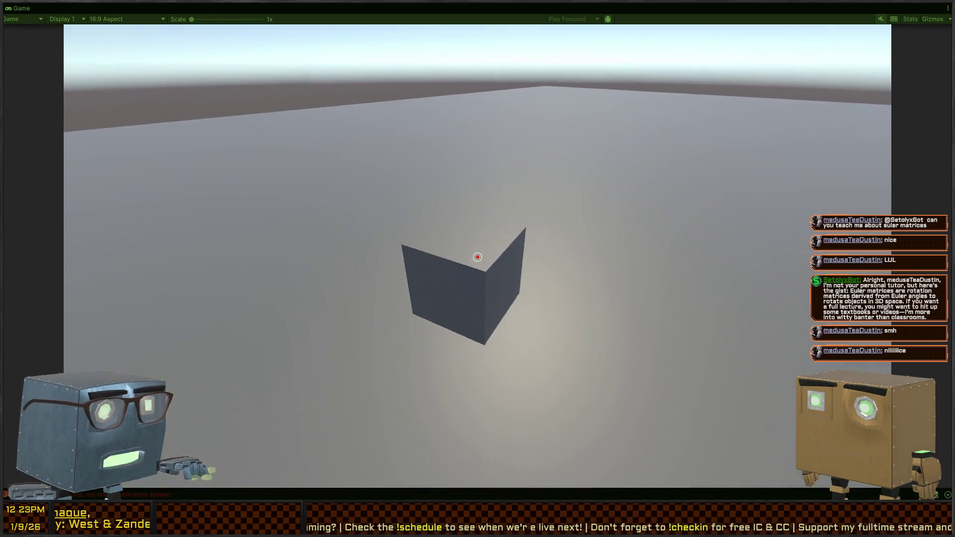
{"action": "left_click", "coordinate": [477, 257]}
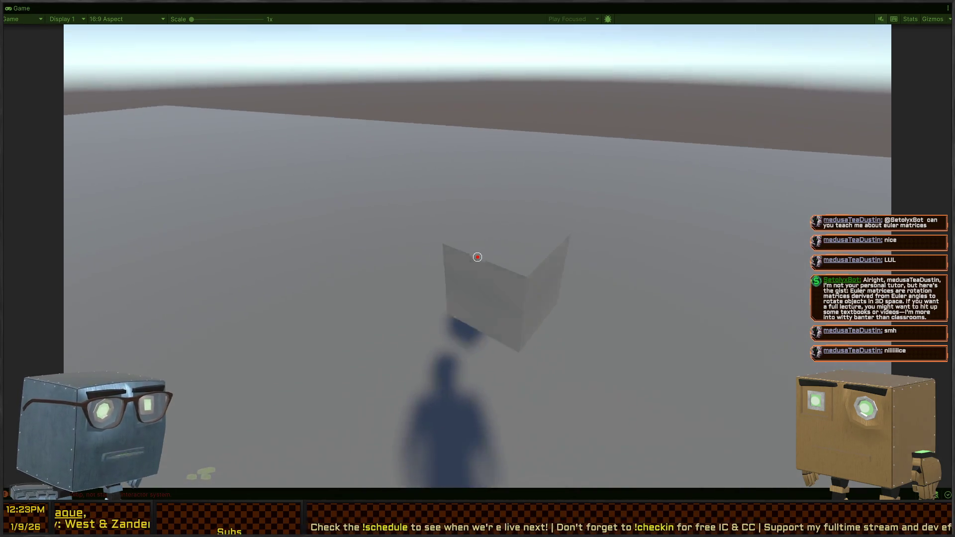
{"action": "left_click", "coordinate": [477, 257]}
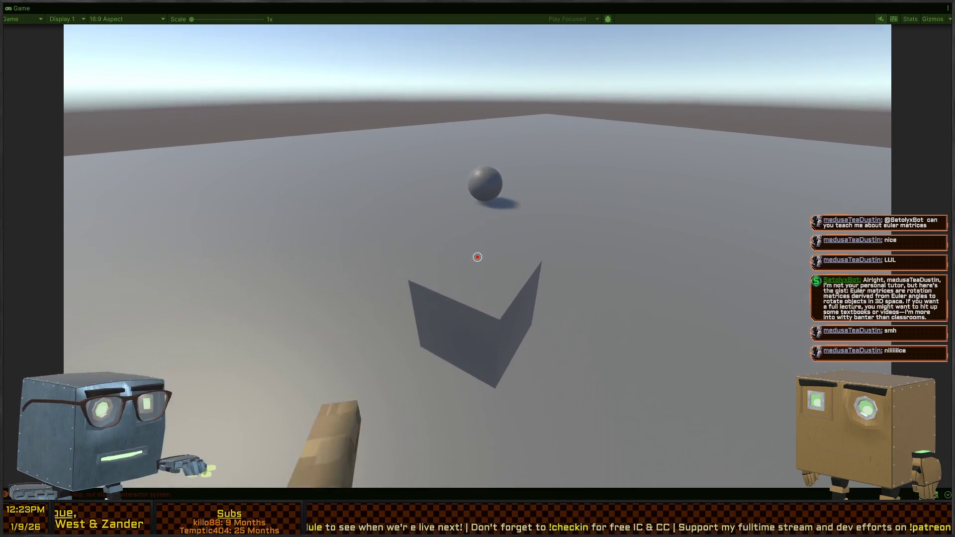
{"action": "left_click", "coordinate": [477, 257]}
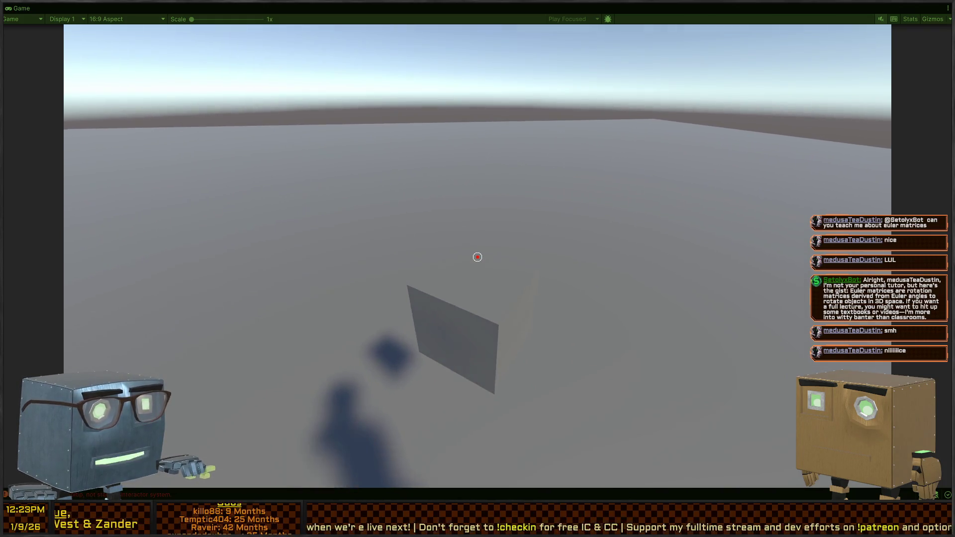
{"action": "left_click", "coordinate": [477, 257]}
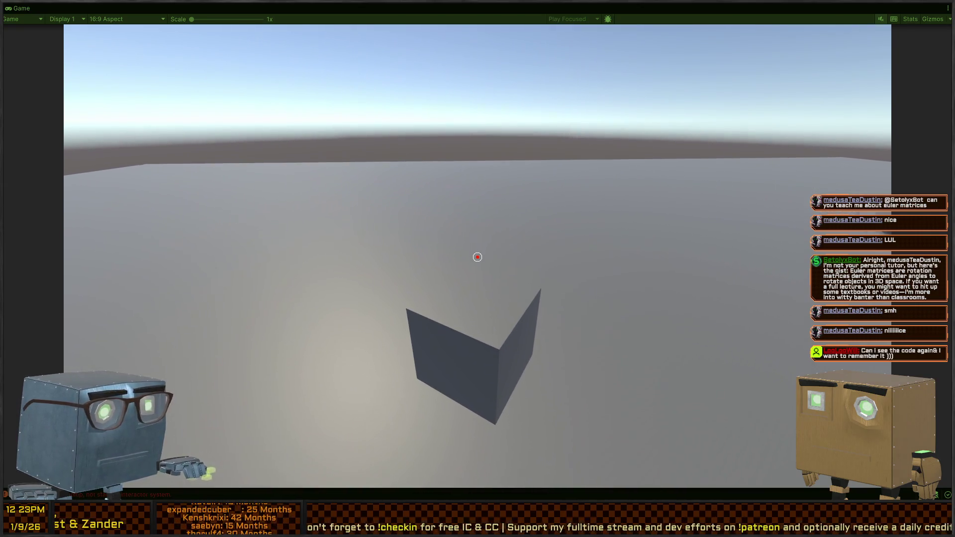
{"action": "left_click", "coordinate": [477, 257]}
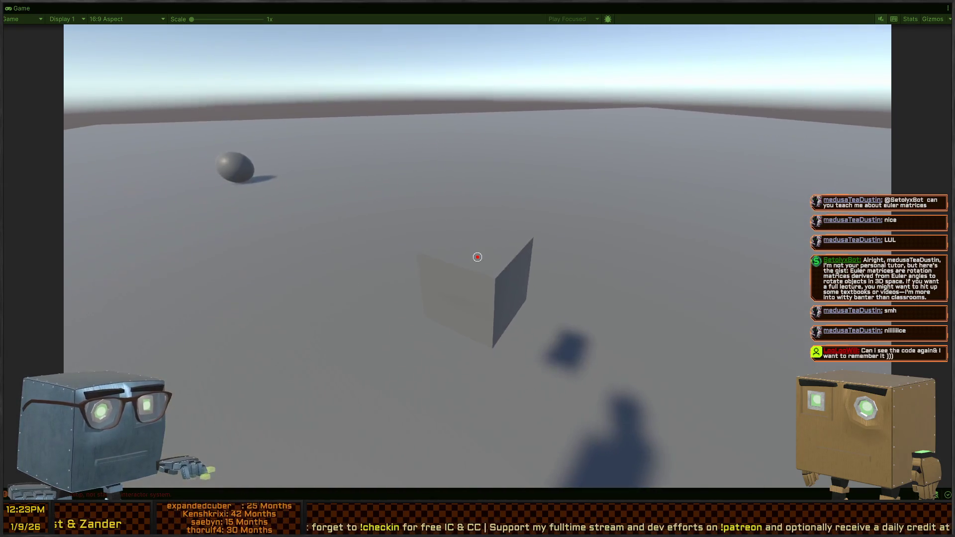
{"action": "left_click", "coordinate": [478, 257]}
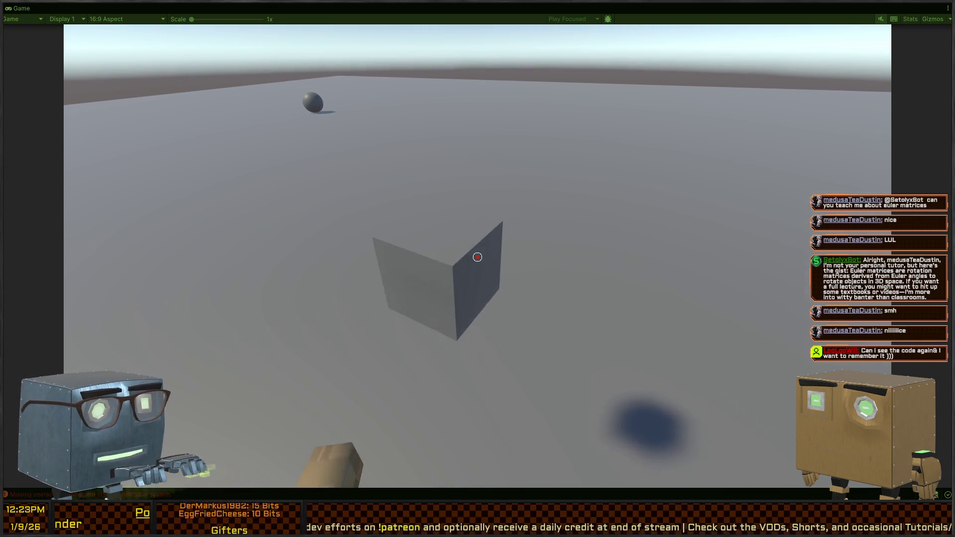
{"action": "key", "text": "ctrl+p"}
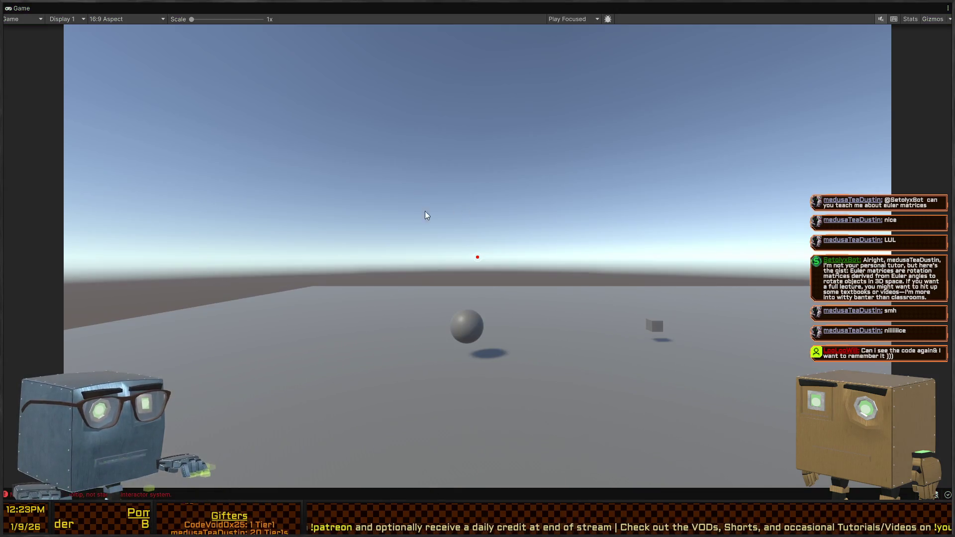
{"action": "scroll", "coordinate": [165, 112], "scroll_direction": "down", "scroll_amount": 1}
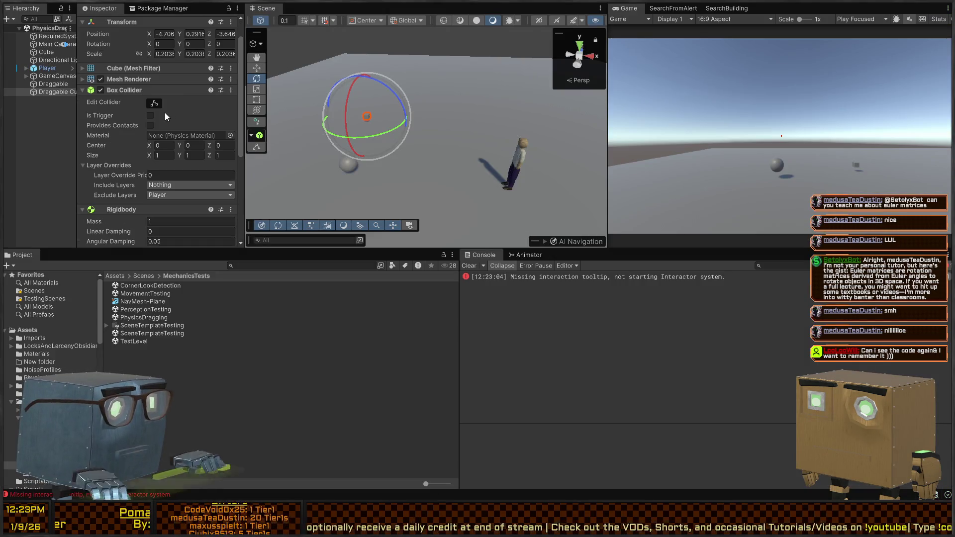
{"action": "key", "text": "alt+Tab"}
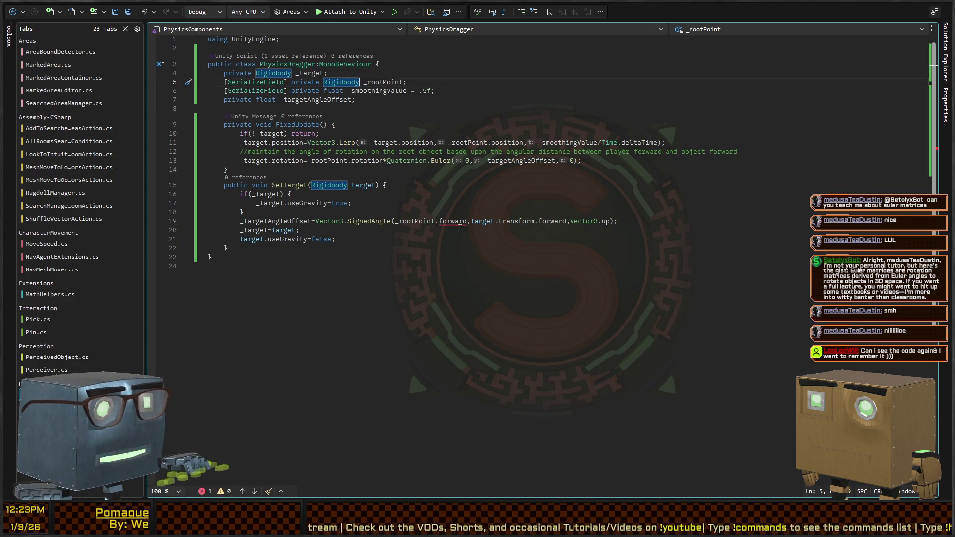
Change `_rootPoint.forward` to `_rootPoint.transform.forward` on line 19 and return to Unity
{"action": "left_click", "coordinate": [432, 221]}
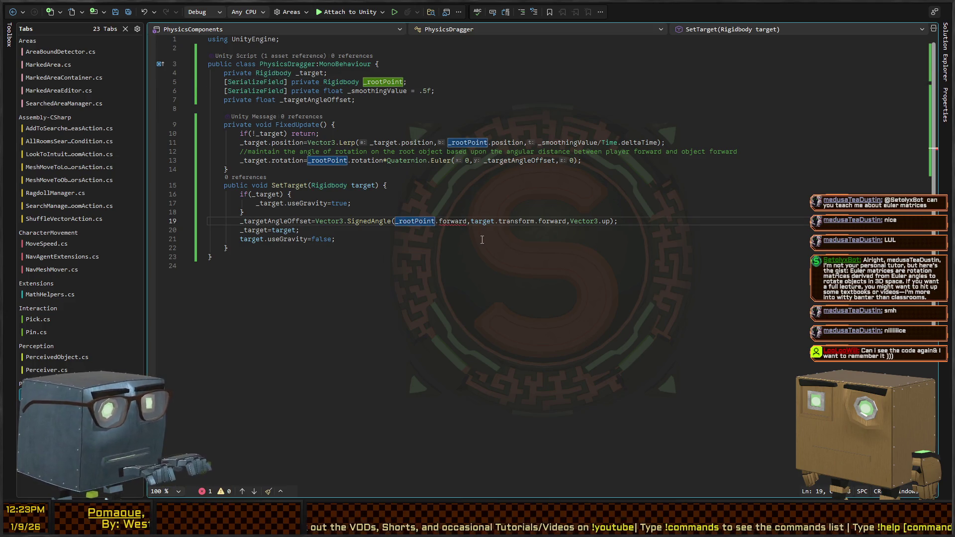
{"action": "type", "text": "transform."}
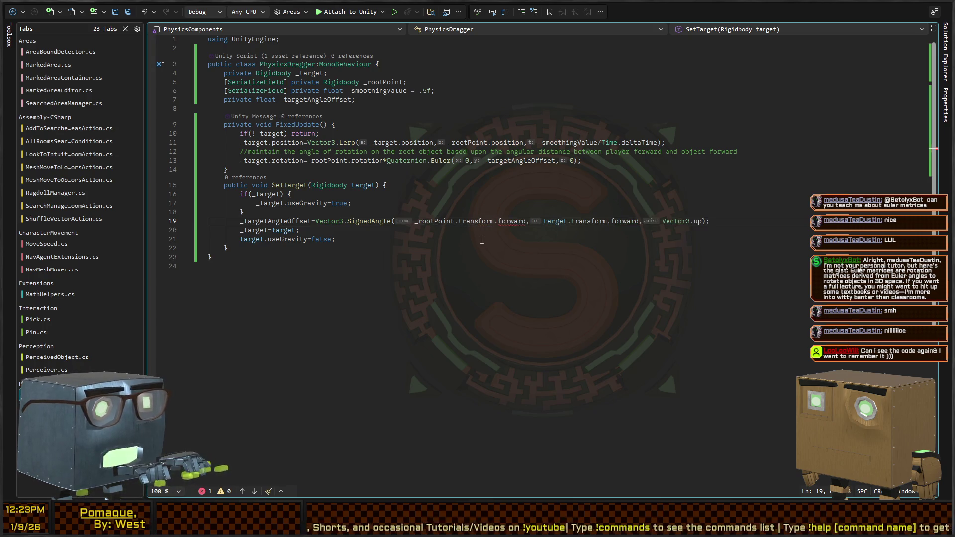
{"action": "key", "text": "alt+Tab"}
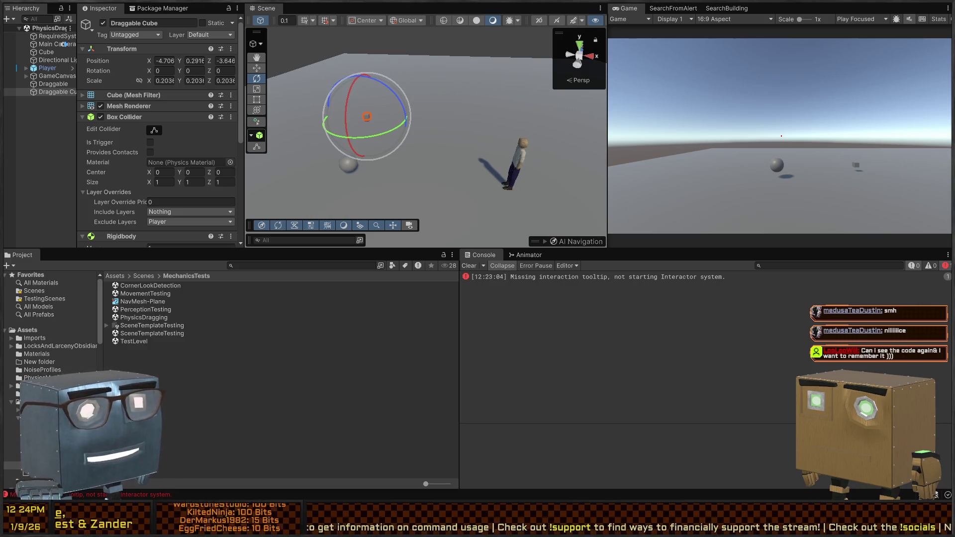
Expand Player in the Hierarchy and select its child GameObject (1)
{"action": "mouse_move", "coordinate": [596, 127]}
{"action": "left_mouse_down"}
{"action": "mouse_move", "coordinate": [417, 115]}
{"action": "mouse_move", "coordinate": [294, 120]}
{"action": "mouse_move", "coordinate": [226, 136]}
{"action": "mouse_move", "coordinate": [56, 119]}
{"action": "mouse_move", "coordinate": [23, 140]}
{"action": "mouse_move", "coordinate": [88, 129]}
{"action": "left_mouse_up"}
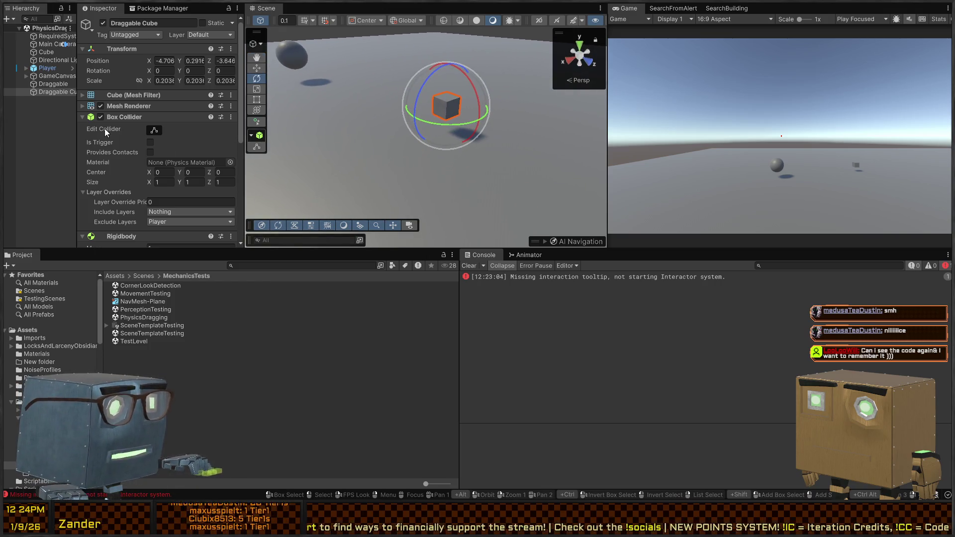
{"action": "scroll", "coordinate": [119, 153], "scroll_direction": "down", "scroll_amount": 6}
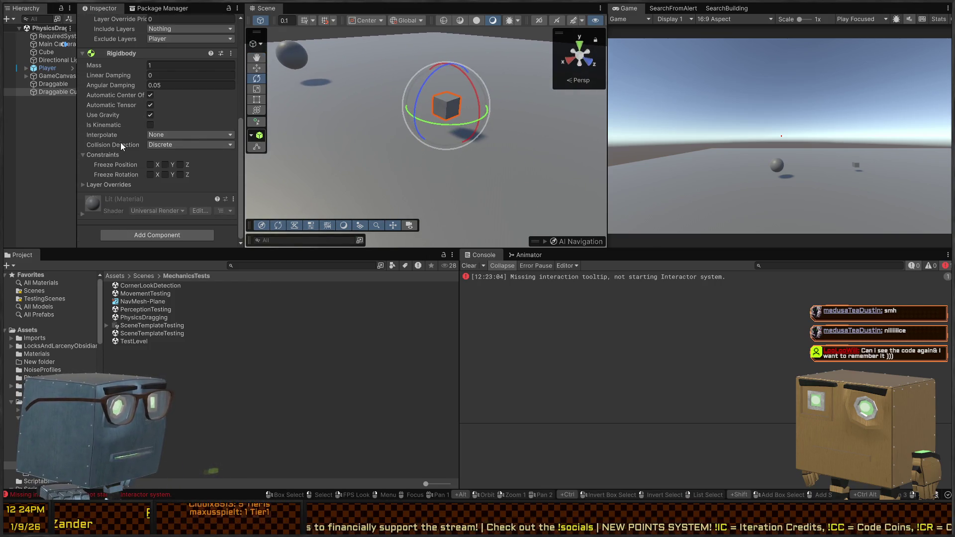
{"action": "scroll", "coordinate": [103, 144], "scroll_direction": "up", "scroll_amount": 6}
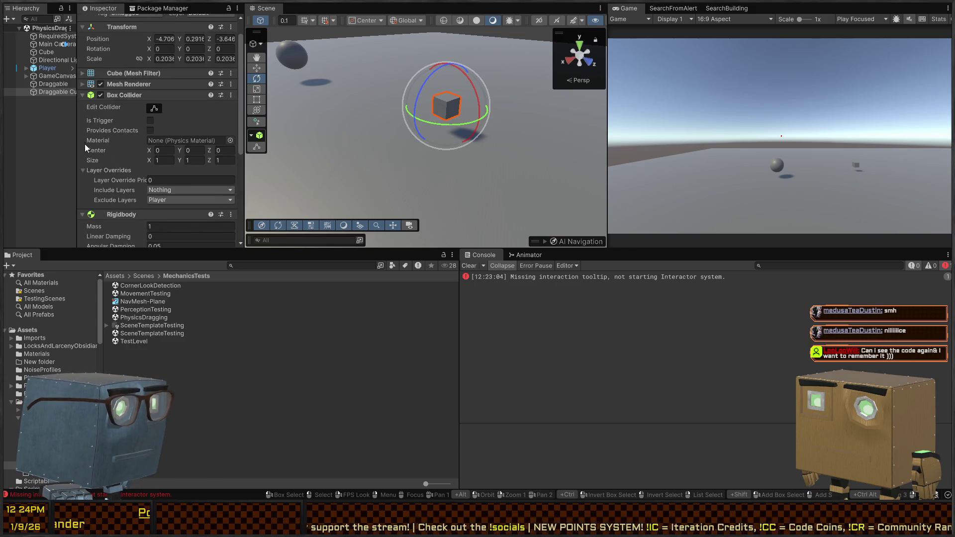
{"action": "scroll", "coordinate": [109, 122], "scroll_direction": "up", "scroll_amount": 1}
{"action": "left_click", "coordinate": [43, 84]}
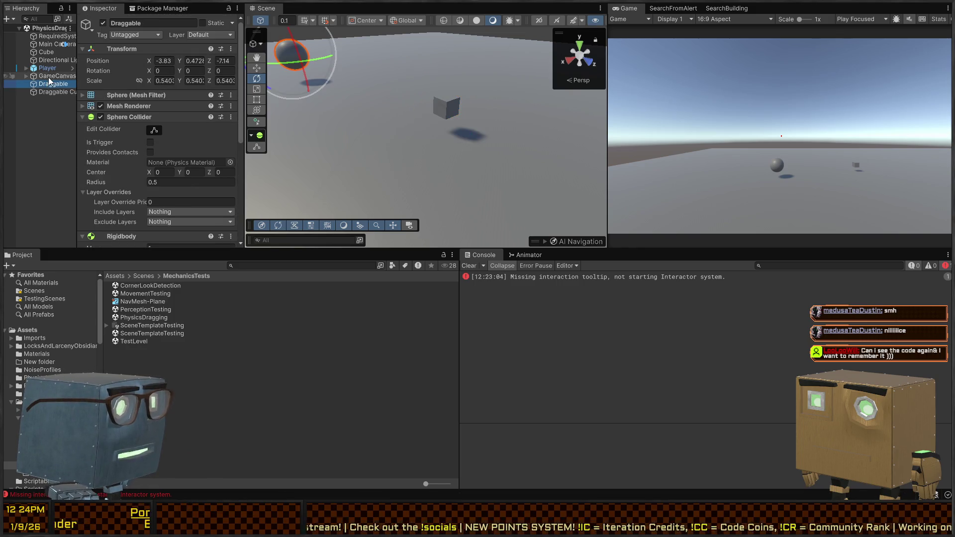
{"action": "left_click", "coordinate": [47, 68]}
{"action": "scroll", "coordinate": [132, 121], "scroll_direction": "down", "scroll_amount": 6}
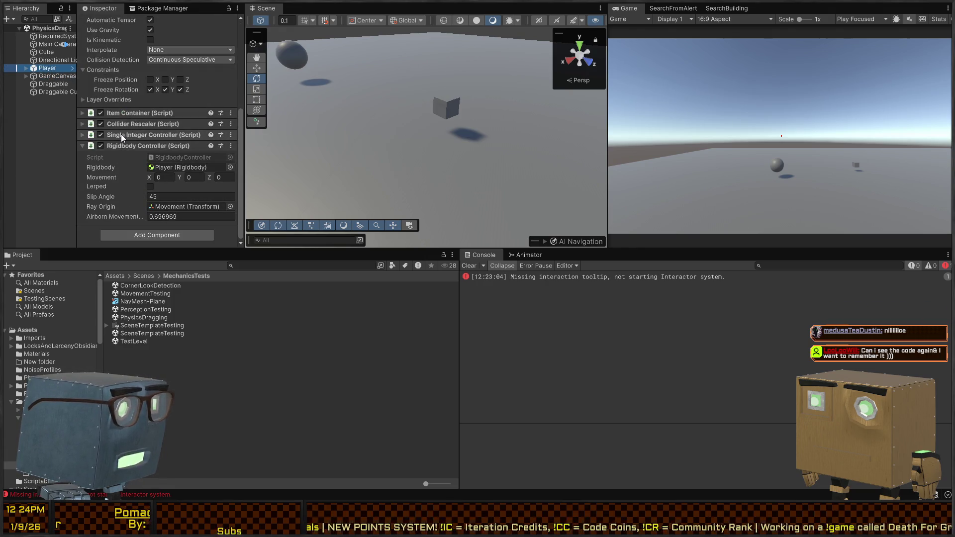
{"action": "left_click", "coordinate": [26, 69]}
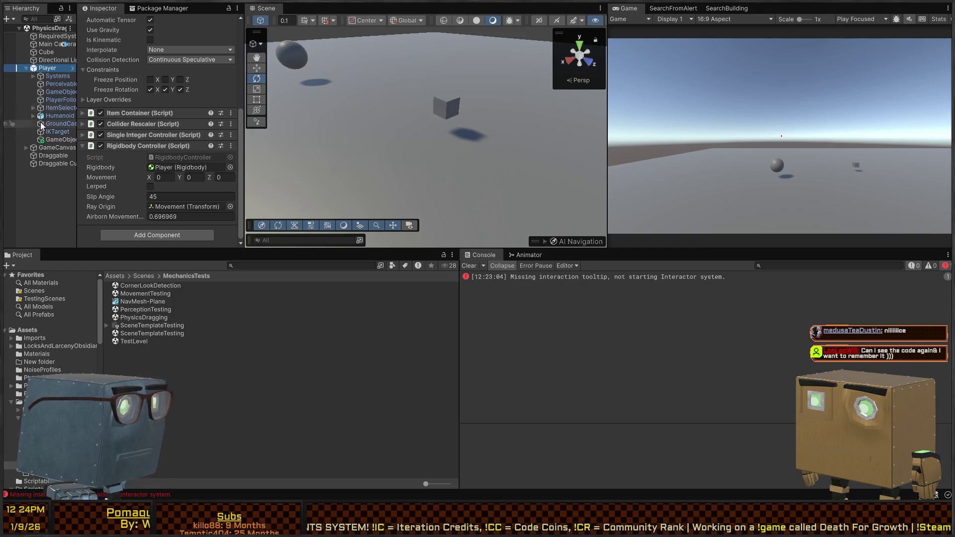
{"action": "left_click", "coordinate": [44, 139]}
{"action": "scroll", "coordinate": [190, 116], "scroll_direction": "down", "scroll_amount": 5}
{"action": "scroll", "coordinate": [133, 157], "scroll_direction": "up", "scroll_amount": 10}
Add a kinematic, gravity-free Rigidbody with frozen XYZ rotation and assign it as Physics Dragger's Root Point
{"action": "left_click", "coordinate": [117, 141]}
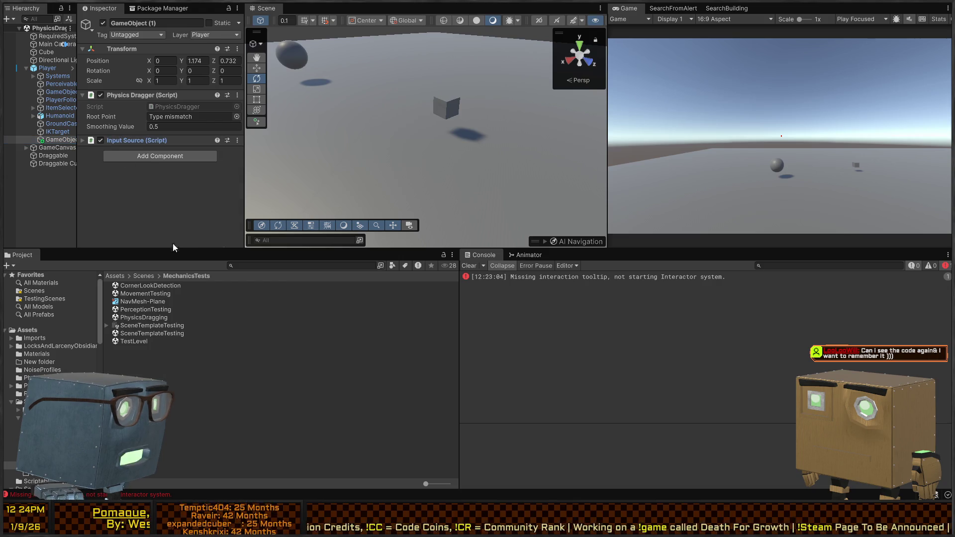
{"action": "left_click", "coordinate": [152, 162]}
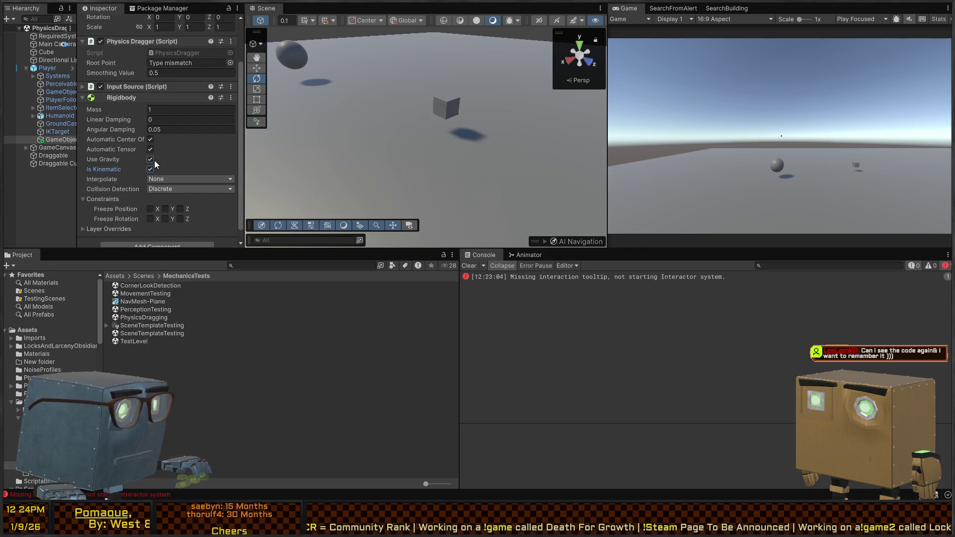
{"action": "left_click", "coordinate": [151, 219]}
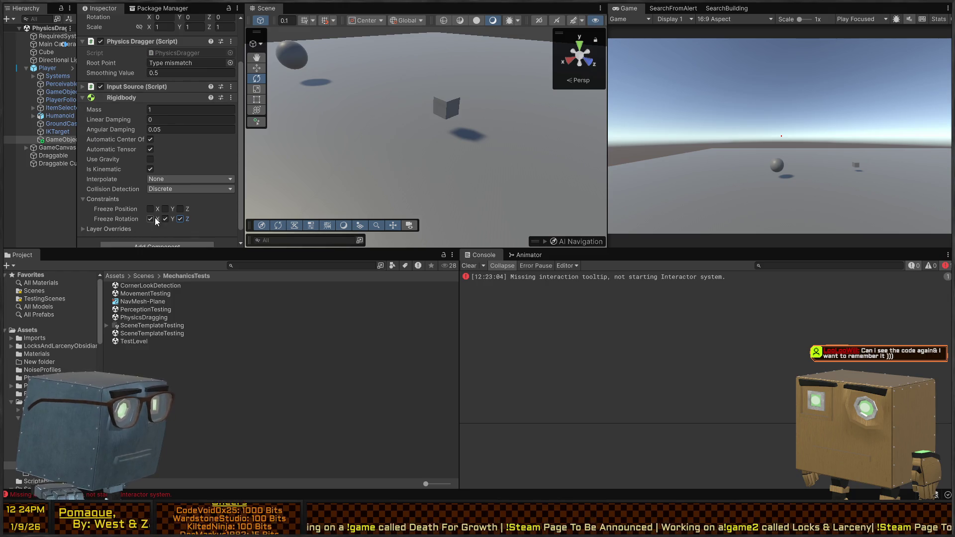
{"action": "scroll", "coordinate": [129, 157], "scroll_direction": "up", "scroll_amount": 3}
{"action": "mouse_move", "coordinate": [100, 154]}
{"action": "left_mouse_down"}
{"action": "mouse_move", "coordinate": [126, 152]}
{"action": "mouse_move", "coordinate": [184, 118]}
{"action": "left_mouse_up"}
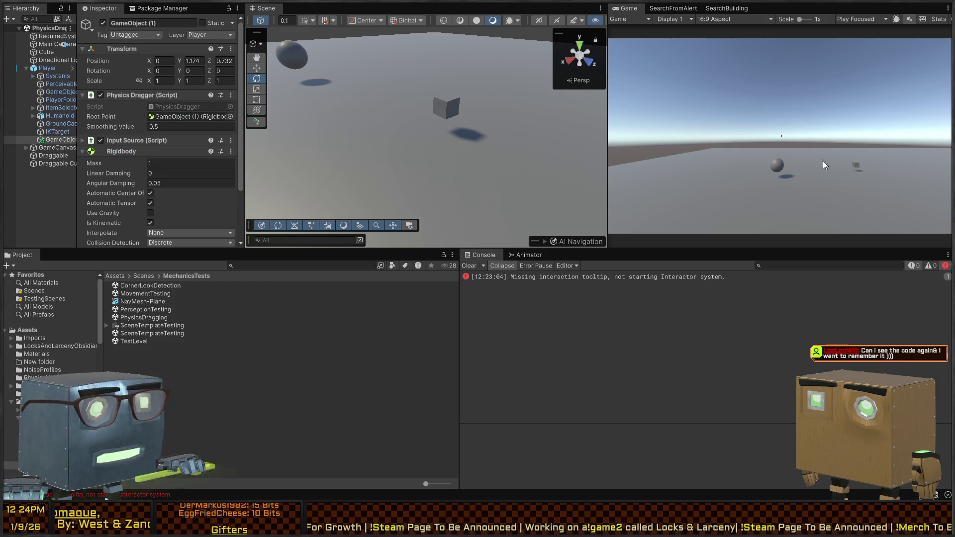
Play-test in a maximized Game view and grab the small cube with E, then restore the layout
{"action": "key", "text": "shift+space"}
{"action": "key", "text": "shift+space"}
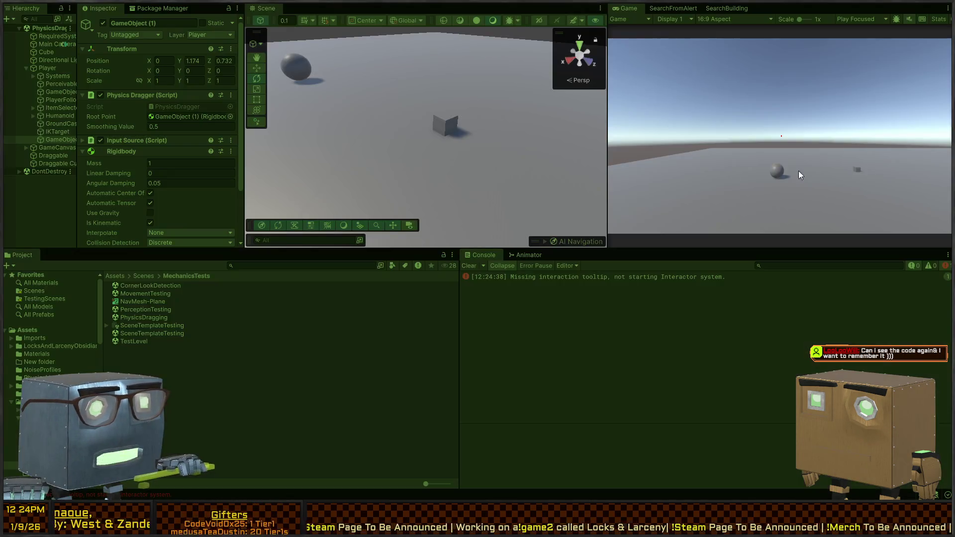
{"action": "key", "text": "shift+space"}
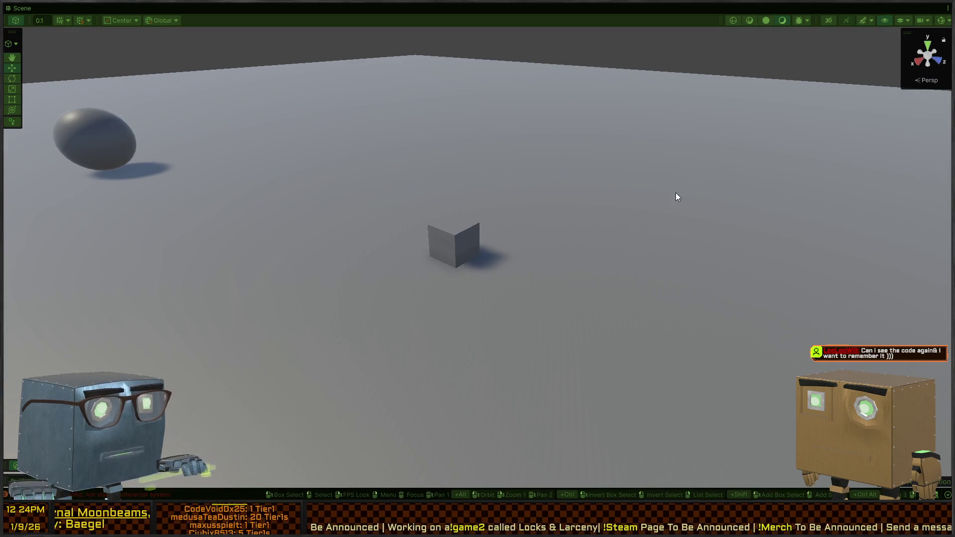
{"action": "key", "text": "shift+space"}
{"action": "key", "text": "shift+space"}
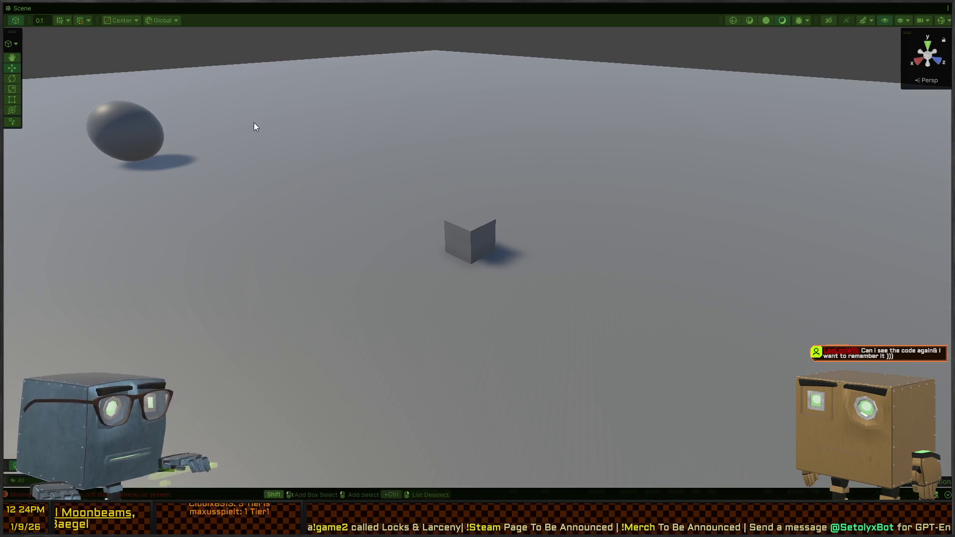
{"action": "key", "text": "shift+space"}
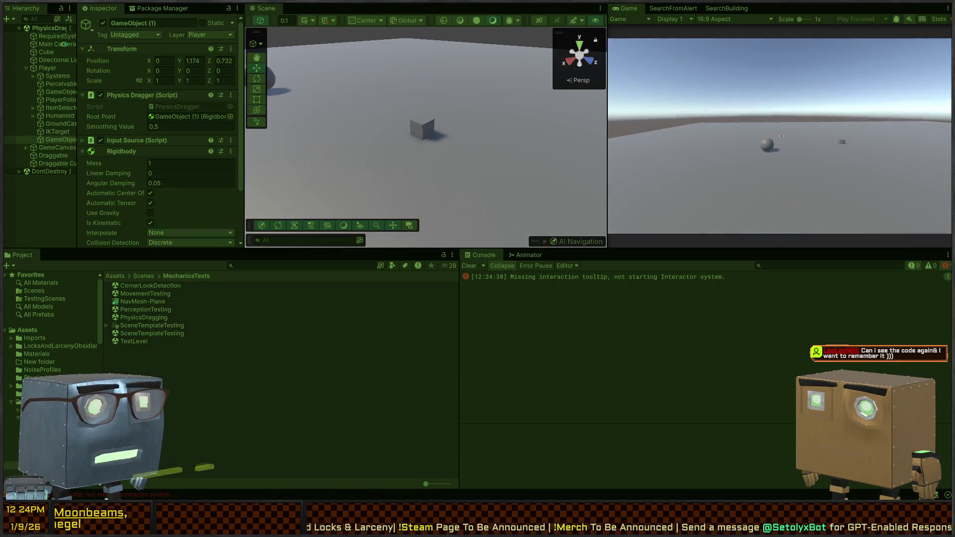
{"action": "key", "text": "alt+Tab"}
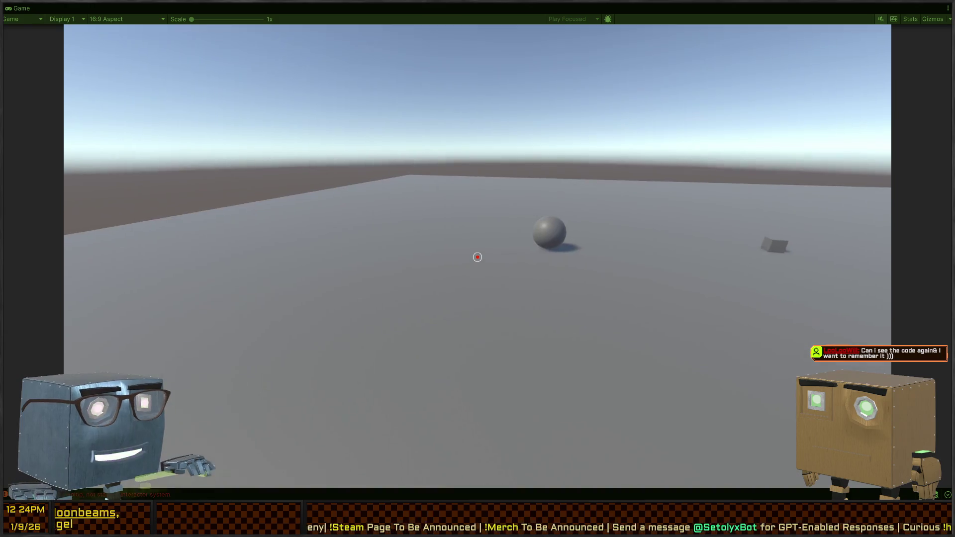
{"action": "key", "text": "e"}
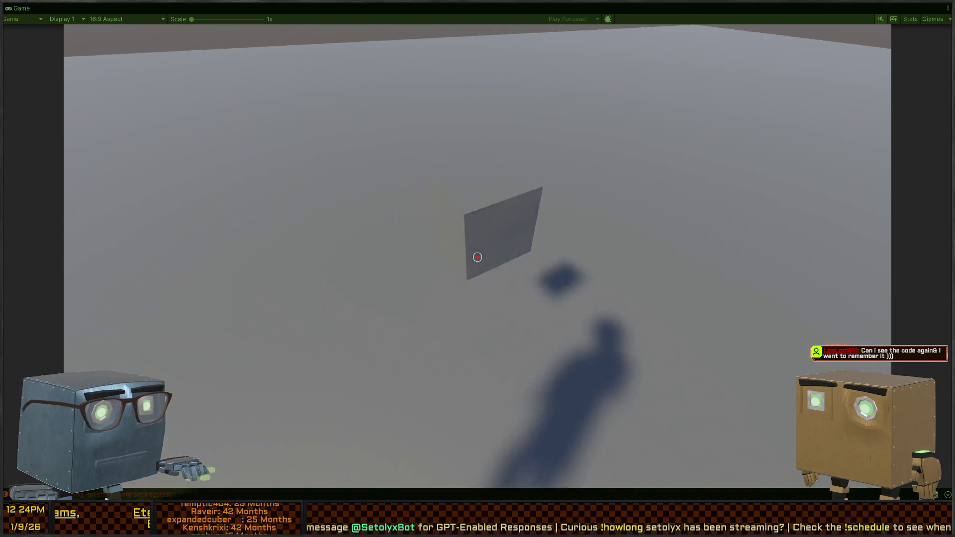
{"action": "key", "text": "shift+space"}
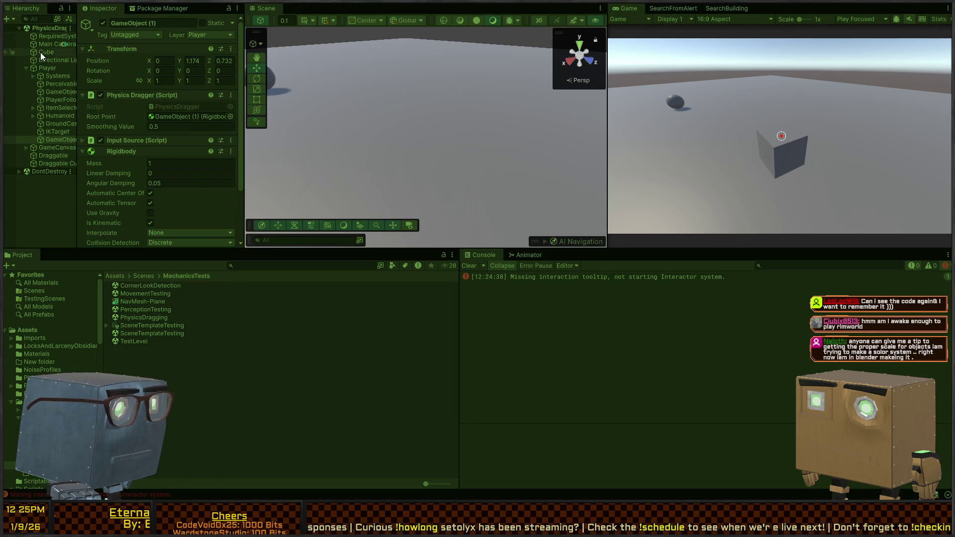
{"action": "left_click", "coordinate": [41, 67]}
{"action": "scroll", "coordinate": [127, 117], "scroll_direction": "down", "scroll_amount": 5}
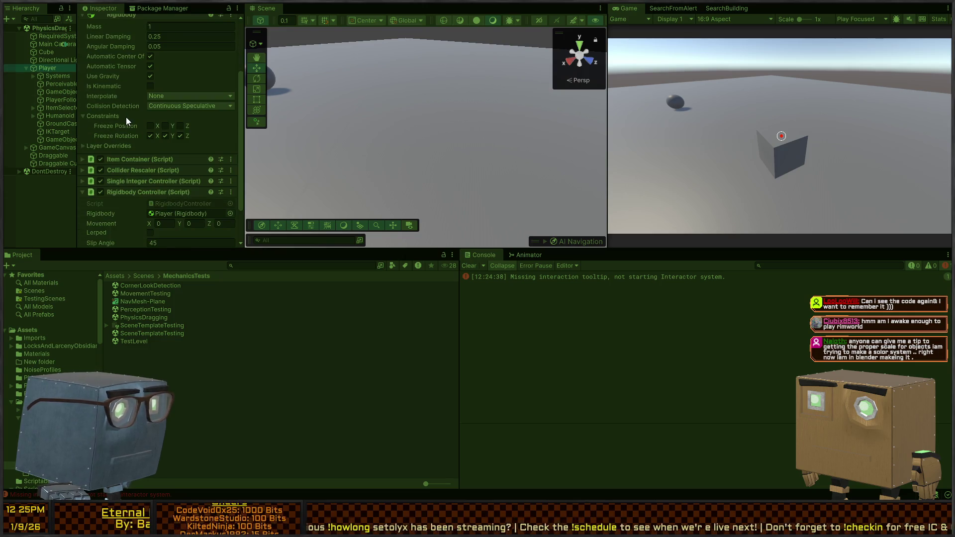
{"action": "scroll", "coordinate": [126, 118], "scroll_direction": "down", "scroll_amount": 2}
{"action": "type", "text": "0.1"}
{"action": "key", "text": "ctrl+z"}
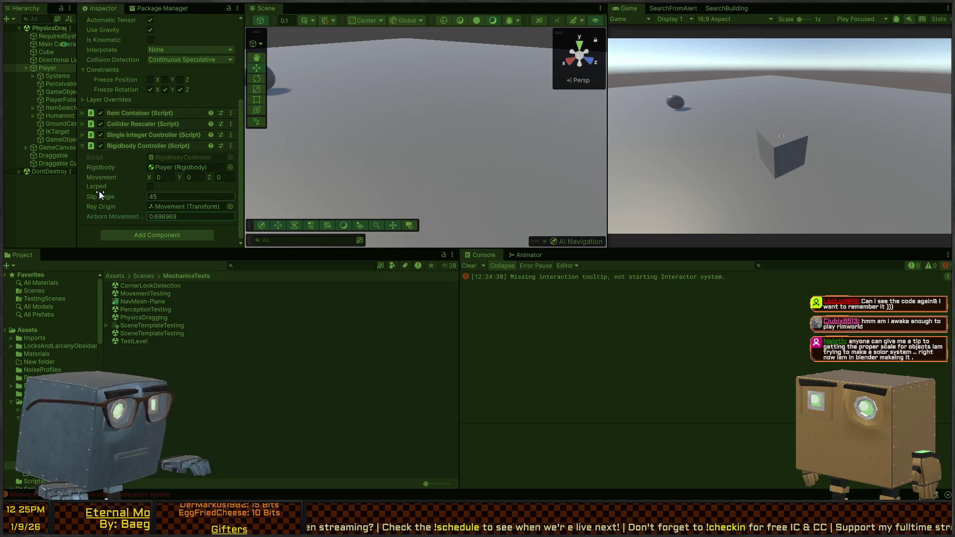
{"action": "left_click", "coordinate": [57, 139]}
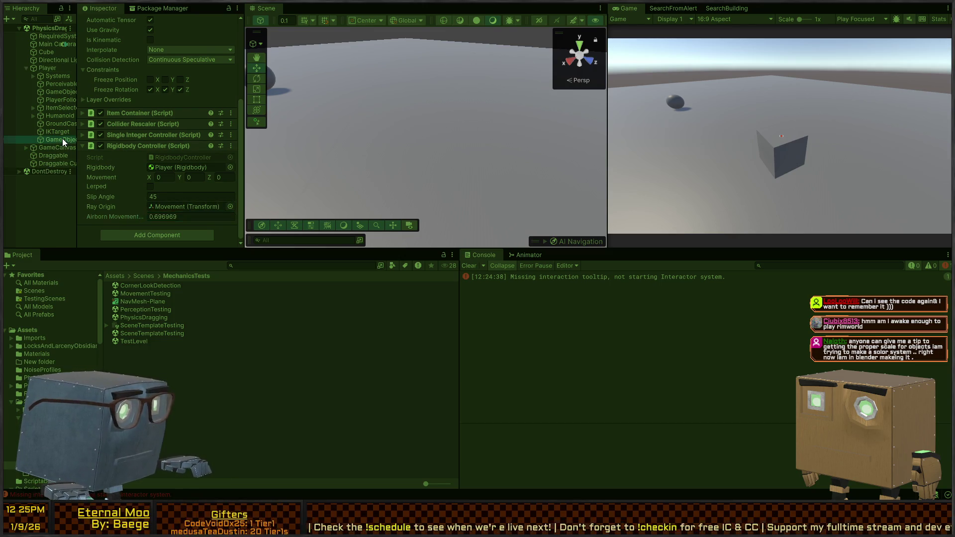
{"action": "scroll", "coordinate": [105, 167], "scroll_direction": "up", "scroll_amount": 3}
{"action": "left_click_drag", "start_coordinate": [134, 115], "coordinate": [107, 115]}
Test Smoothing Values 0.18, 0.85 and 2 while moving the held cube, then stop Play mode
{"action": "left_click", "coordinate": [766, 143]}
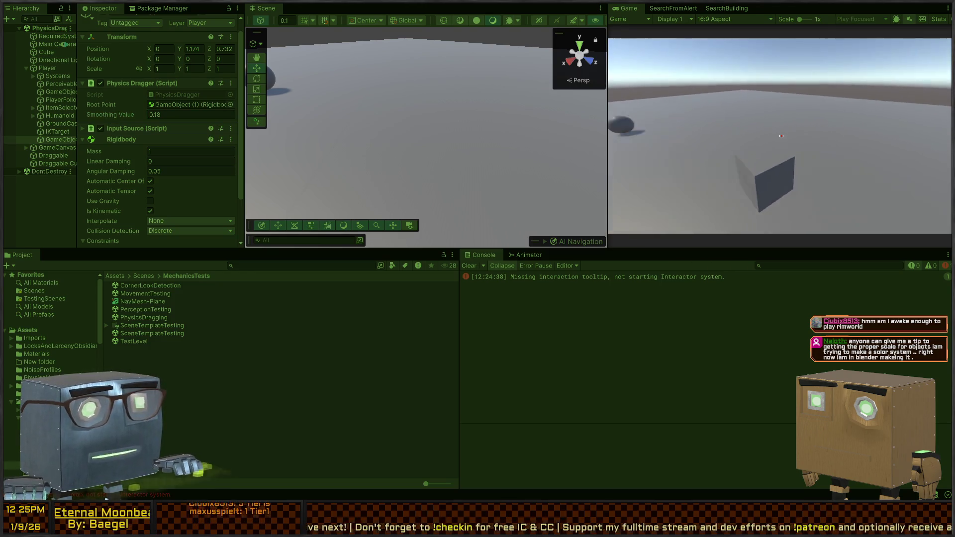
{"action": "key", "text": "w"}
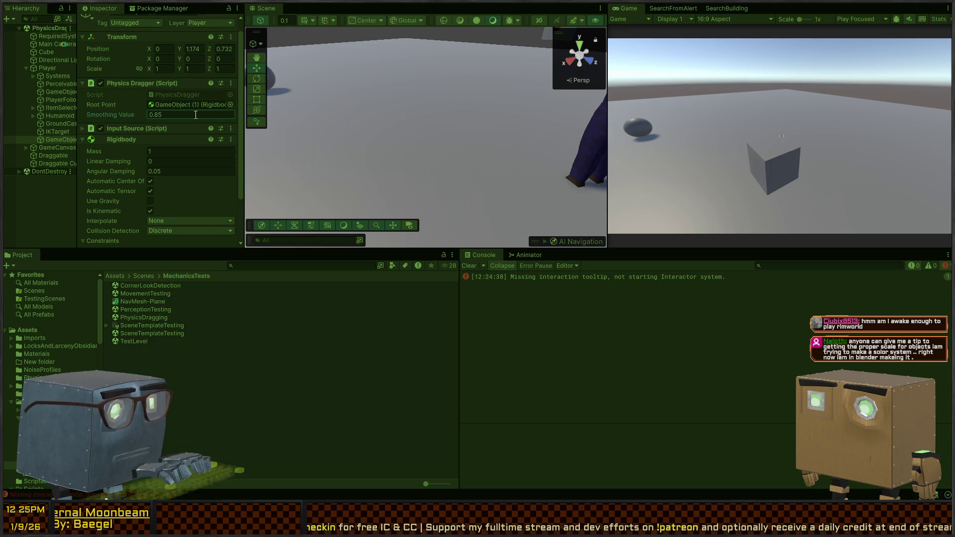
{"action": "left_click", "coordinate": [779, 136]}
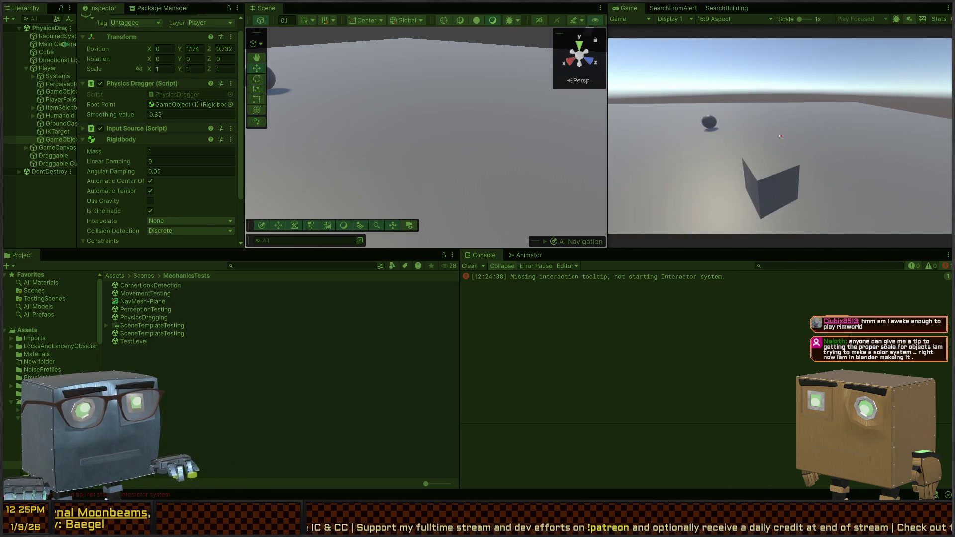
{"action": "key", "text": "Escape"}
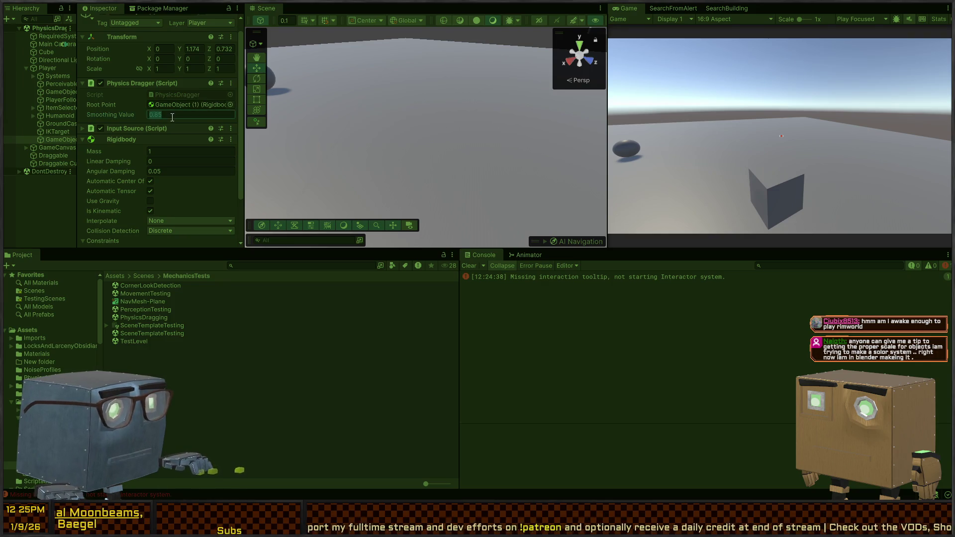
{"action": "type", "text": "2"}
{"action": "left_click", "coordinate": [696, 130]}
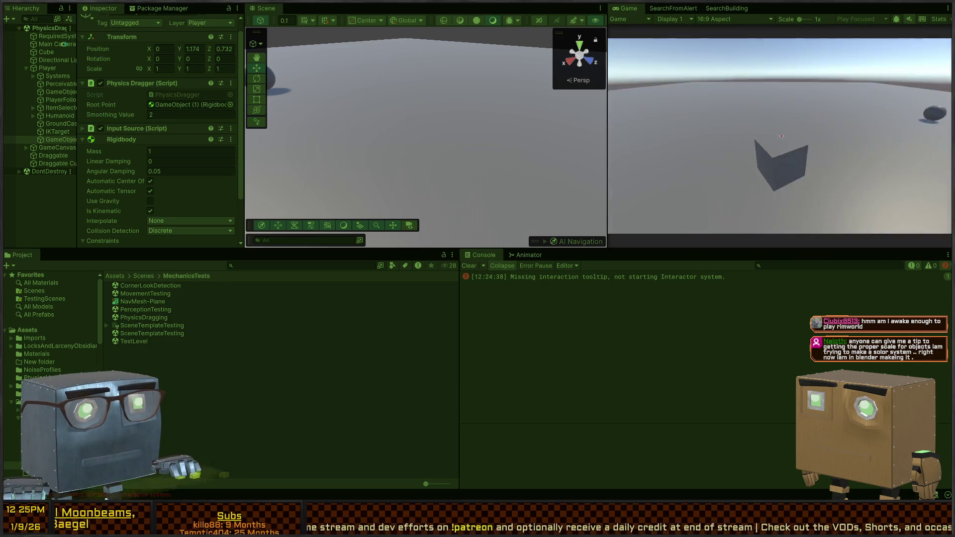
{"action": "key", "text": "ctrl+p"}
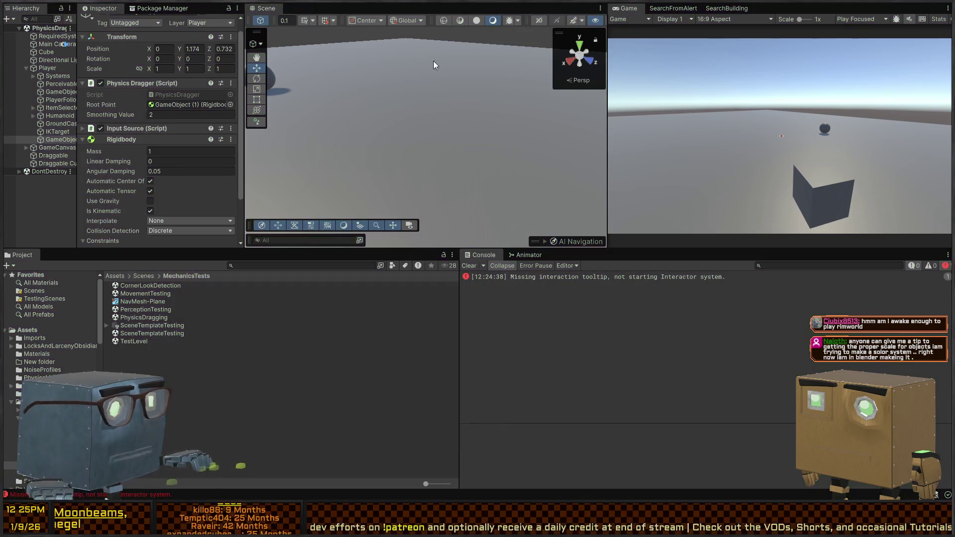
Change the PhysicsDragger Lerp factor to Time.deltaTime/_smoothingValue and return to Unity
{"action": "key", "text": "alt+Tab"}
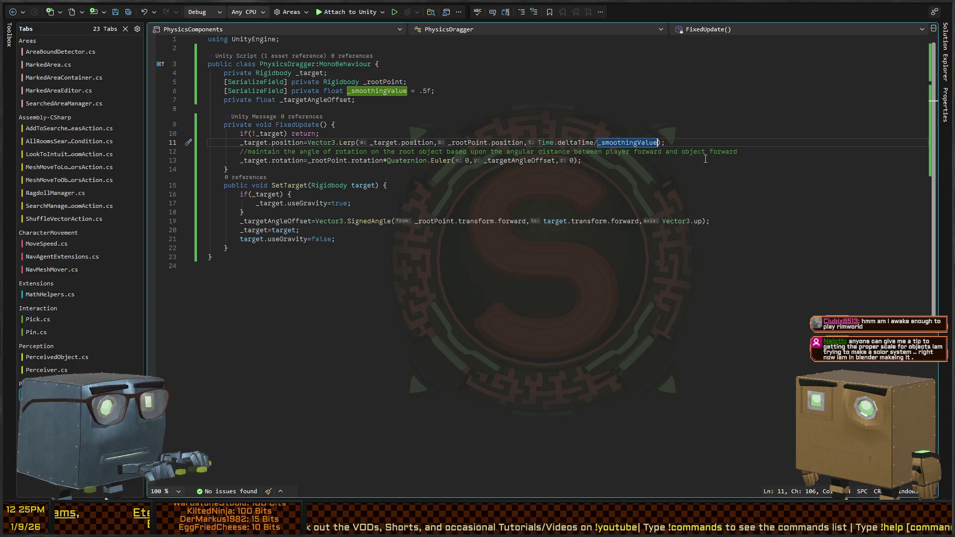
{"action": "key", "text": "alt+Tab"}
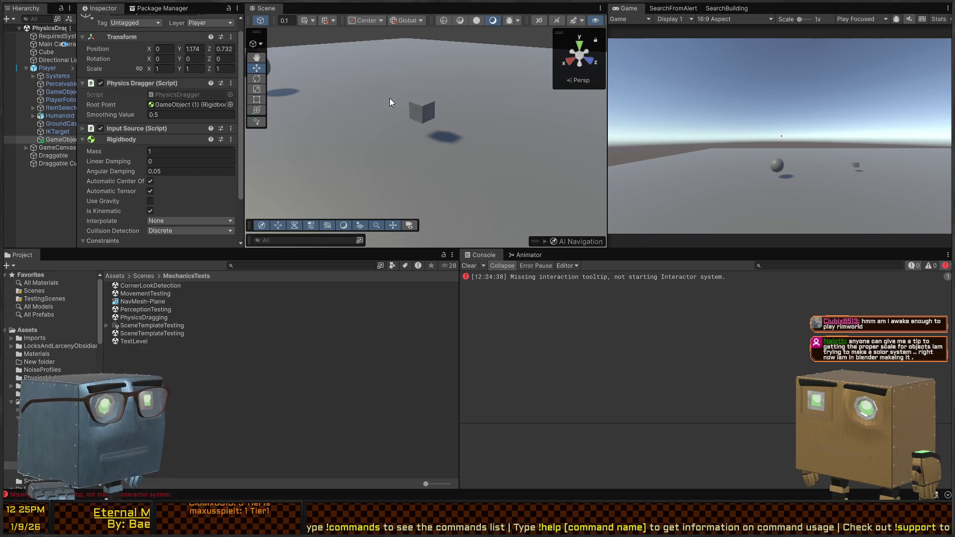
Play-test grabbing and releasing the small cube twice with the new lerp smoothing, then restore the layout
{"action": "mouse_move", "coordinate": [410, 122]}
{"action": "left_mouse_down"}
{"action": "mouse_move", "coordinate": [446, 107]}
{"action": "mouse_move", "coordinate": [356, 110]}
{"action": "mouse_move", "coordinate": [375, 132]}
{"action": "mouse_move", "coordinate": [412, 134]}
{"action": "left_mouse_up"}
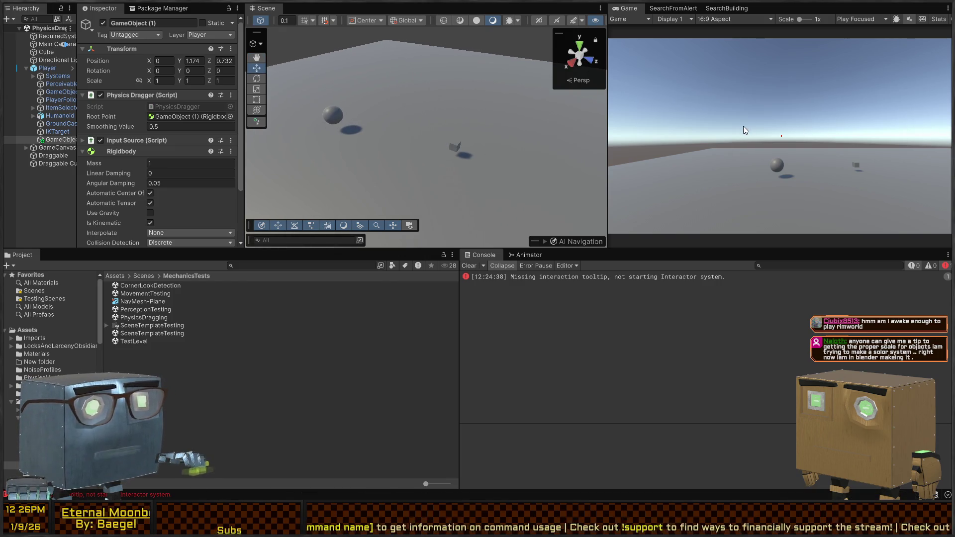
{"action": "left_click_drag", "start_coordinate": [383, 116], "coordinate": [502, 129]}
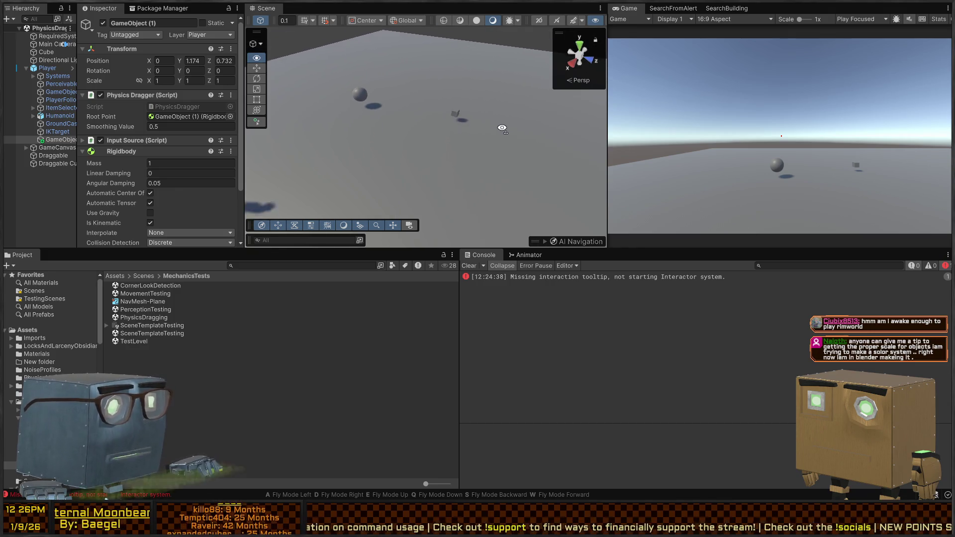
{"action": "key", "text": "ctrl+p"}
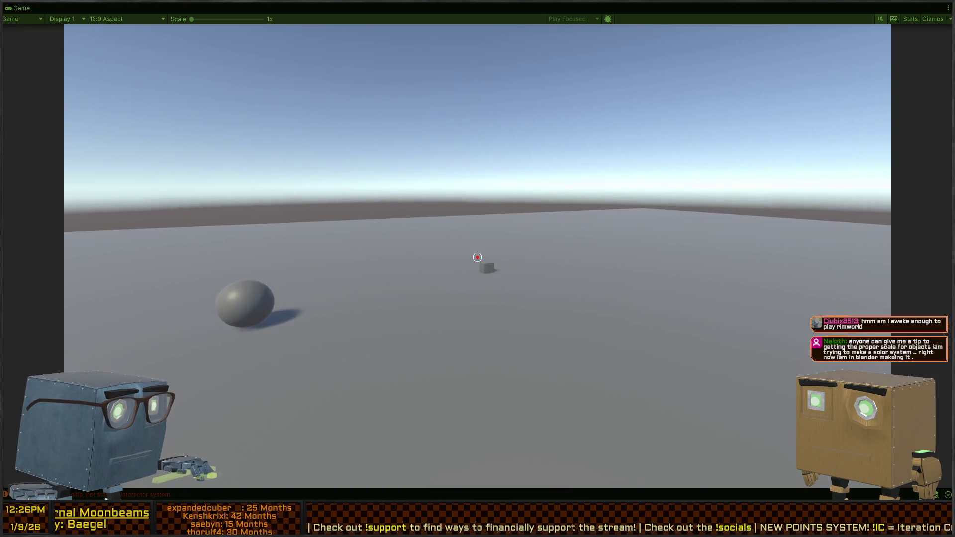
{"action": "left_click", "coordinate": [477, 257]}
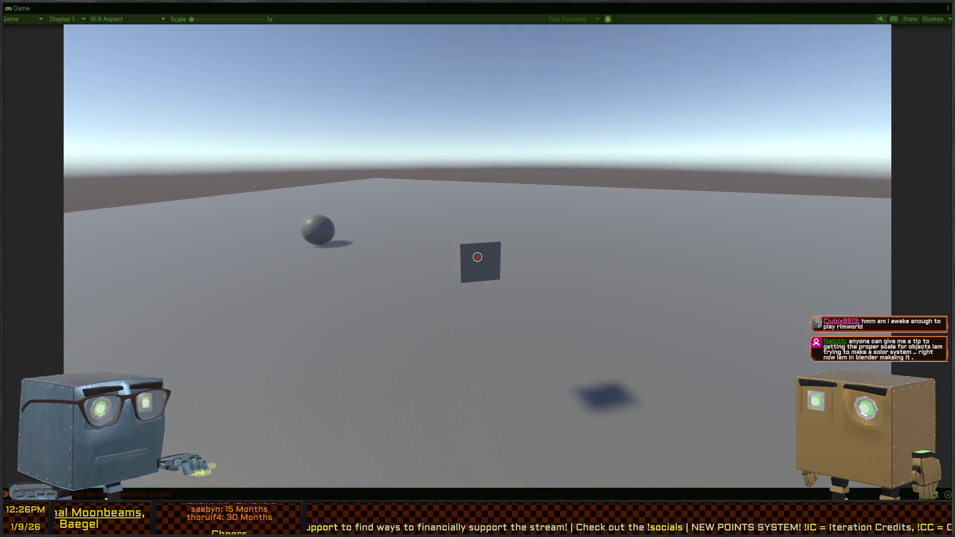
{"action": "left_click", "coordinate": [477, 257]}
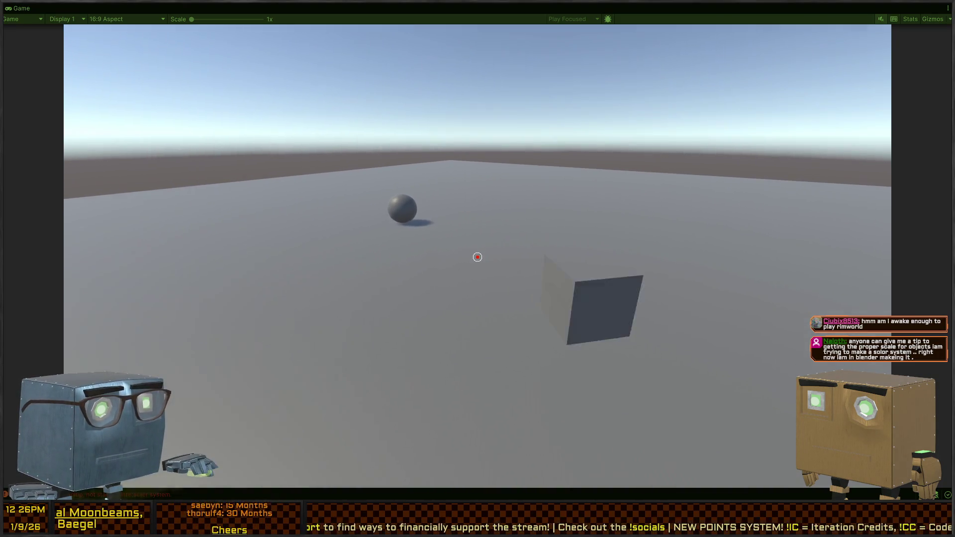
{"action": "left_click", "coordinate": [477, 257]}
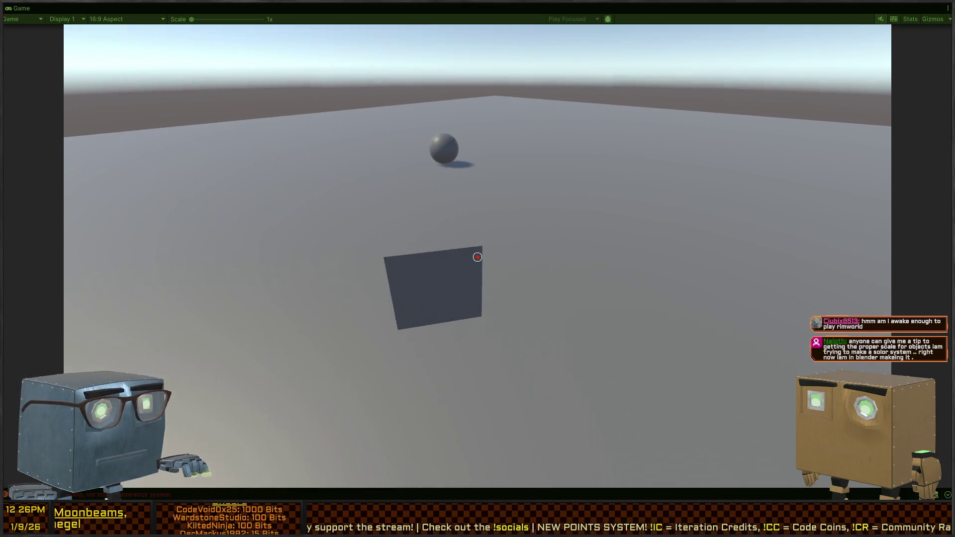
{"action": "left_click", "coordinate": [477, 257]}
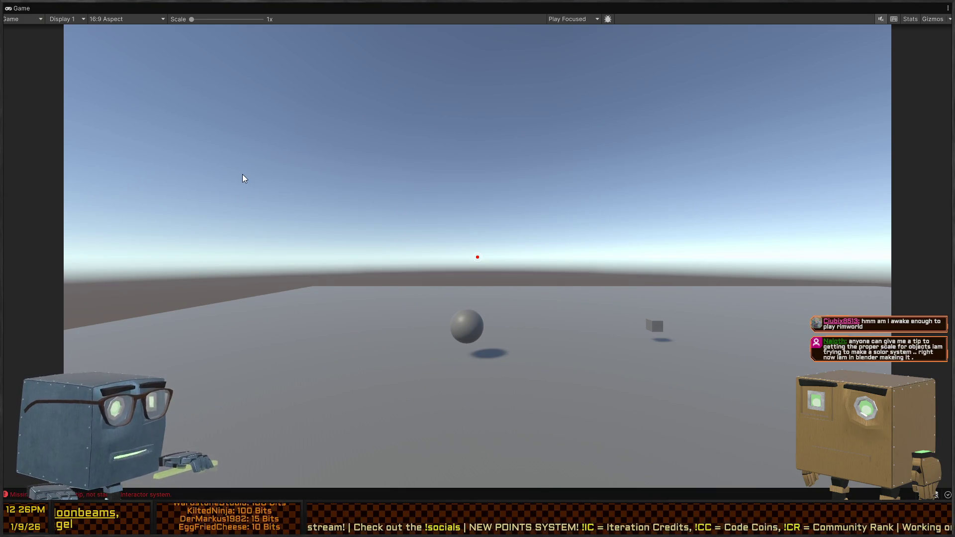
{"action": "key", "text": "shift+space"}
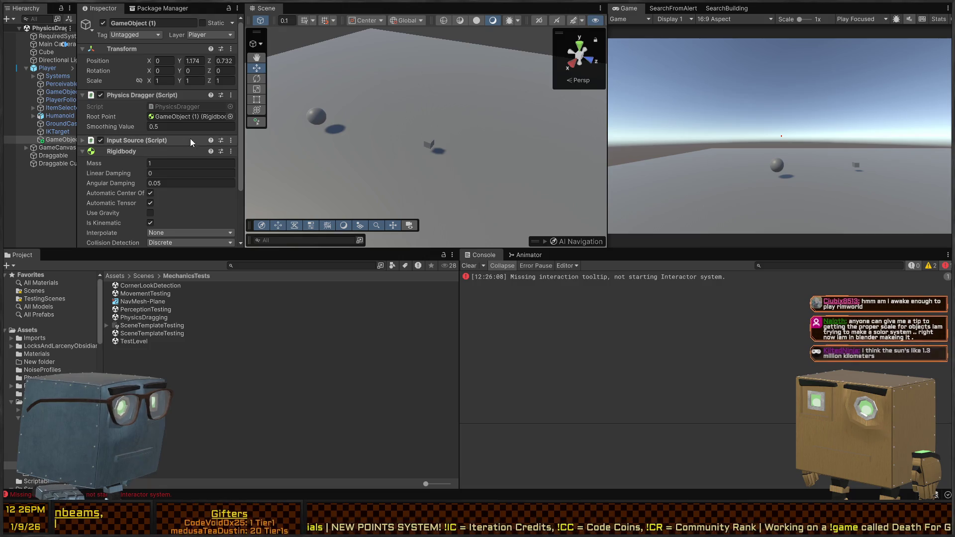
Set Physics Dragger Smoothing Value to 0.1 and carry the cube around in a maximized Game view
{"action": "scroll", "coordinate": [141, 103], "scroll_direction": "down", "scroll_amount": 3}
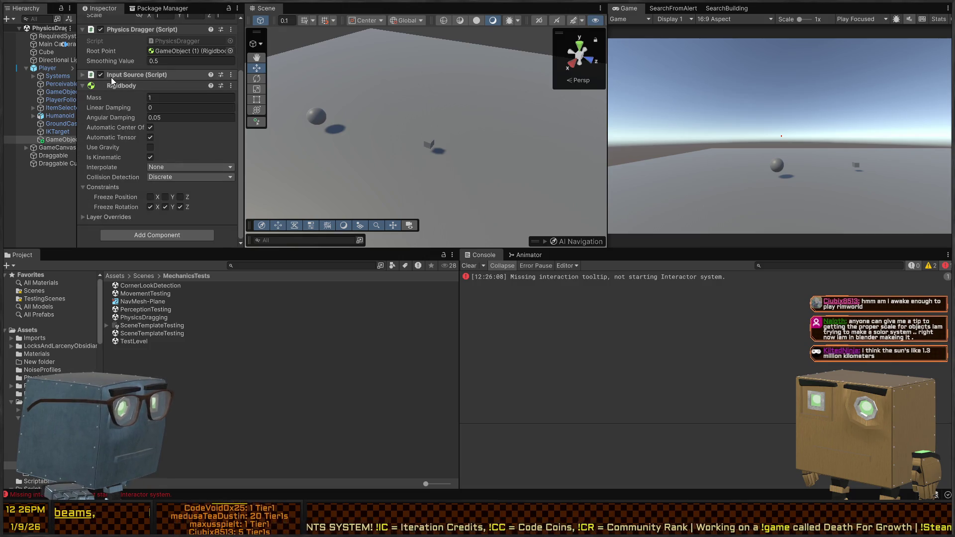
{"action": "scroll", "coordinate": [112, 78], "scroll_direction": "up", "scroll_amount": 1}
{"action": "left_click_drag", "start_coordinate": [124, 88], "coordinate": [124, 86]}
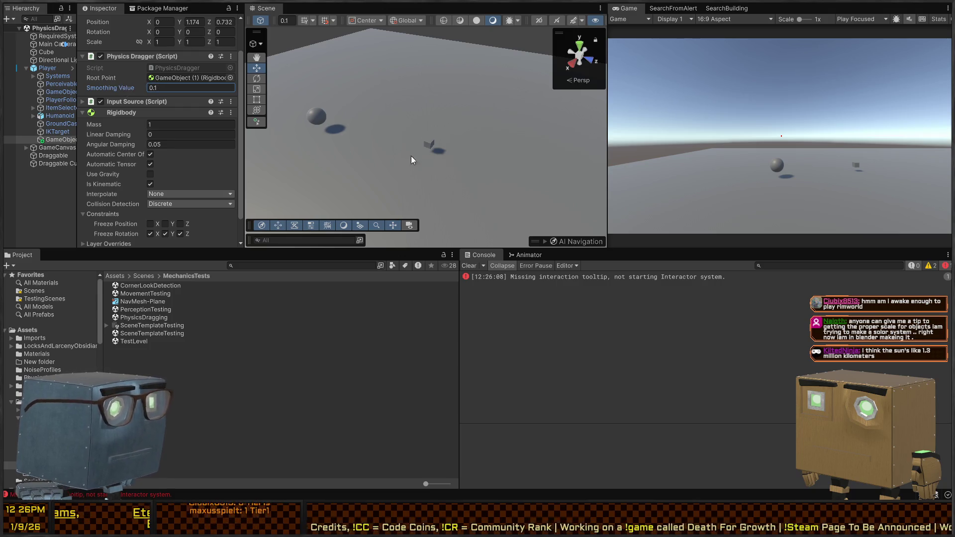
{"action": "key", "text": "ctrl+p"}
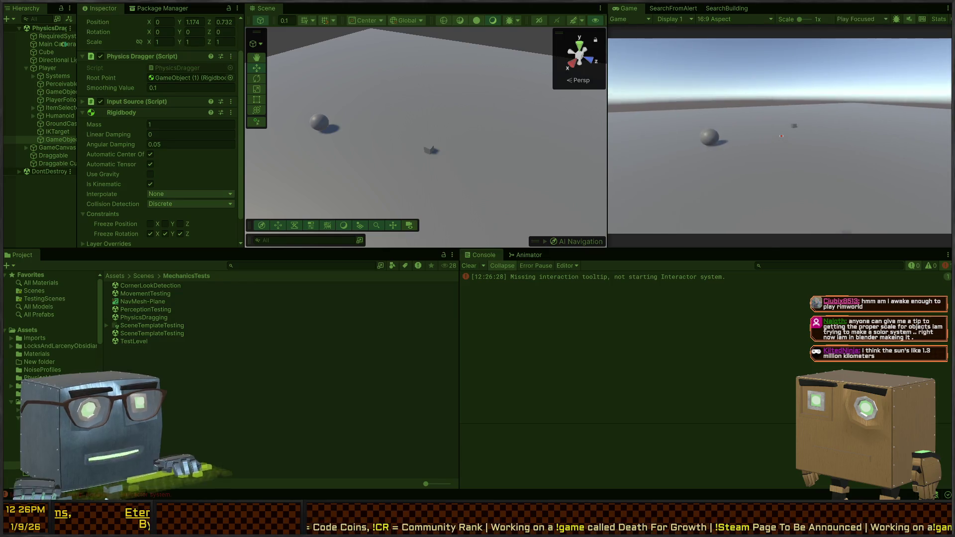
{"action": "key", "text": "shift+space"}
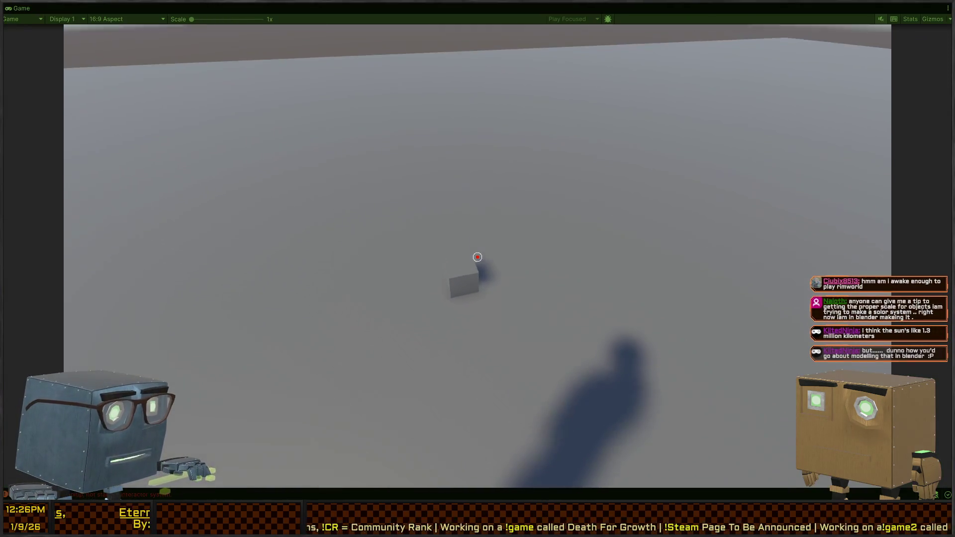
{"action": "left_click_drag", "start_coordinate": [477, 257], "coordinate": [477, 257]}
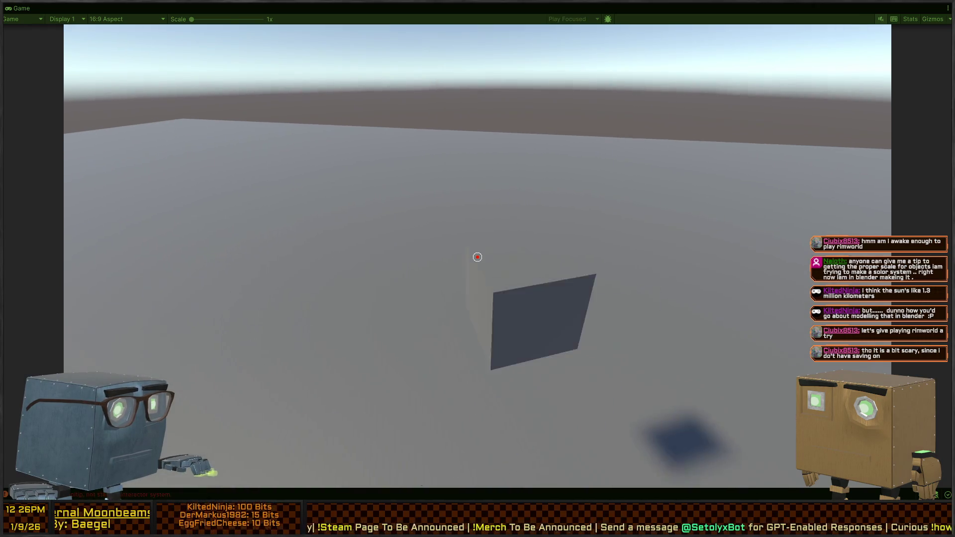
{"action": "key", "text": "ctrl+p"}
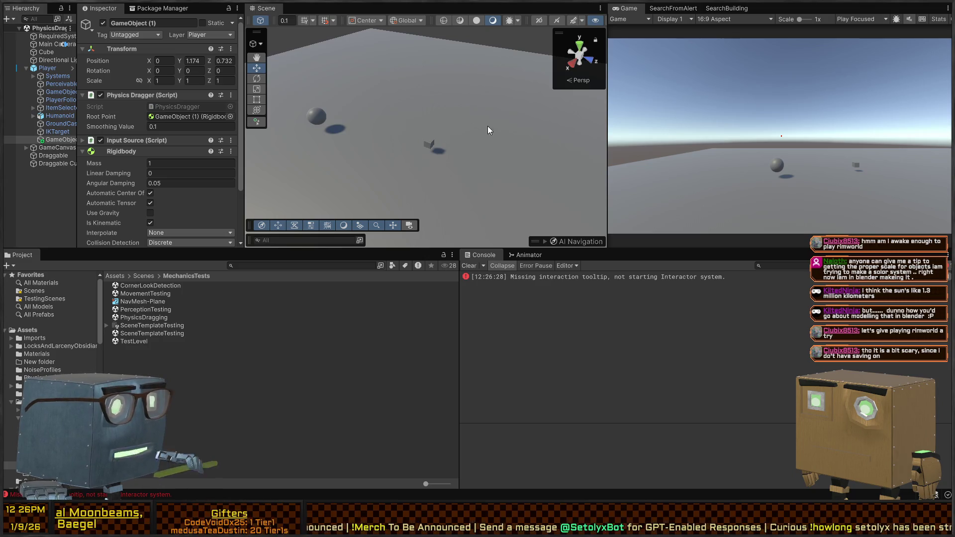
Move the scene camera closer to the sphere and cube and restart Play mode
{"action": "mouse_move", "coordinate": [405, 130]}
{"action": "left_mouse_down"}
{"action": "mouse_move", "coordinate": [453, 122]}
{"action": "mouse_move", "coordinate": [351, 124]}
{"action": "left_mouse_up"}
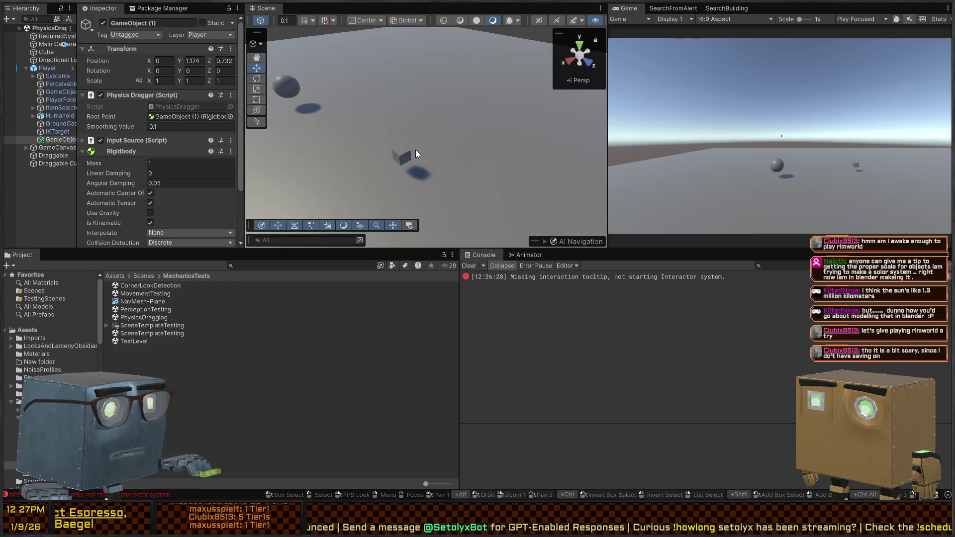
{"action": "scroll", "coordinate": [167, 183], "scroll_direction": "down", "scroll_amount": 3}
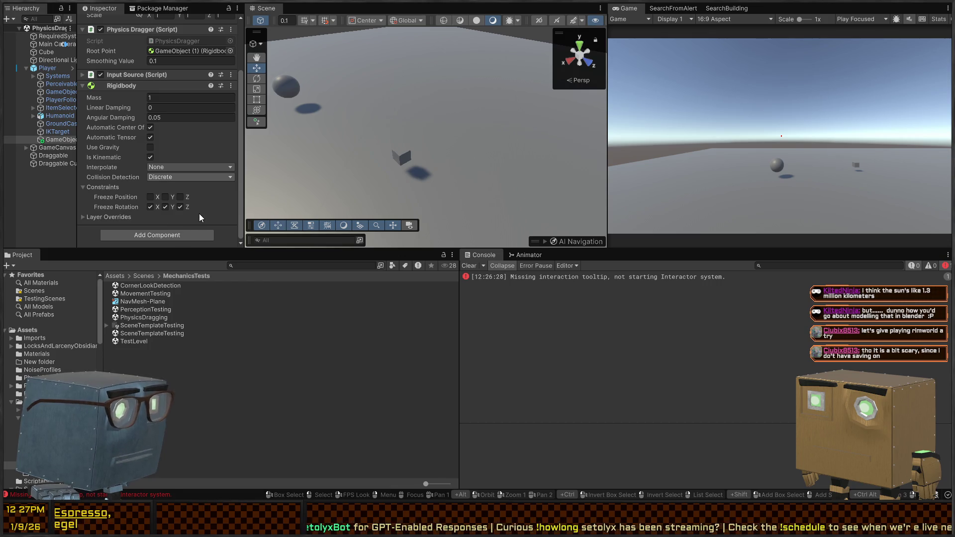
{"action": "key", "text": "ctrl+p"}
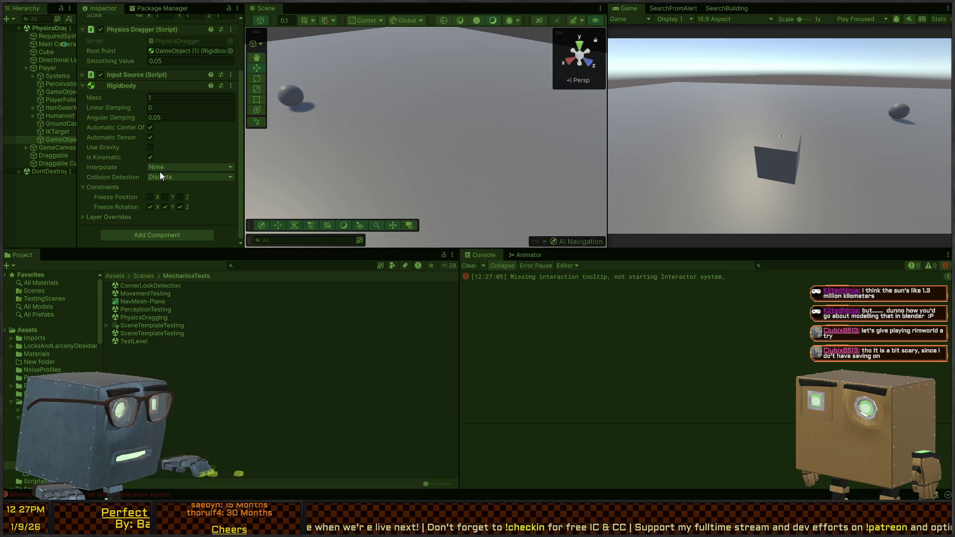
While holding the cube, try Rigidbody Interpolate as Extrapolate, then settle on None
{"action": "left_click", "coordinate": [620, 184]}
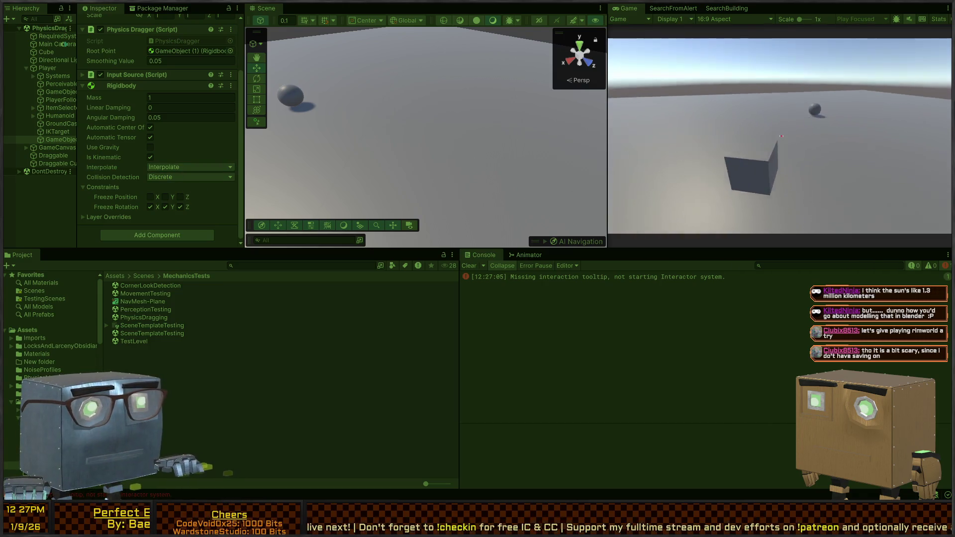
{"action": "key", "text": "Escape"}
{"action": "left_click", "coordinate": [184, 186]}
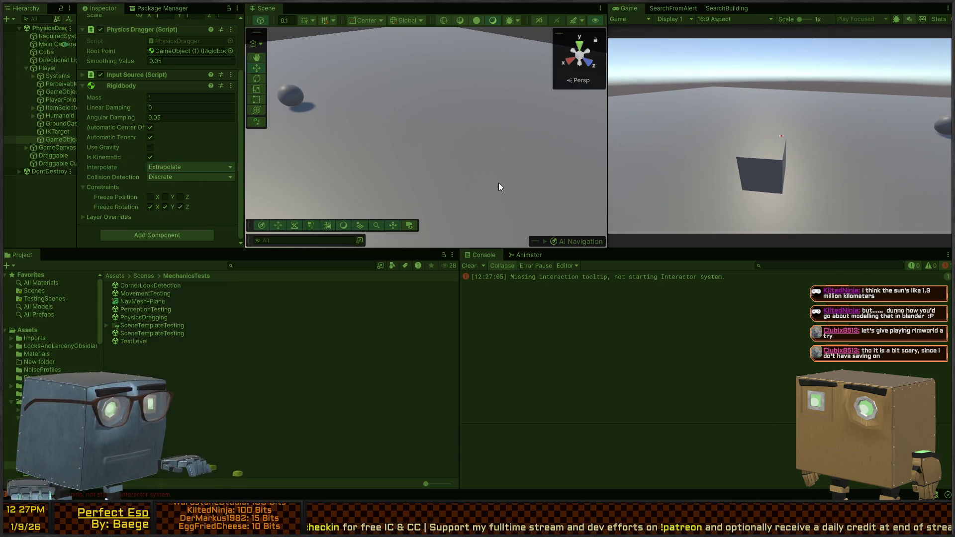
{"action": "left_click", "coordinate": [621, 189]}
{"action": "key", "text": "Escape"}
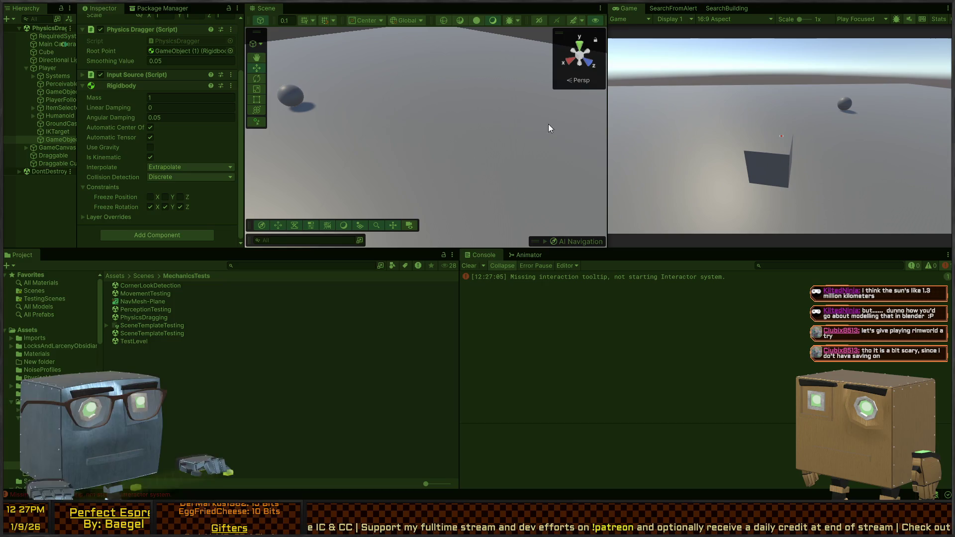
{"action": "left_click", "coordinate": [189, 167]}
{"action": "left_click", "coordinate": [177, 186]}
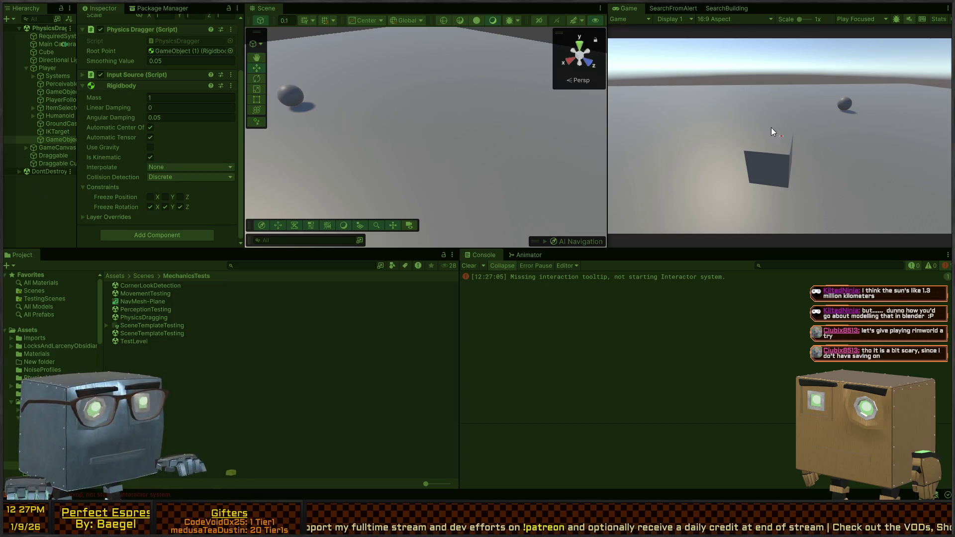
{"action": "left_click", "coordinate": [774, 132]}
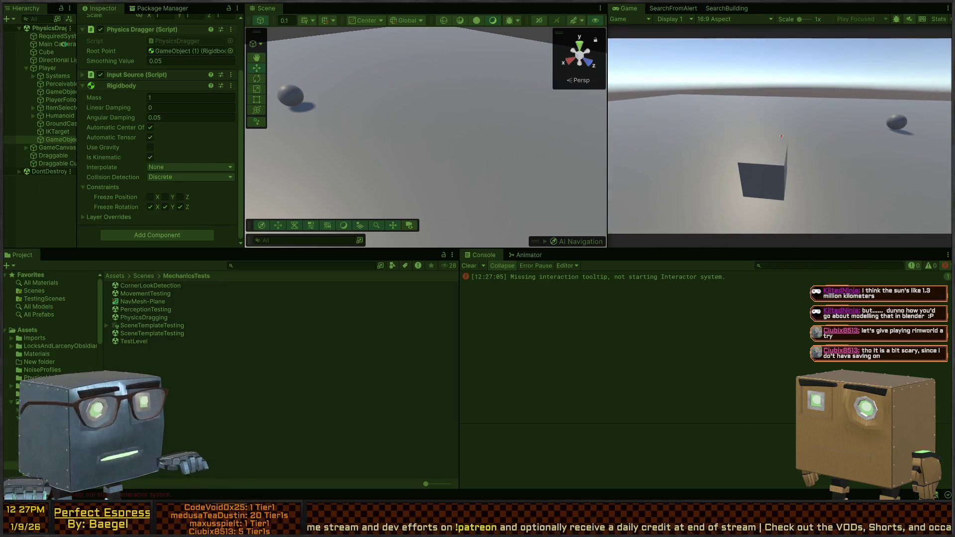
{"action": "key", "text": "Escape"}
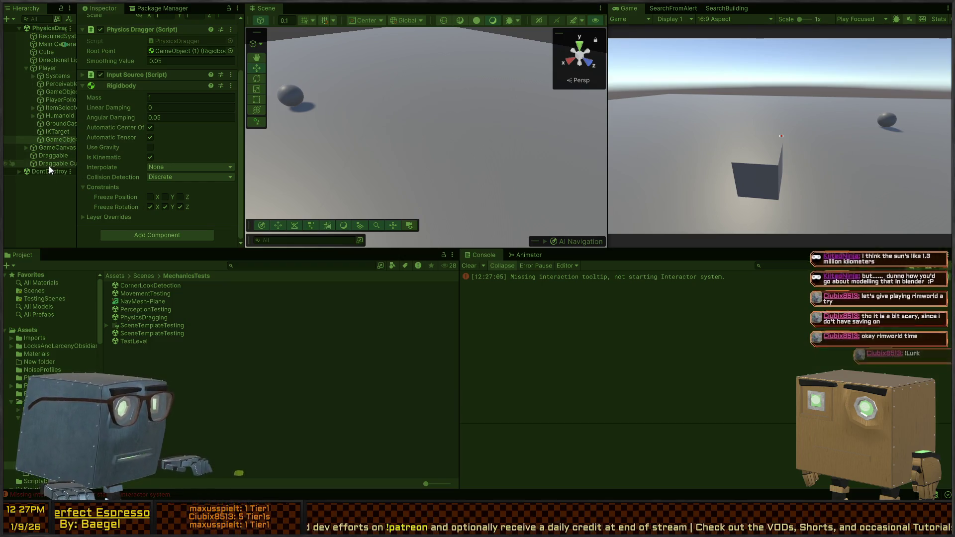
Set the Draggable Cube's Rigidbody Interpolate to Extrapolate and restart Play to test it
{"action": "left_click", "coordinate": [49, 164]}
{"action": "scroll", "coordinate": [141, 166], "scroll_direction": "up", "scroll_amount": 3}
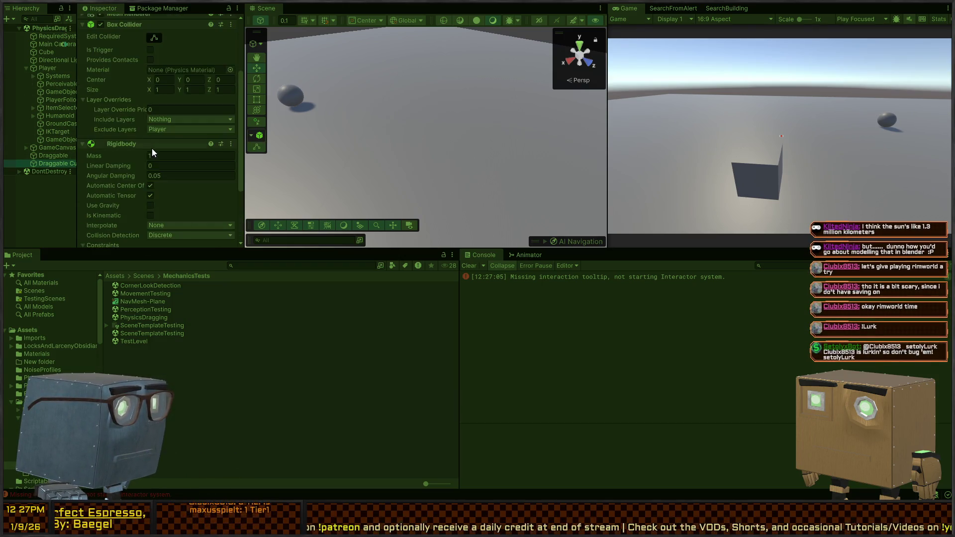
{"action": "scroll", "coordinate": [133, 135], "scroll_direction": "down", "scroll_amount": 5}
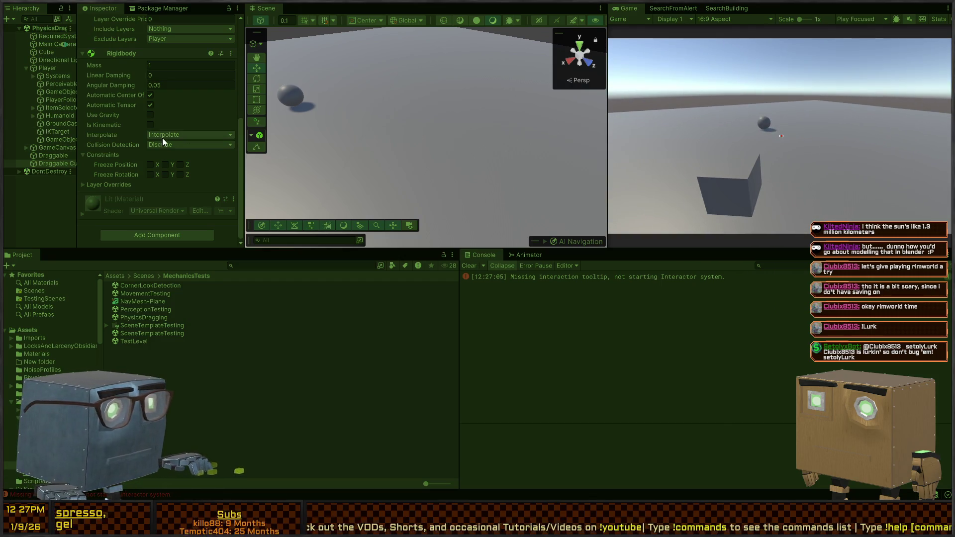
{"action": "left_click", "coordinate": [656, 156]}
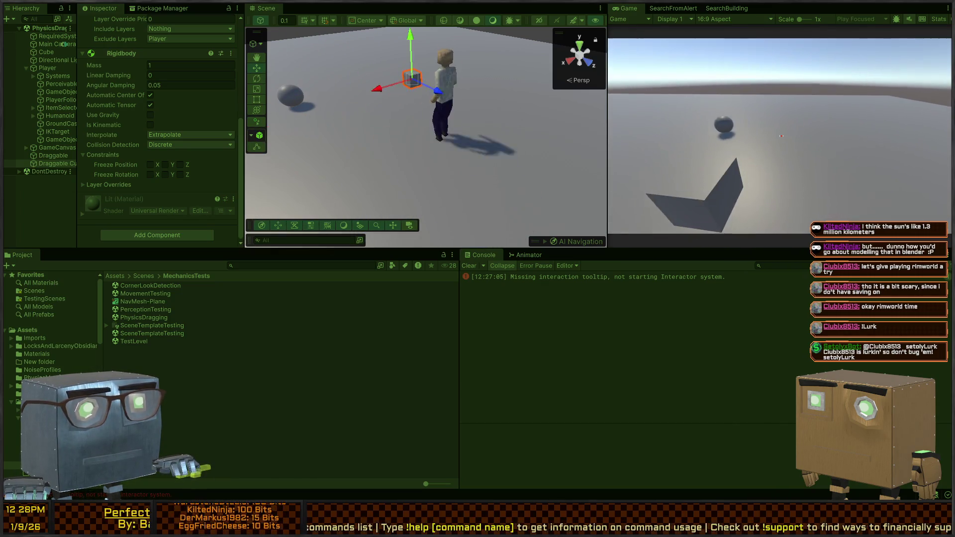
{"action": "key", "text": "ctrl+p"}
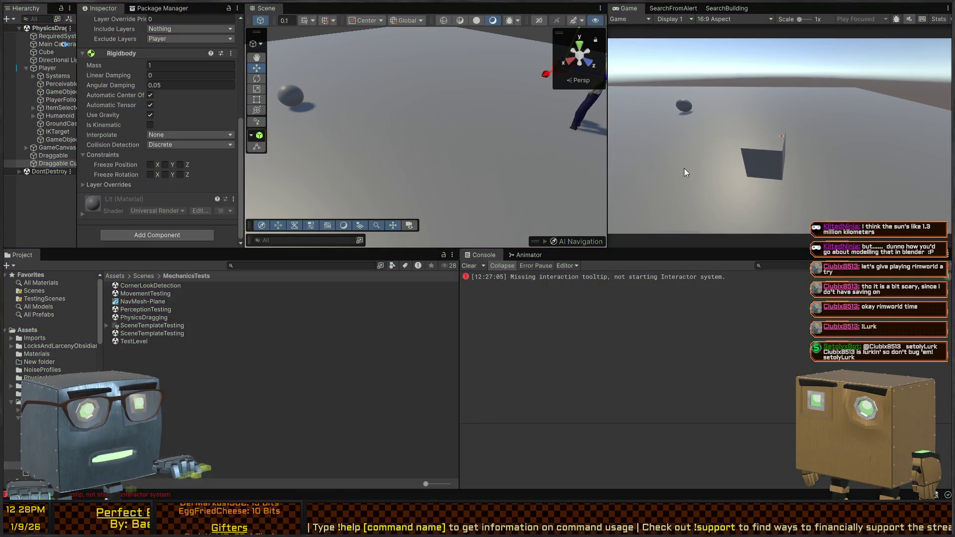
{"action": "key", "text": "ctrl+p"}
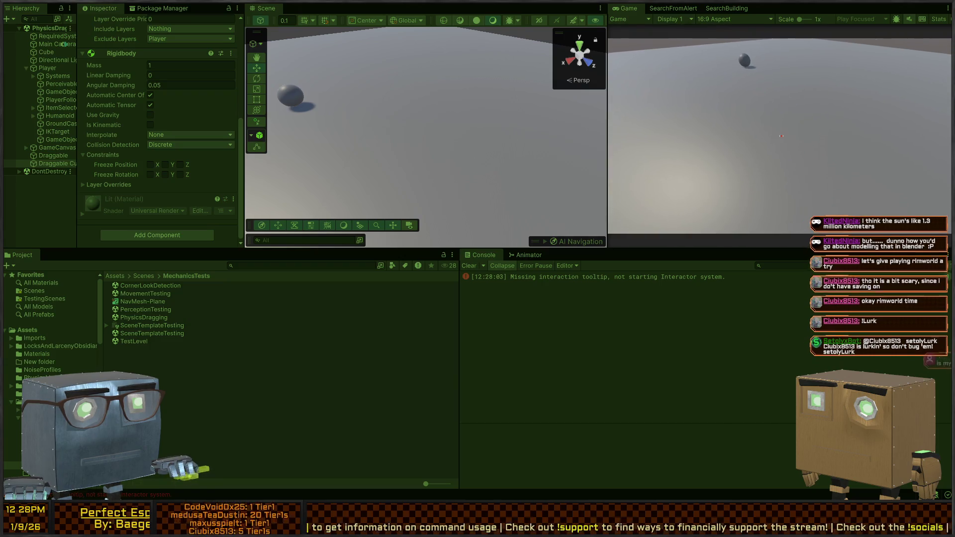
{"action": "key", "text": "ctrl+p"}
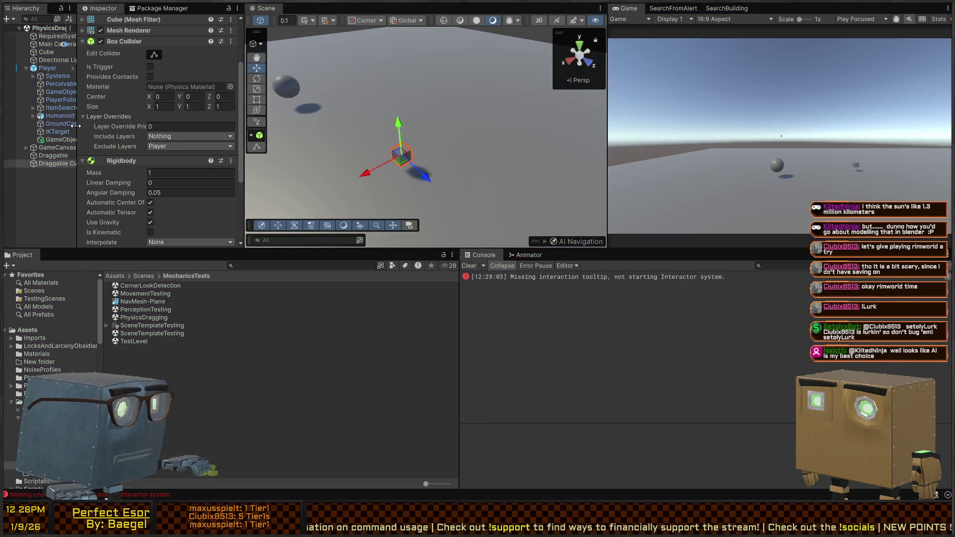
Select the Draggable object and set its Physics Dragger Smoothing Value to 0.05
{"action": "left_click", "coordinate": [58, 132]}
{"action": "left_click", "coordinate": [50, 155]}
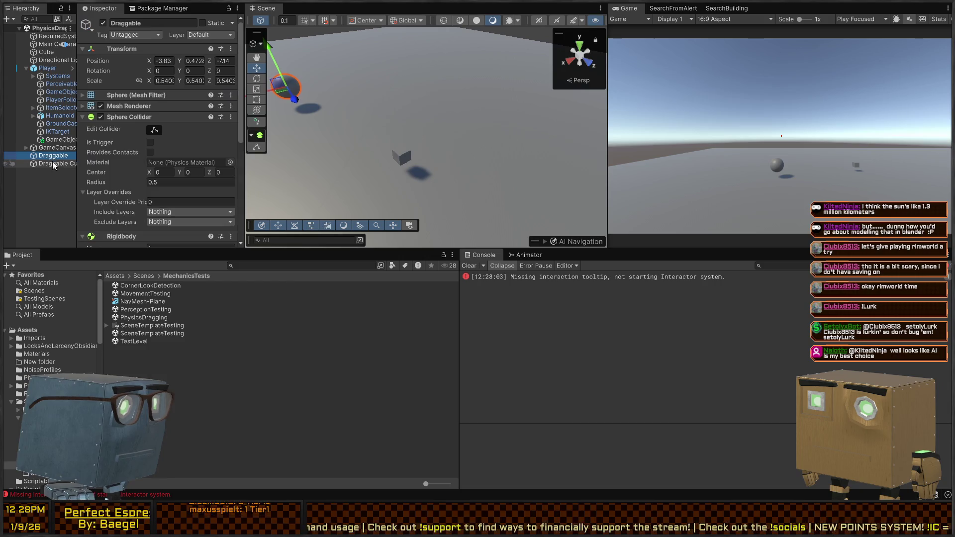
{"action": "left_click_drag", "start_coordinate": [57, 132], "coordinate": [56, 140]}
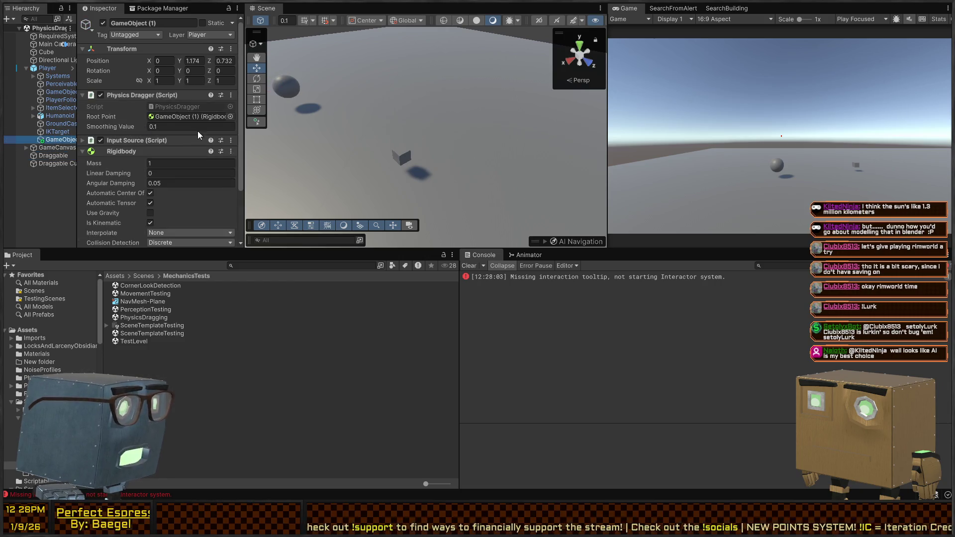
{"action": "left_click", "coordinate": [176, 127]}
{"action": "type", "text": "."}
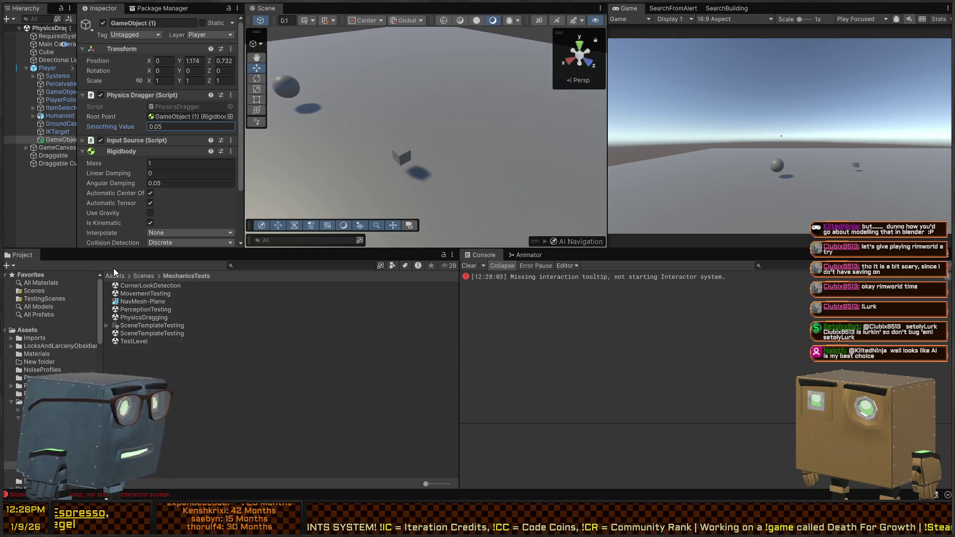
{"action": "left_click", "coordinate": [705, 159]}
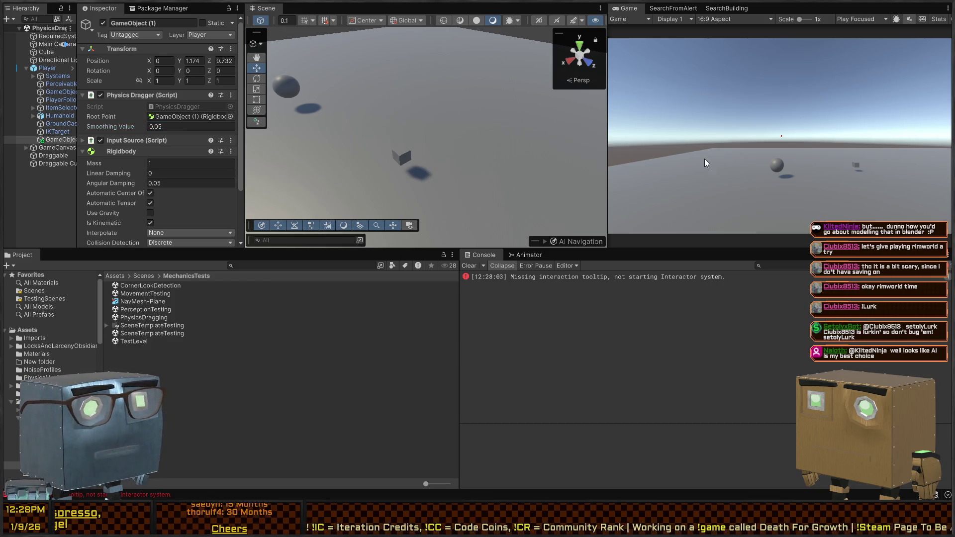
{"action": "mouse_move", "coordinate": [397, 126]}
{"action": "left_mouse_down"}
{"action": "mouse_move", "coordinate": [426, 103]}
{"action": "mouse_move", "coordinate": [354, 98]}
{"action": "mouse_move", "coordinate": [365, 109]}
{"action": "left_mouse_up"}
In a maximized Game view, pick up, drop and re-grab the cube, then restore the layout
{"action": "key", "text": "shift+space"}
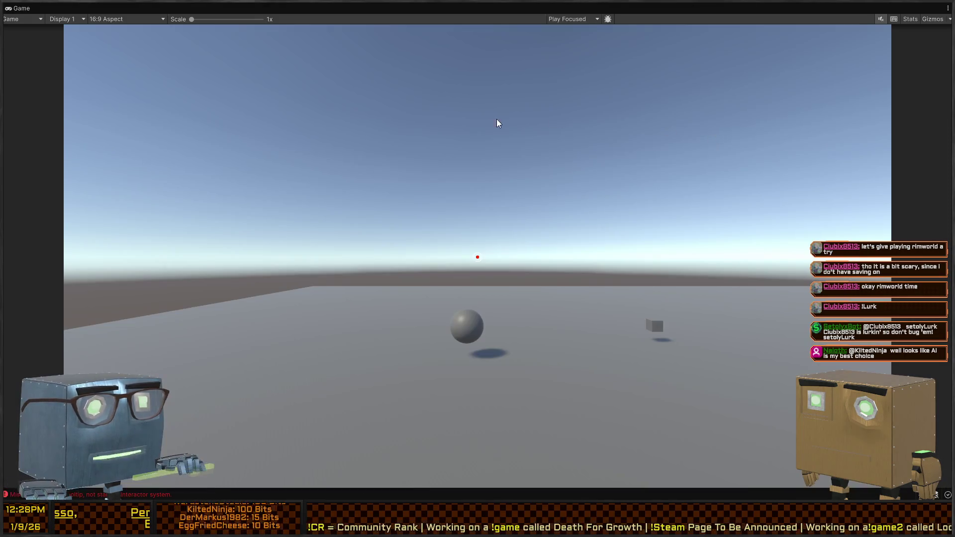
{"action": "key", "text": "ctrl+p"}
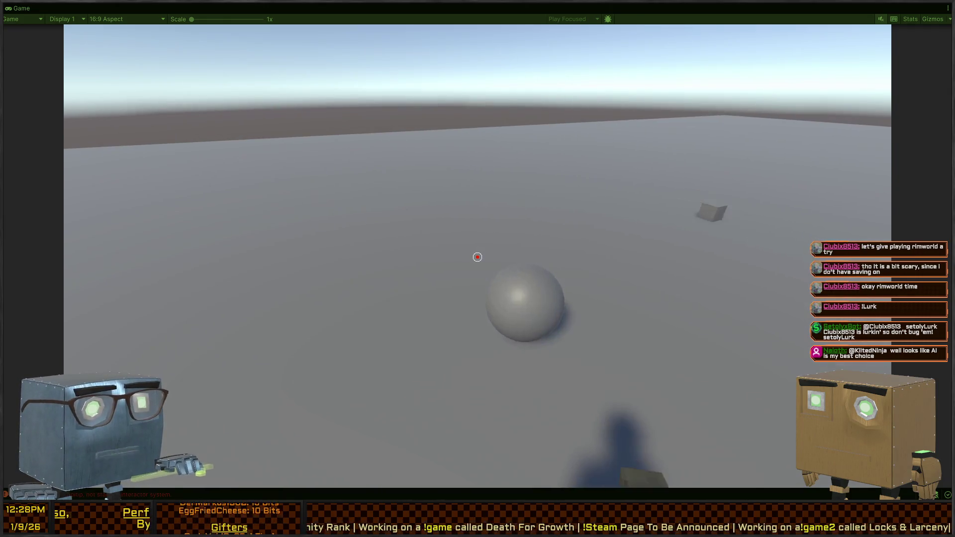
{"action": "left_click", "coordinate": [477, 257]}
{"action": "left_click", "coordinate": [477, 257]}
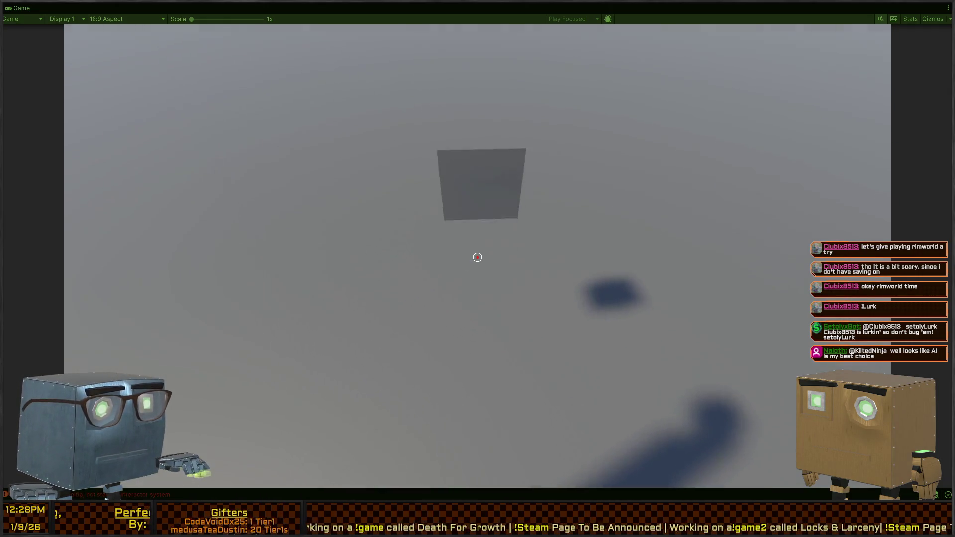
{"action": "key", "text": "w"}
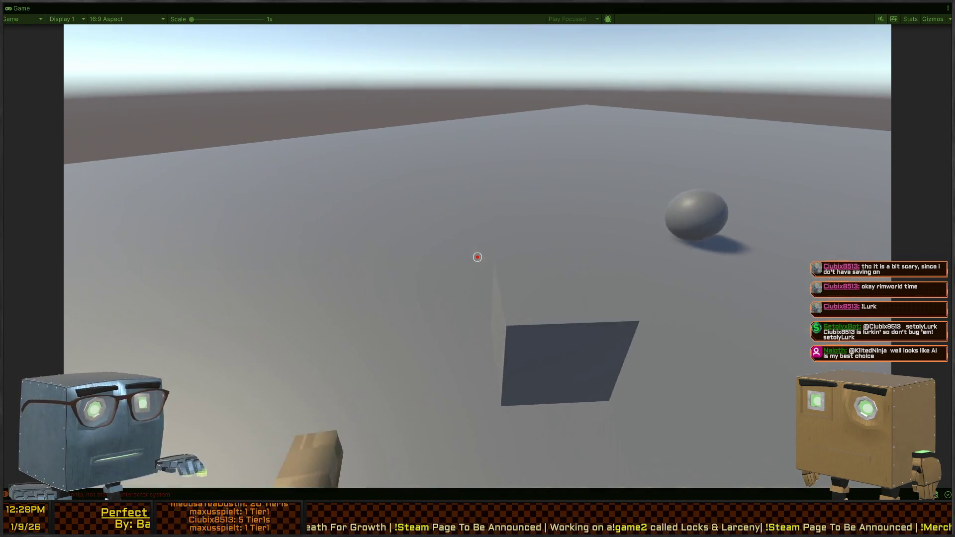
{"action": "left_click", "coordinate": [478, 256]}
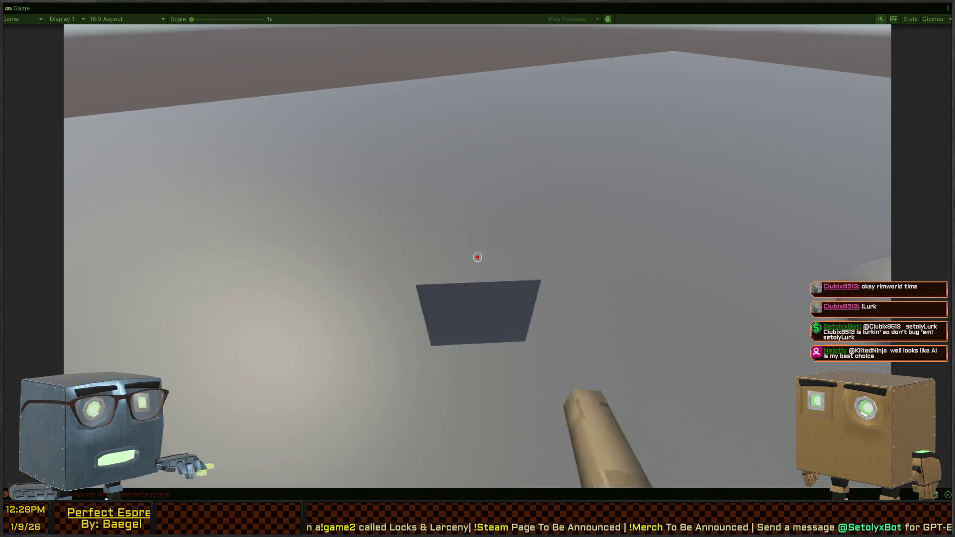
{"action": "key", "text": "Escape"}
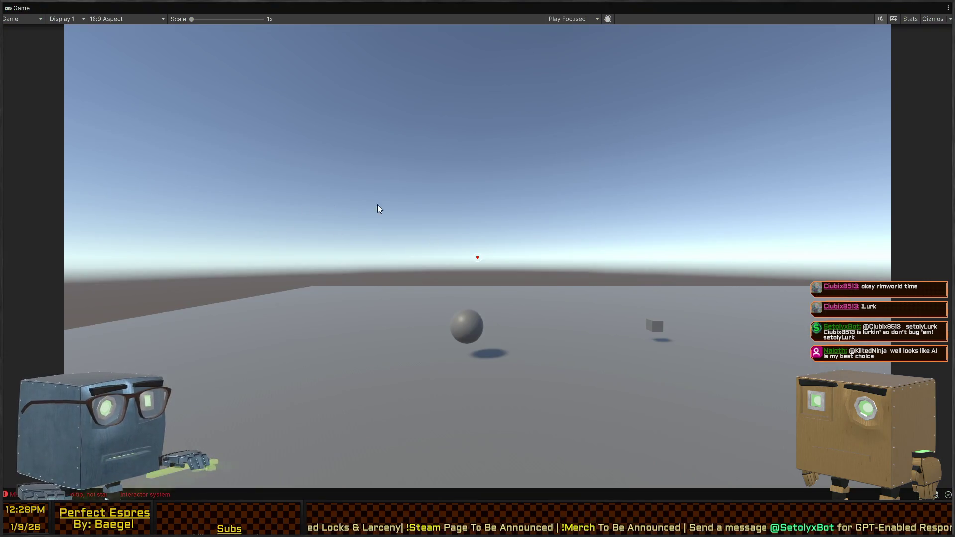
{"action": "key", "text": "shift+space"}
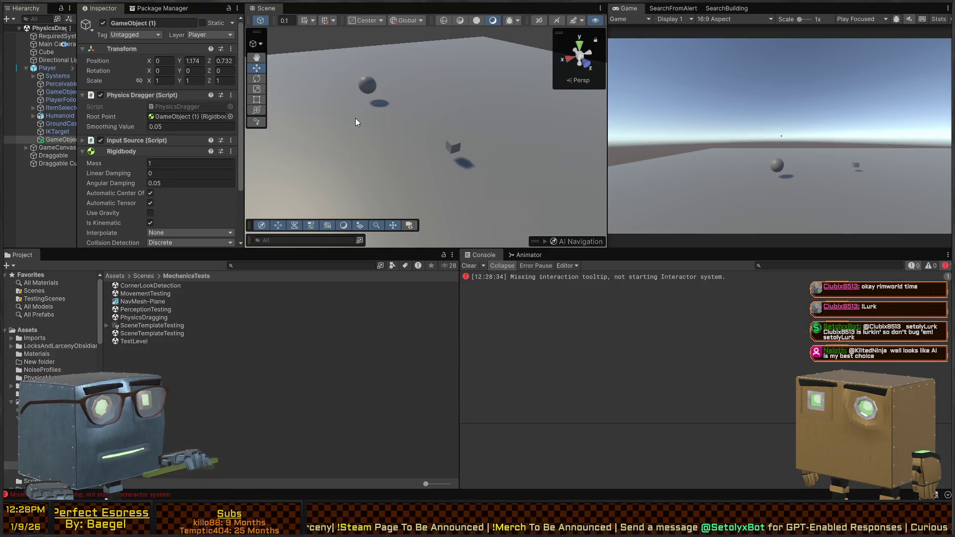
Reposition the scene camera around the player and clear the missing-tooltip error from the Console
{"action": "right_click", "coordinate": [354, 148]}
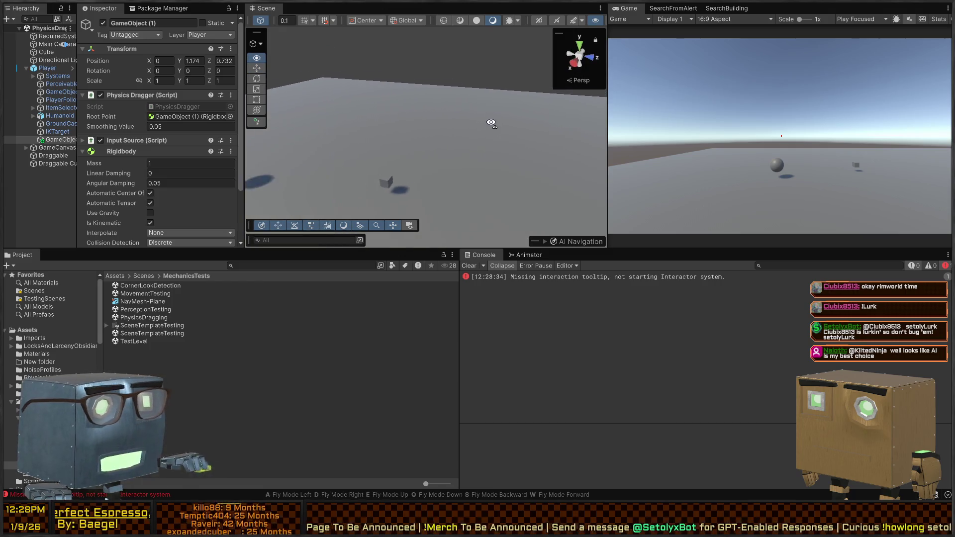
{"action": "mouse_move", "coordinate": [200, 114]}
{"action": "left_mouse_down"}
{"action": "mouse_move", "coordinate": [187, 145]}
{"action": "mouse_move", "coordinate": [474, 133]}
{"action": "left_mouse_up"}
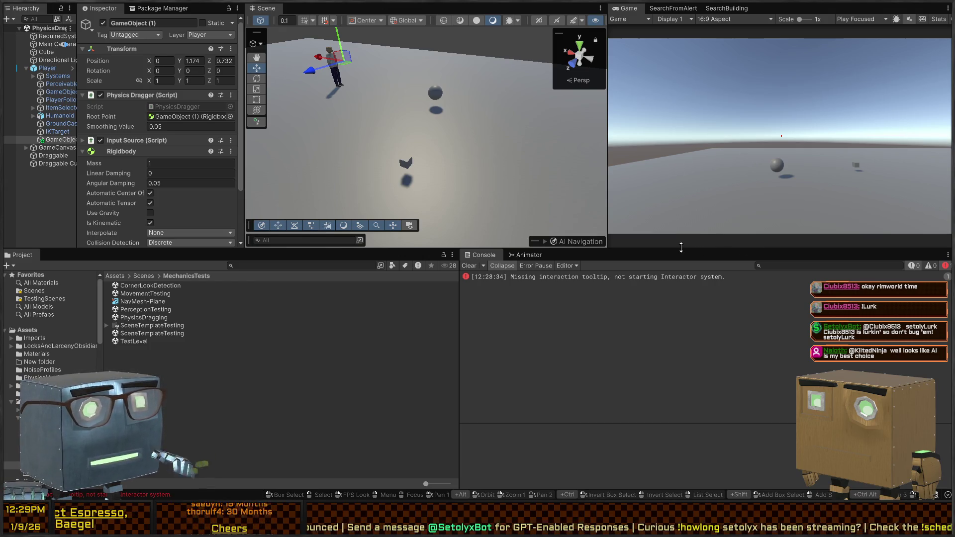
{"action": "left_click", "coordinate": [469, 267]}
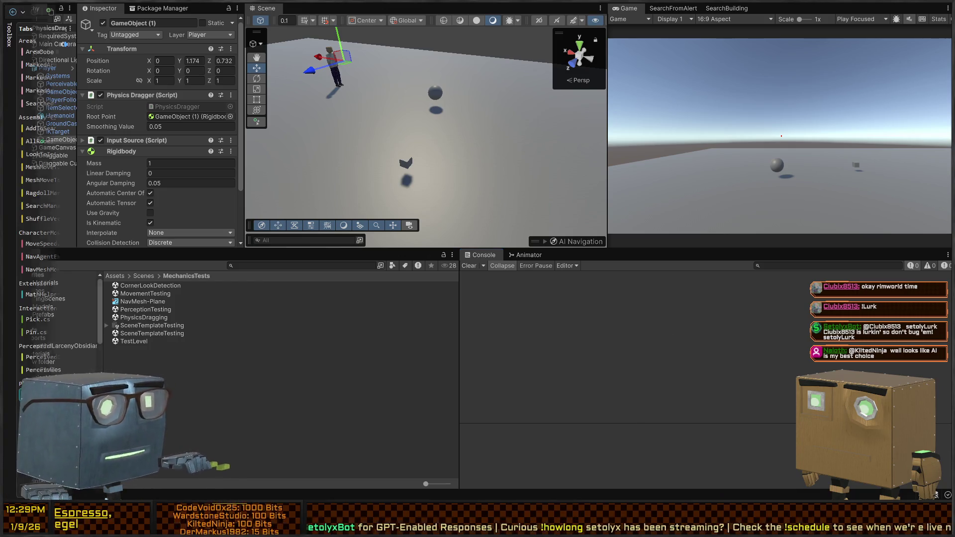
{"action": "key", "text": "alt+Tab"}
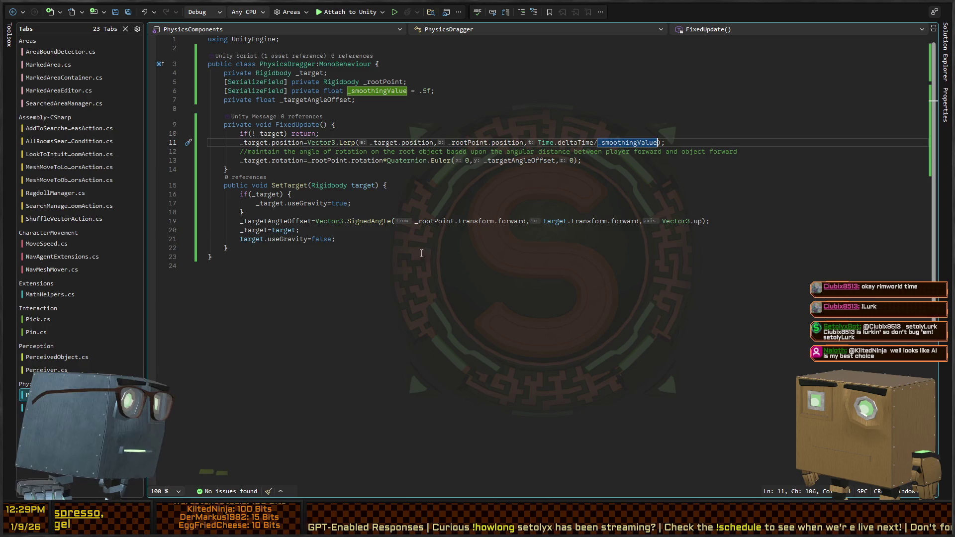
Delete the rotation comment line in PhysicsDragger's FixedUpdate and switch back to Unity
{"action": "left_click", "coordinate": [400, 256]}
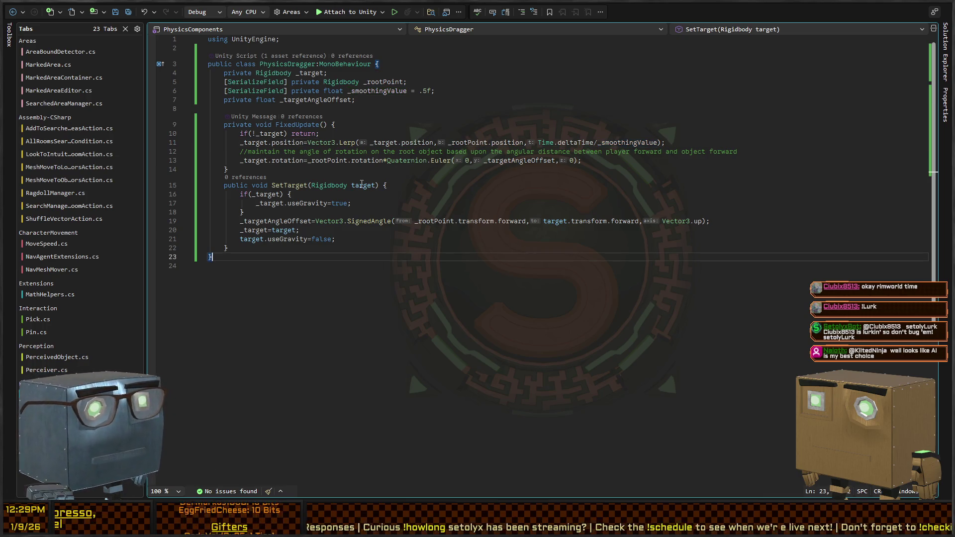
{"action": "left_click", "coordinate": [248, 151]}
{"action": "key", "text": "shift+End"}
{"action": "key", "text": "BackSpace"}
{"action": "key", "text": "BackSpace"}
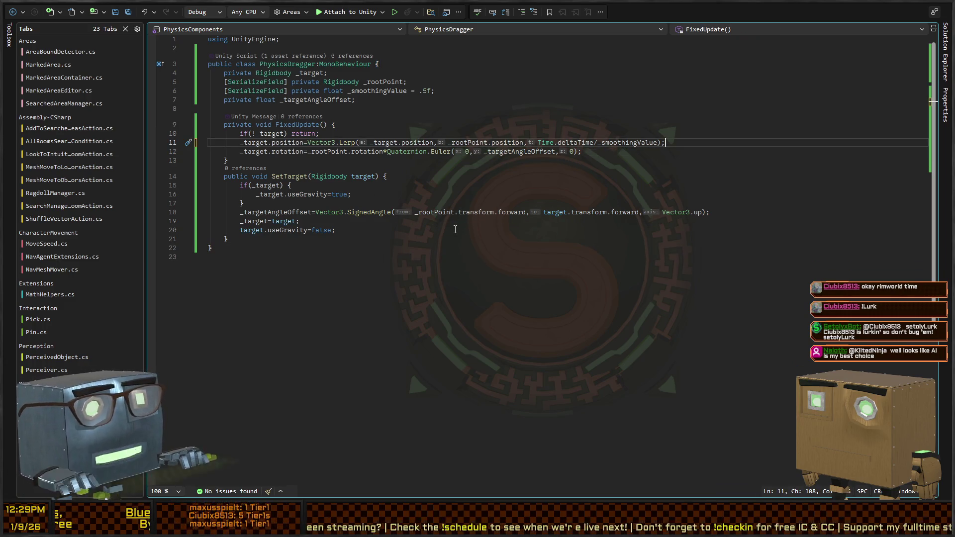
{"action": "key", "text": "Down"}
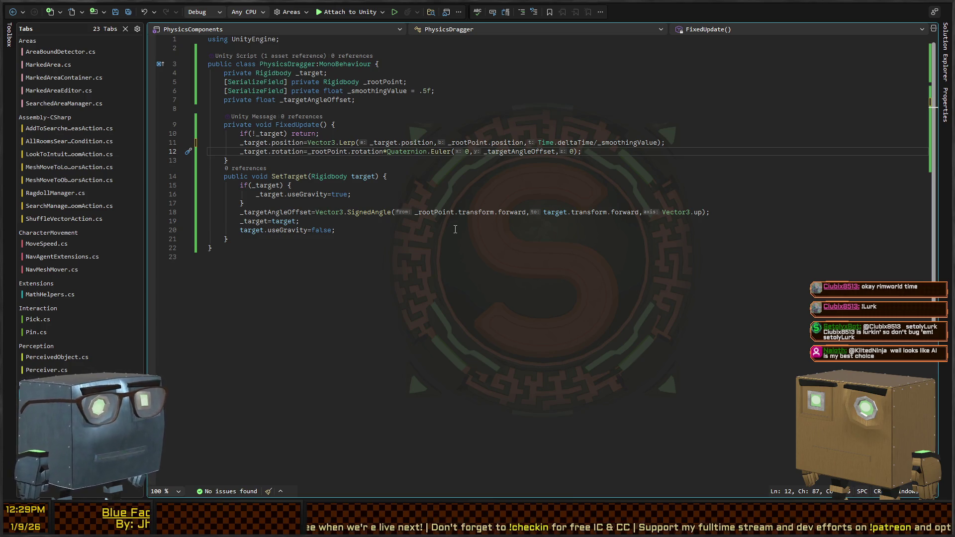
{"action": "key", "text": "Down"}
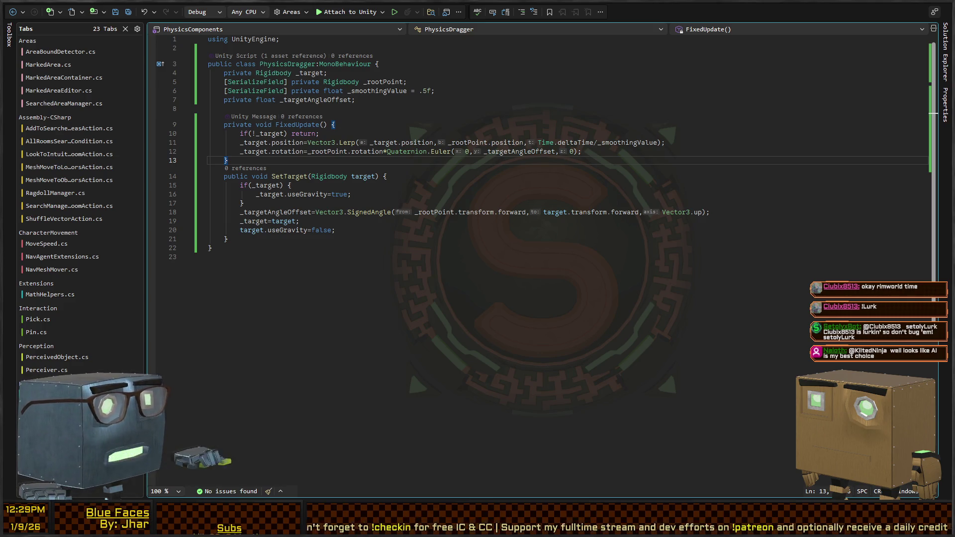
{"action": "key", "text": "alt+Tab"}
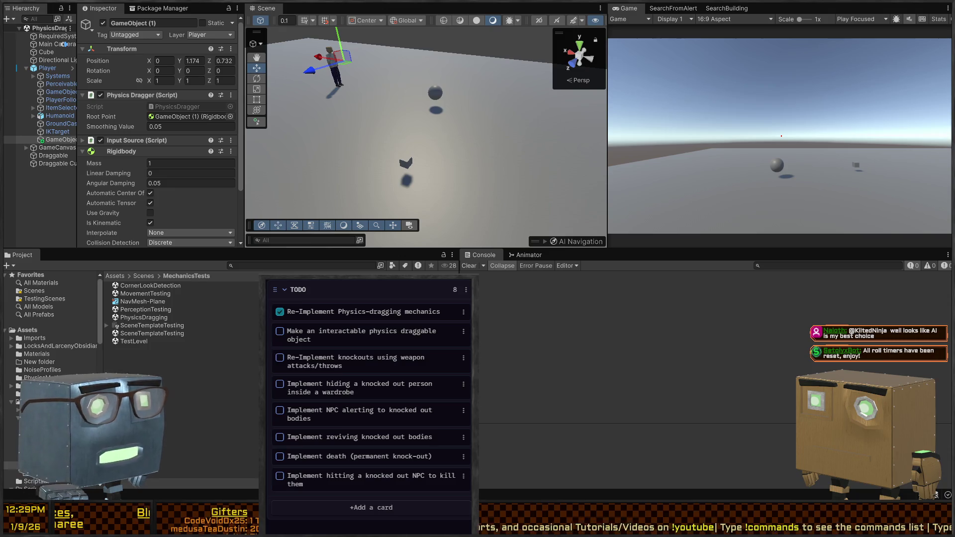
{"action": "left_click_drag", "start_coordinate": [430, 100], "coordinate": [495, 130]}
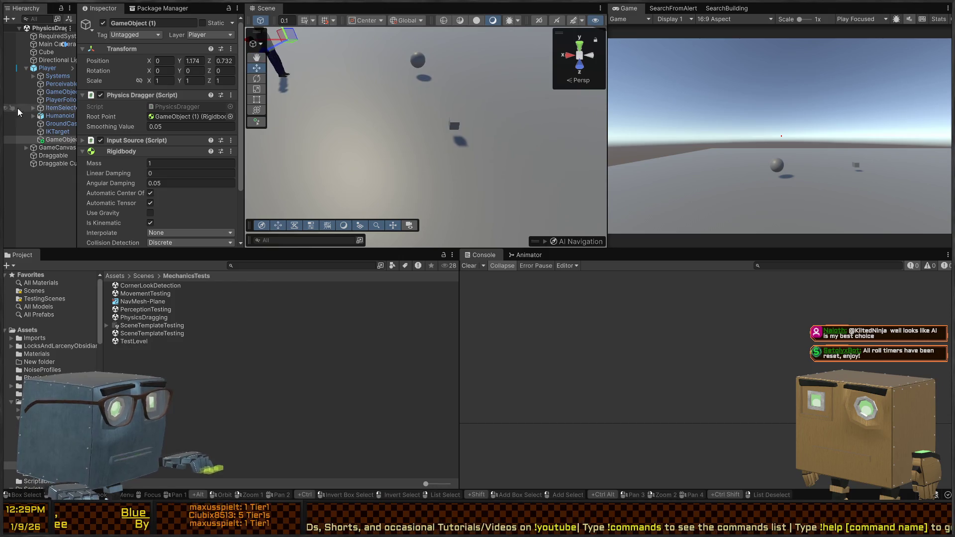
Remove the Input Source component from GameObject (1)
{"action": "scroll", "coordinate": [129, 114], "scroll_direction": "down", "scroll_amount": 3}
{"action": "left_click", "coordinate": [130, 76]}
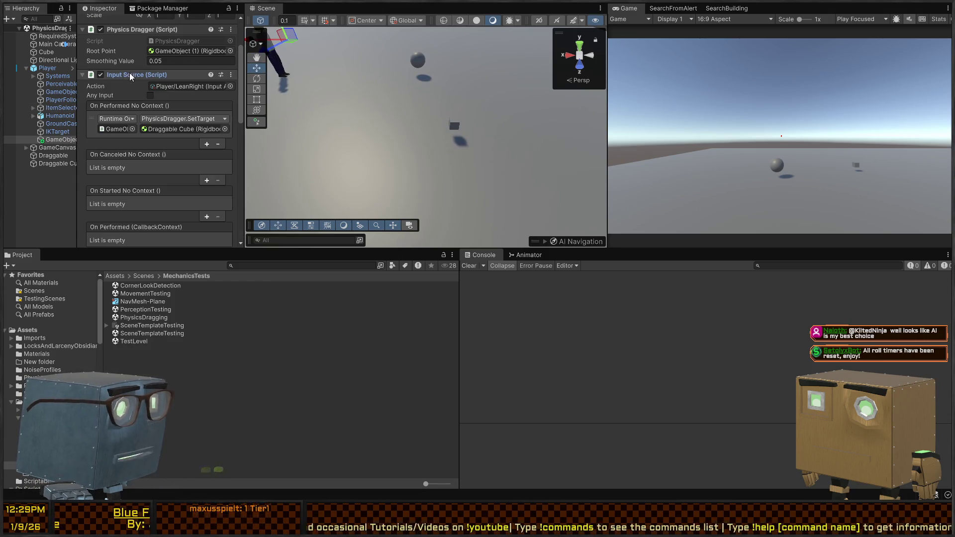
{"action": "key", "text": "ctrl+z"}
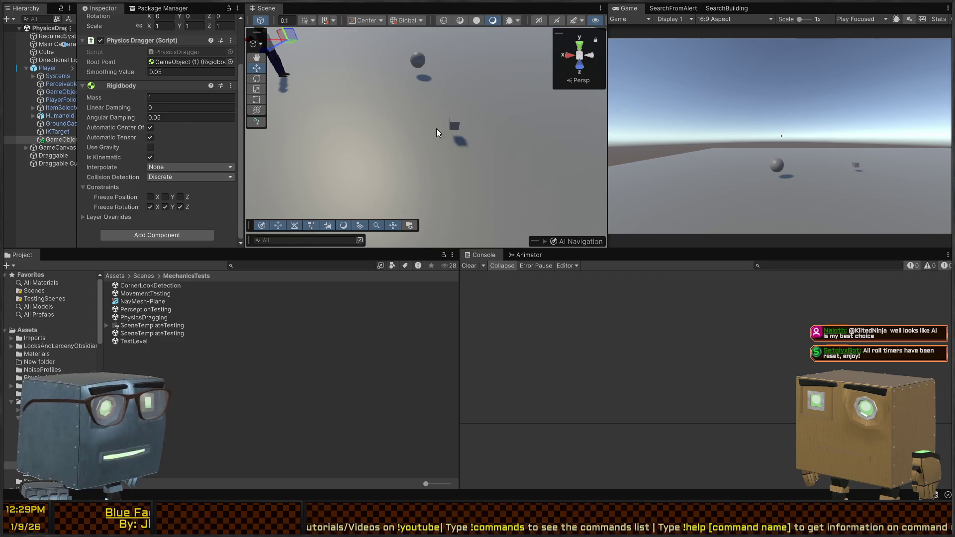
Add Interactable and Trigger Detector components to the Draggable Cube
{"action": "left_click", "coordinate": [457, 124]}
{"action": "scroll", "coordinate": [124, 154], "scroll_direction": "down", "scroll_amount": 3}
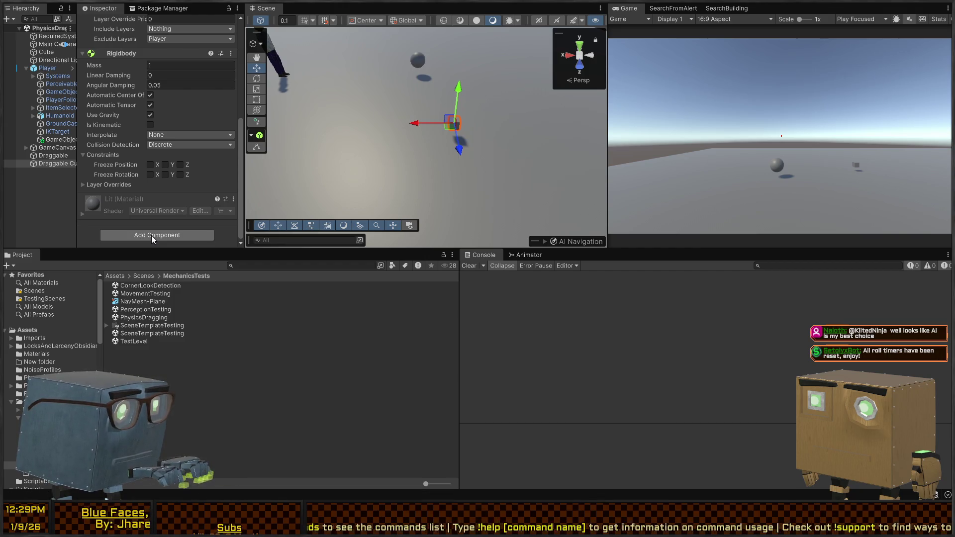
{"action": "key", "text": "Return"}
{"action": "scroll", "coordinate": [122, 192], "scroll_direction": "down", "scroll_amount": 5}
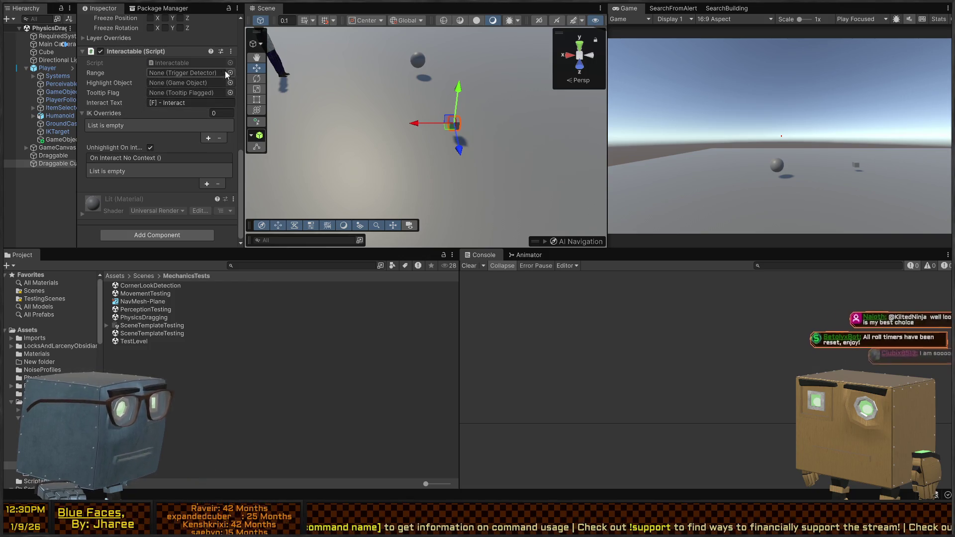
{"action": "left_click", "coordinate": [137, 233]}
{"action": "key", "text": "Return"}
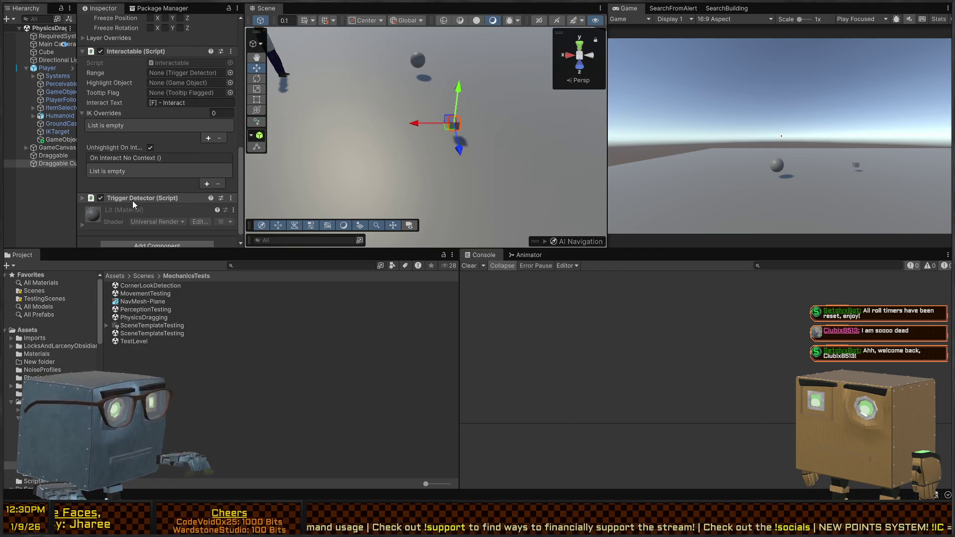
Create an empty child GameObject under Draggable Cube
{"action": "scroll", "coordinate": [132, 201], "scroll_direction": "down", "scroll_amount": 1}
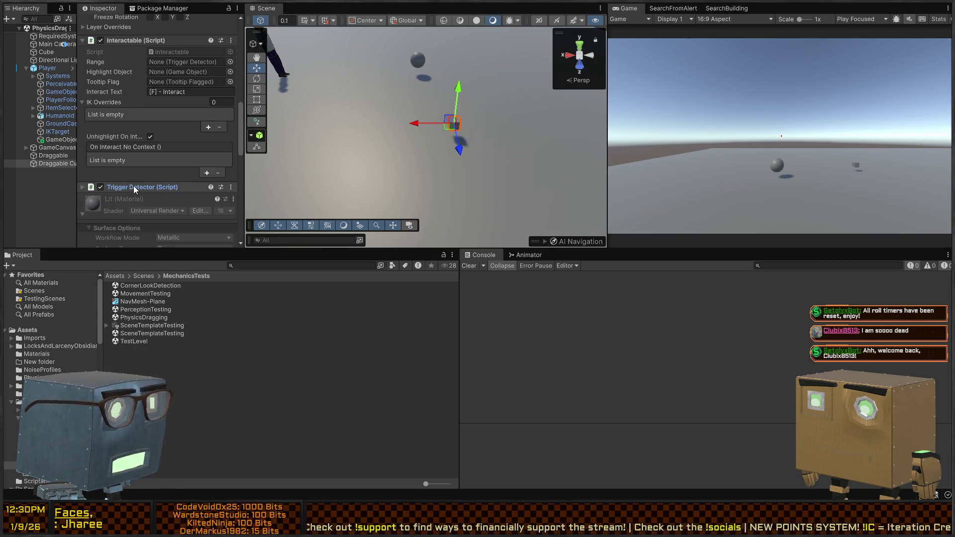
{"action": "left_click", "coordinate": [49, 166]}
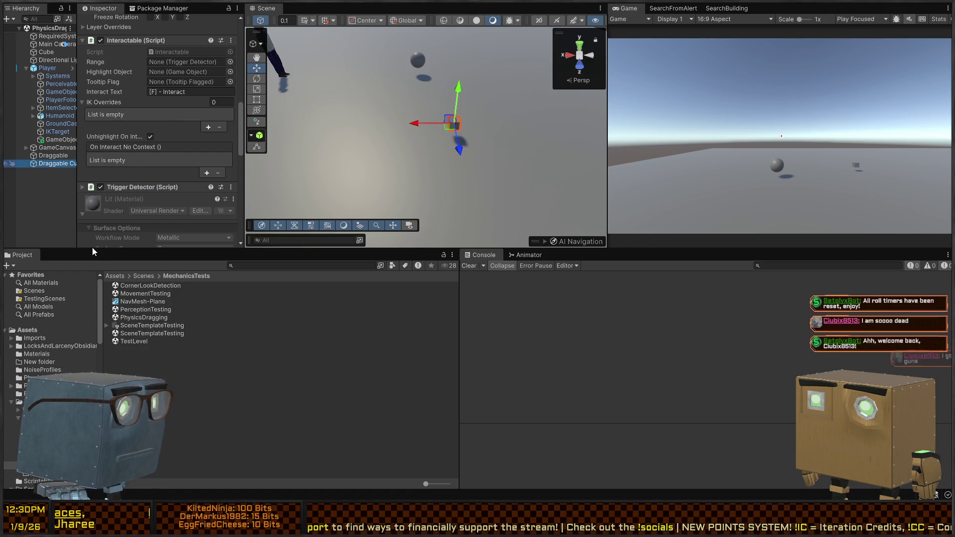
{"action": "key", "text": "alt+shift+n"}
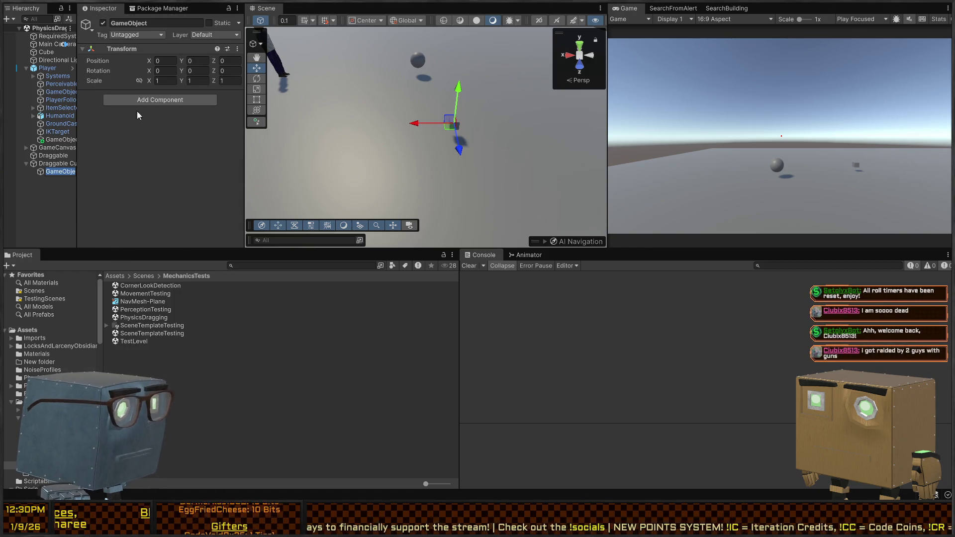
Give the new child GameObject a Sphere Collider with Is Trigger ticked
{"action": "left_click", "coordinate": [54, 163]}
{"action": "left_click", "coordinate": [51, 172]}
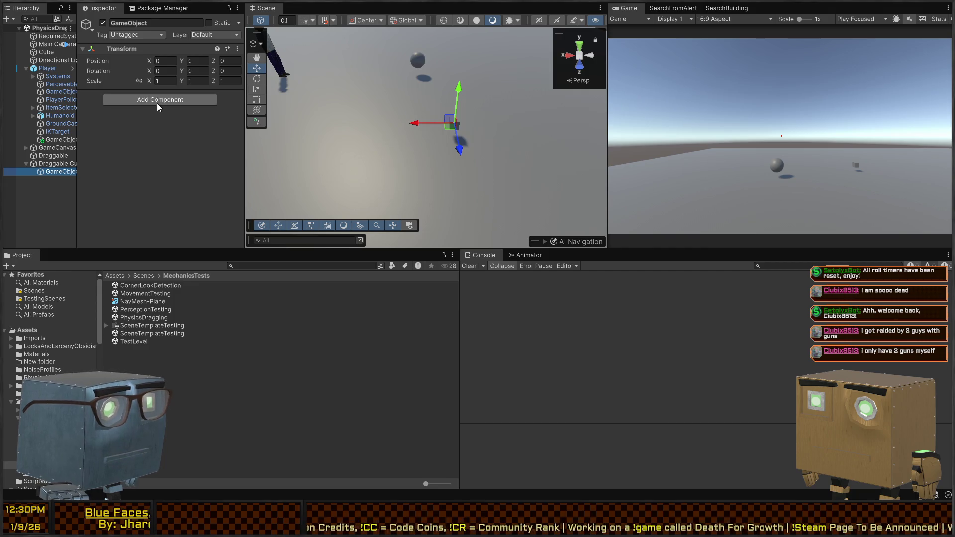
{"action": "left_click", "coordinate": [135, 133]}
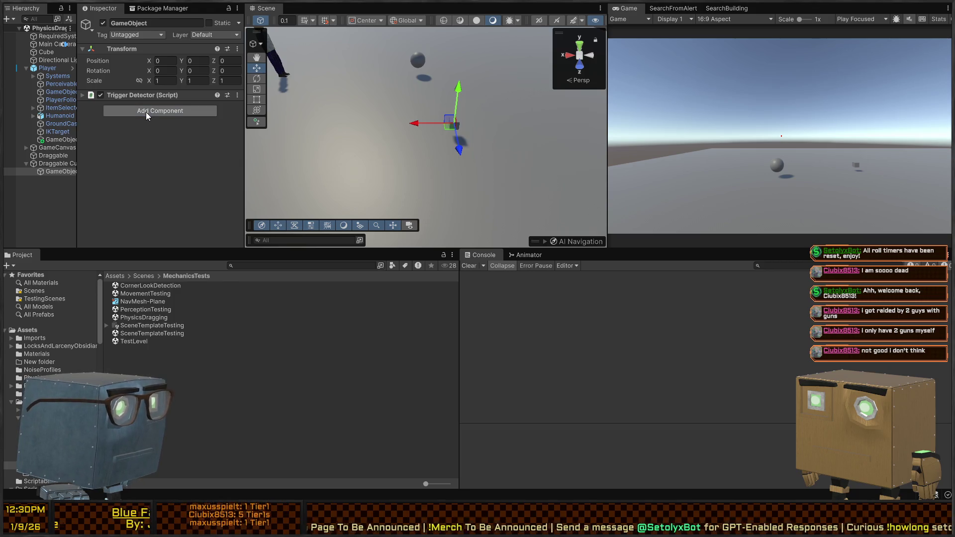
{"action": "key", "text": "Return"}
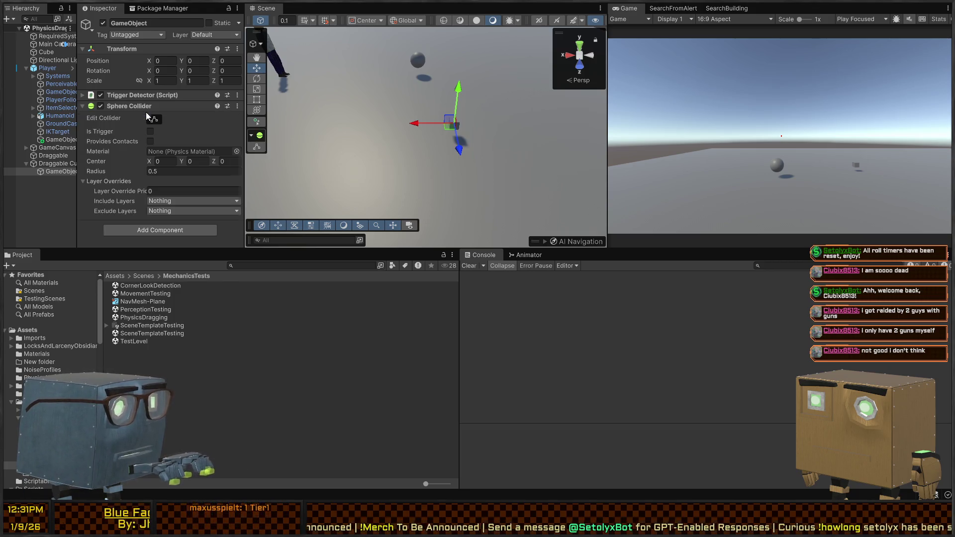
{"action": "left_click", "coordinate": [151, 132]}
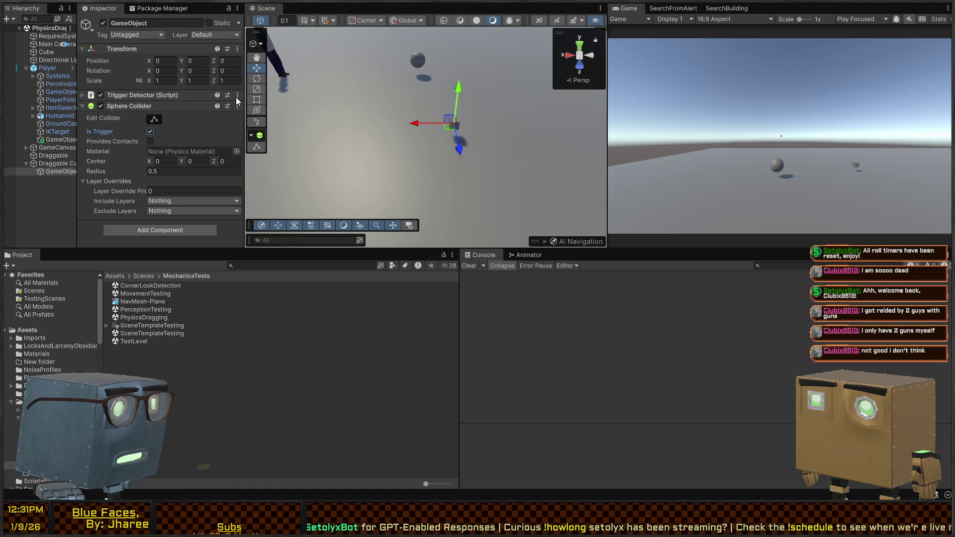
Try the Interactable layer on the child, then revert it to Default
{"action": "left_click", "coordinate": [215, 35]}
{"action": "left_click", "coordinate": [202, 95]}
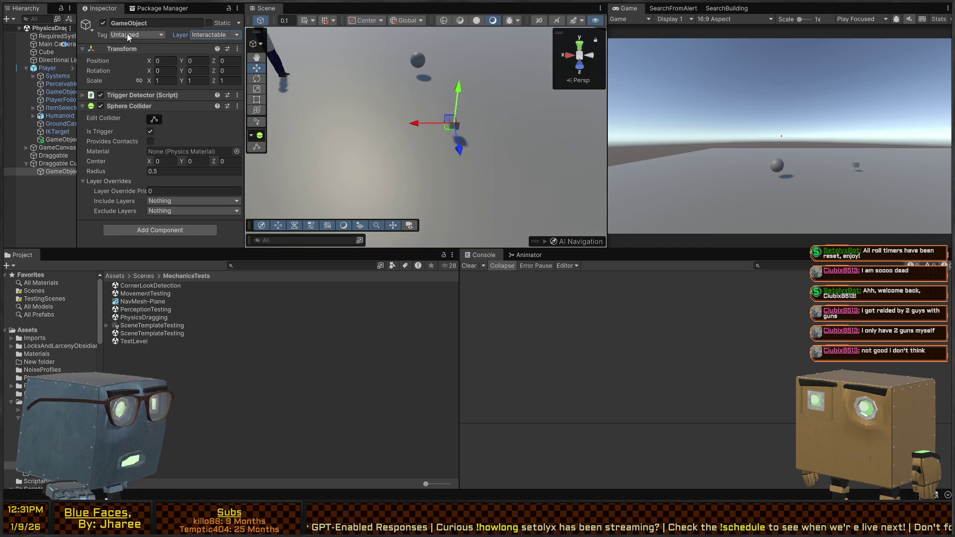
{"action": "key", "text": "ctrl+z"}
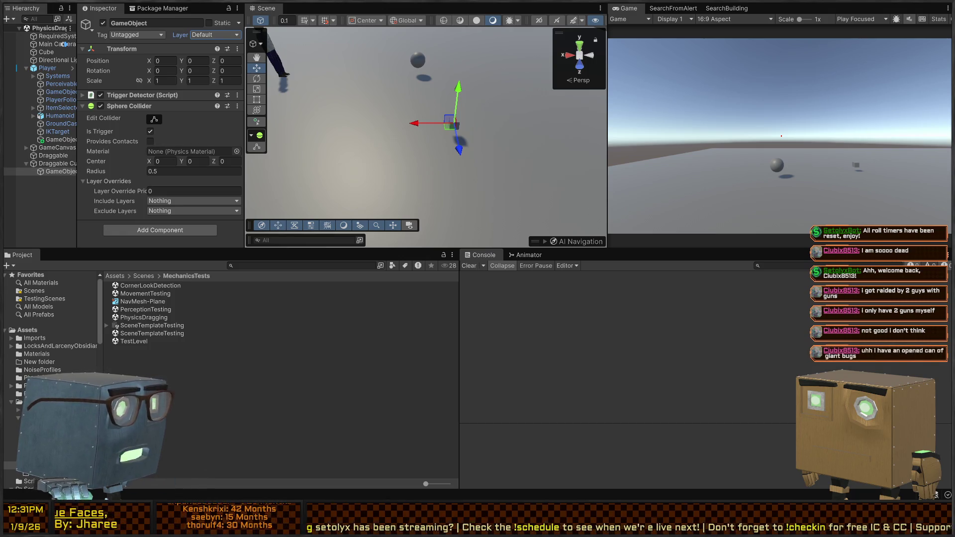
{"action": "left_click", "coordinate": [264, 265]}
Drop a Door prefab found by searching 'door' into the scene and expand its children
{"action": "type", "text": "door"}
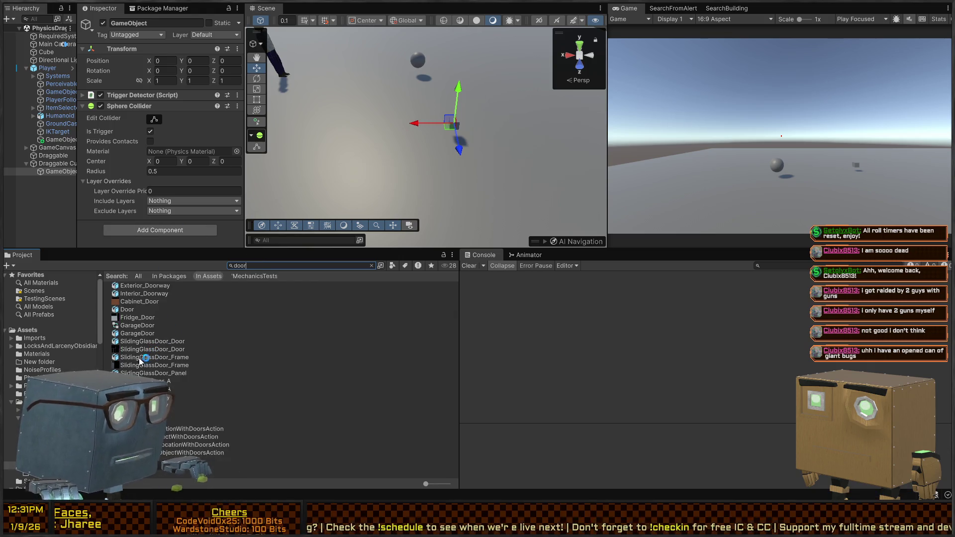
{"action": "mouse_move", "coordinate": [127, 309]}
{"action": "left_mouse_down"}
{"action": "mouse_move", "coordinate": [547, 159]}
{"action": "mouse_move", "coordinate": [517, 139]}
{"action": "left_mouse_up"}
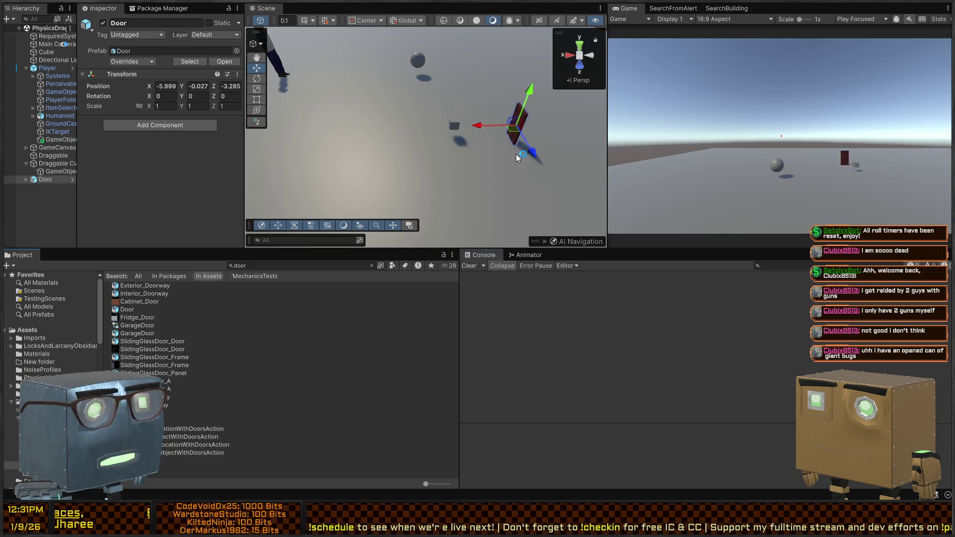
{"action": "left_click", "coordinate": [26, 179]}
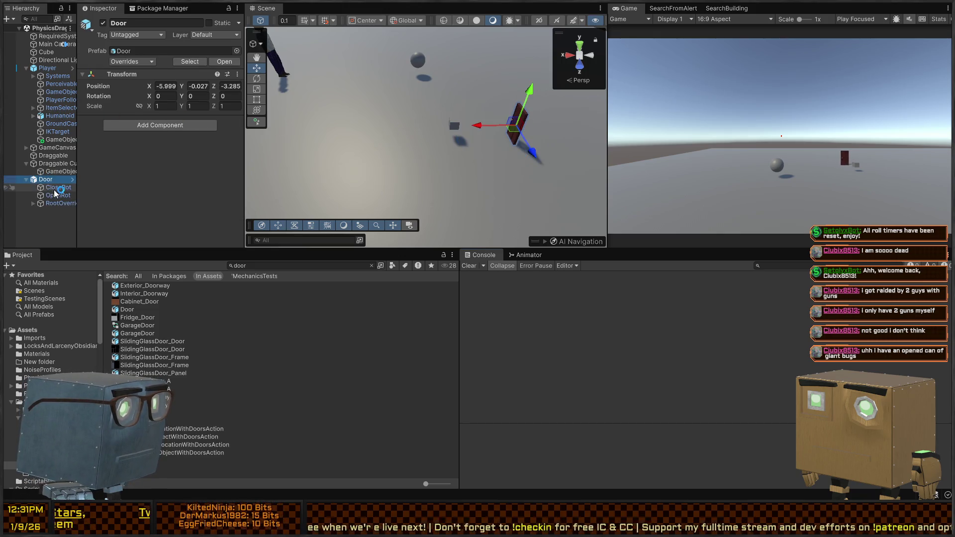
{"action": "left_click", "coordinate": [57, 195]}
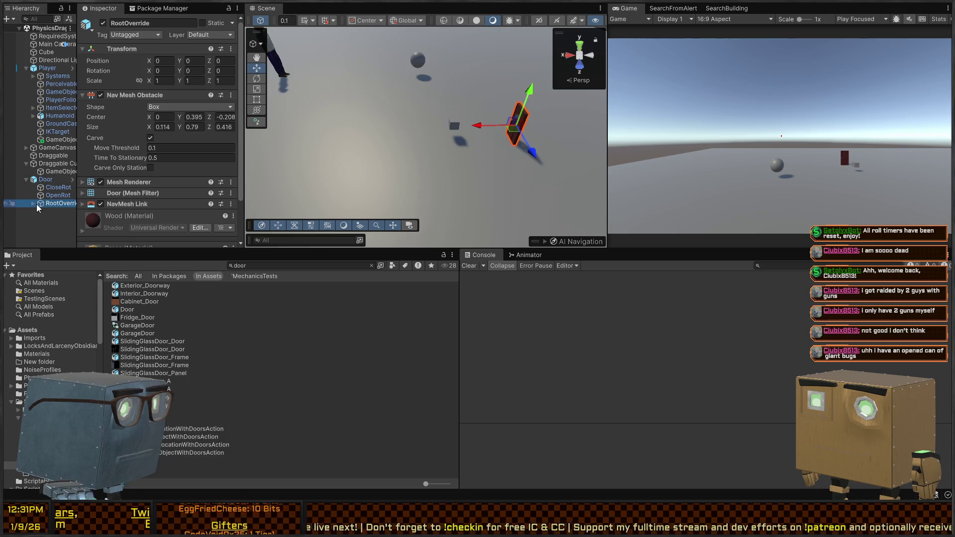
{"action": "left_click", "coordinate": [34, 204]}
{"action": "scroll", "coordinate": [34, 204], "scroll_direction": "down", "scroll_amount": 1}
{"action": "left_click", "coordinate": [55, 180]}
Widen the Hierarchy and inspect DoorInteractable and its Cube child
{"action": "left_click_drag", "start_coordinate": [78, 182], "coordinate": [195, 181]}
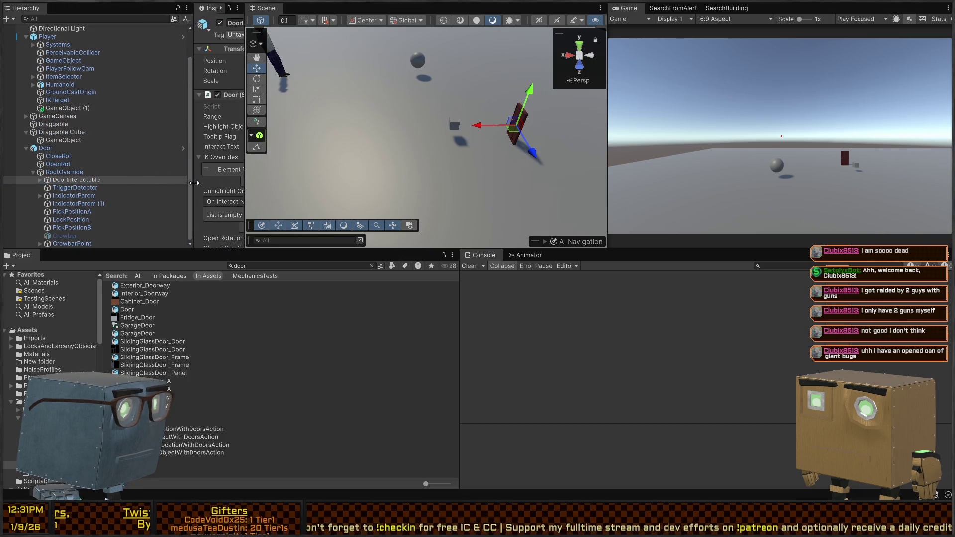
{"action": "left_click_drag", "start_coordinate": [246, 122], "coordinate": [347, 122]}
{"action": "scroll", "coordinate": [231, 111], "scroll_direction": "down", "scroll_amount": 5}
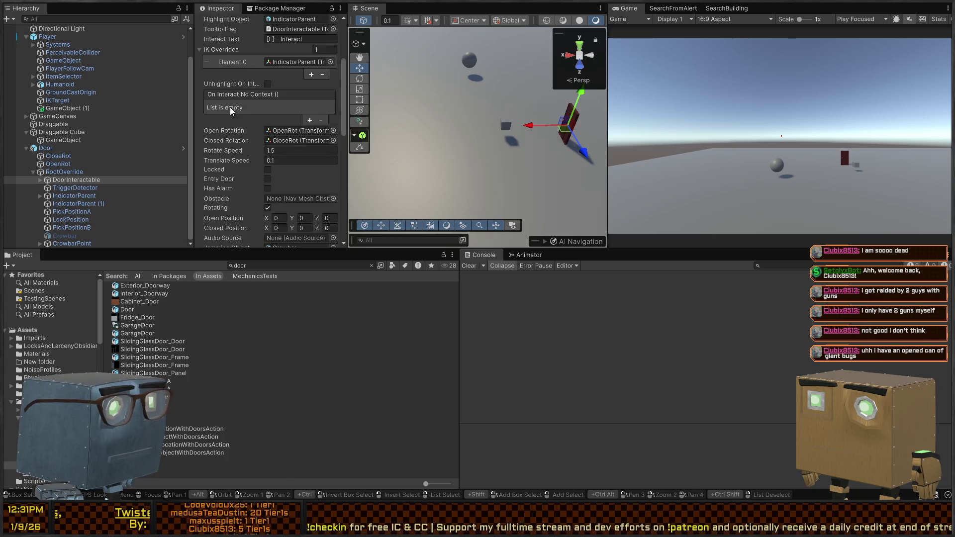
{"action": "scroll", "coordinate": [232, 111], "scroll_direction": "down", "scroll_amount": 8}
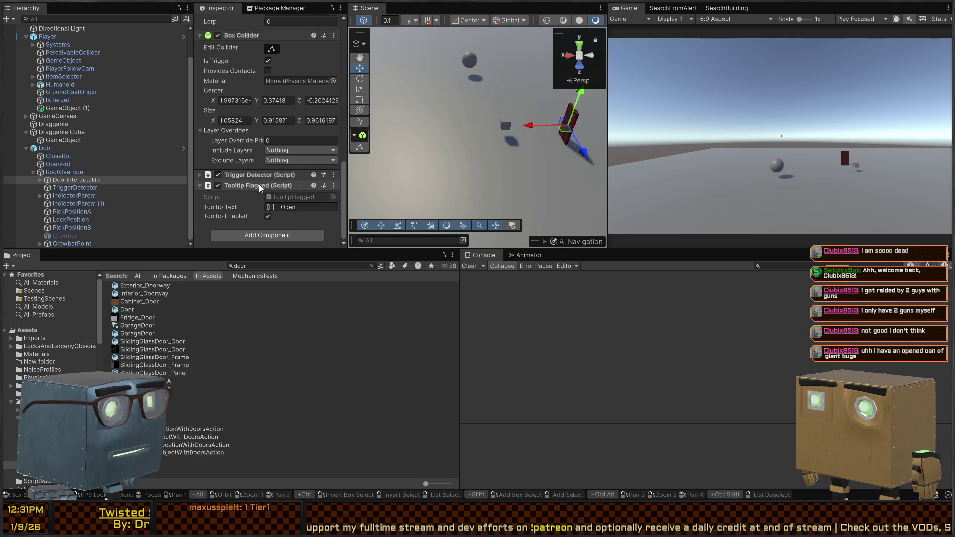
{"action": "scroll", "coordinate": [248, 197], "scroll_direction": "up", "scroll_amount": 10}
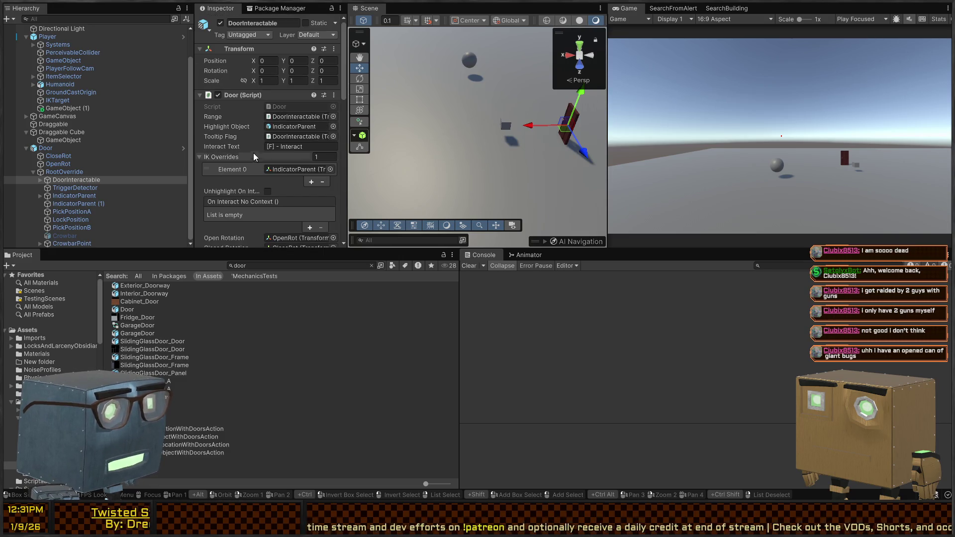
{"action": "scroll", "coordinate": [258, 159], "scroll_direction": "down", "scroll_amount": 10}
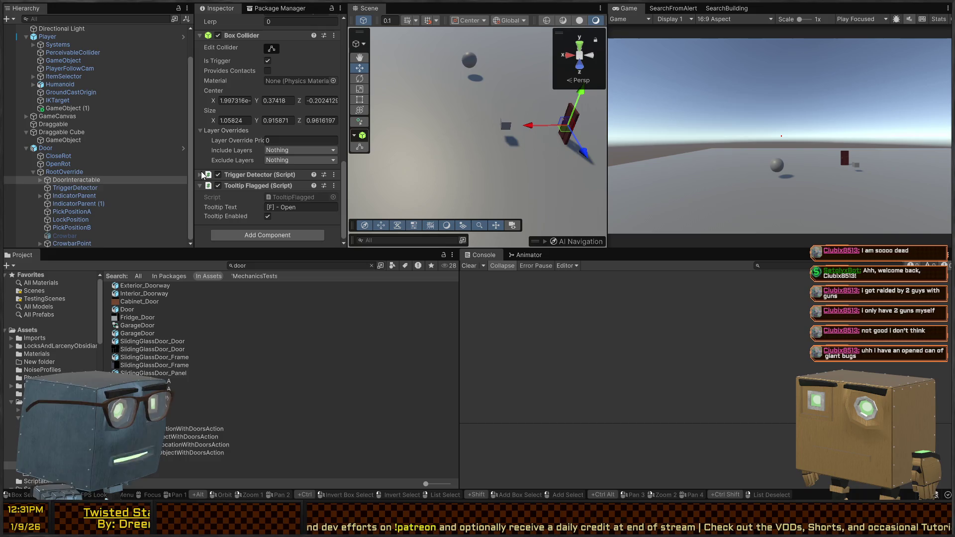
{"action": "left_click", "coordinate": [40, 180]}
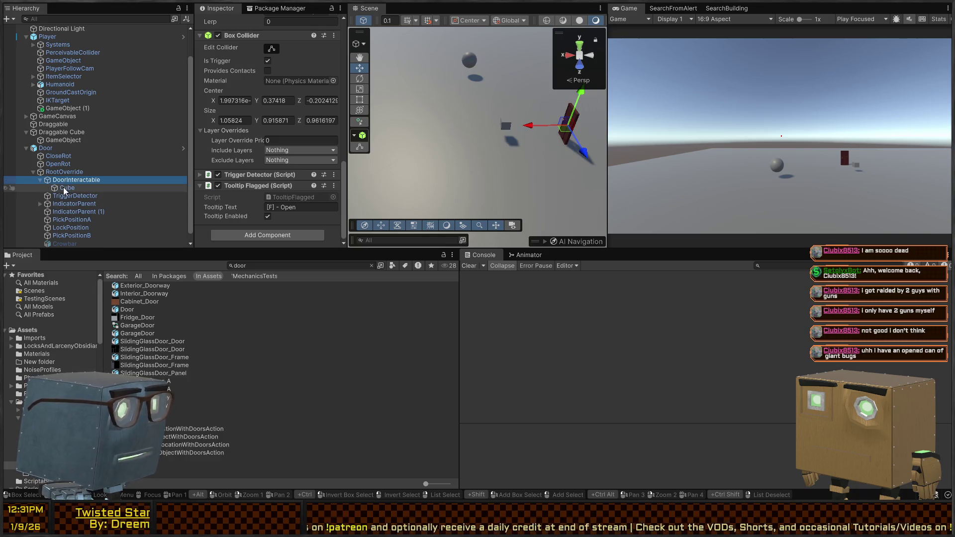
{"action": "left_click", "coordinate": [64, 188]}
{"action": "scroll", "coordinate": [266, 132], "scroll_direction": "up", "scroll_amount": 5}
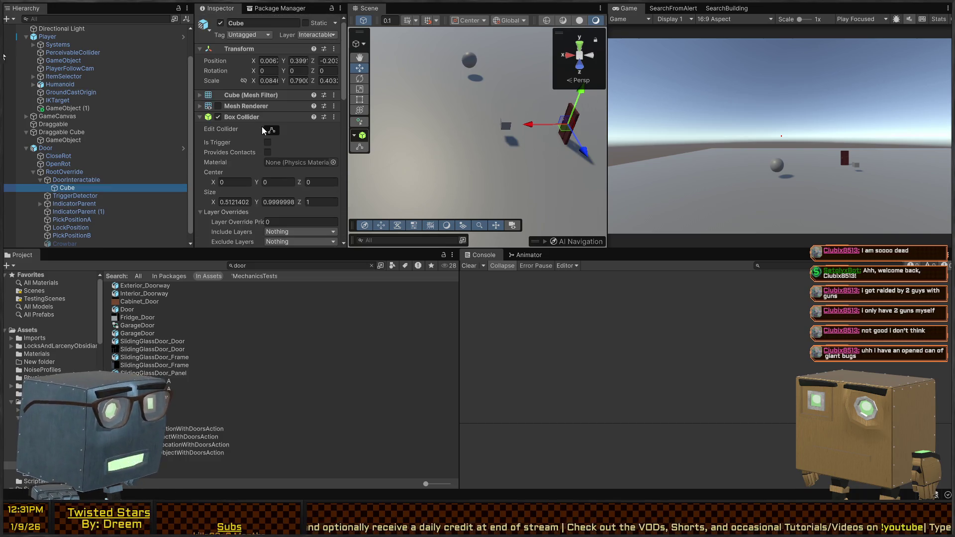
Drag the cube child's Trigger Detector component onto Draggable Cube
{"action": "mouse_move", "coordinate": [559, 105]}
{"action": "left_mouse_down"}
{"action": "mouse_move", "coordinate": [488, 128]}
{"action": "mouse_move", "coordinate": [398, 128]}
{"action": "mouse_move", "coordinate": [472, 133]}
{"action": "mouse_move", "coordinate": [470, 153]}
{"action": "left_mouse_up"}
{"action": "left_click", "coordinate": [471, 154]}
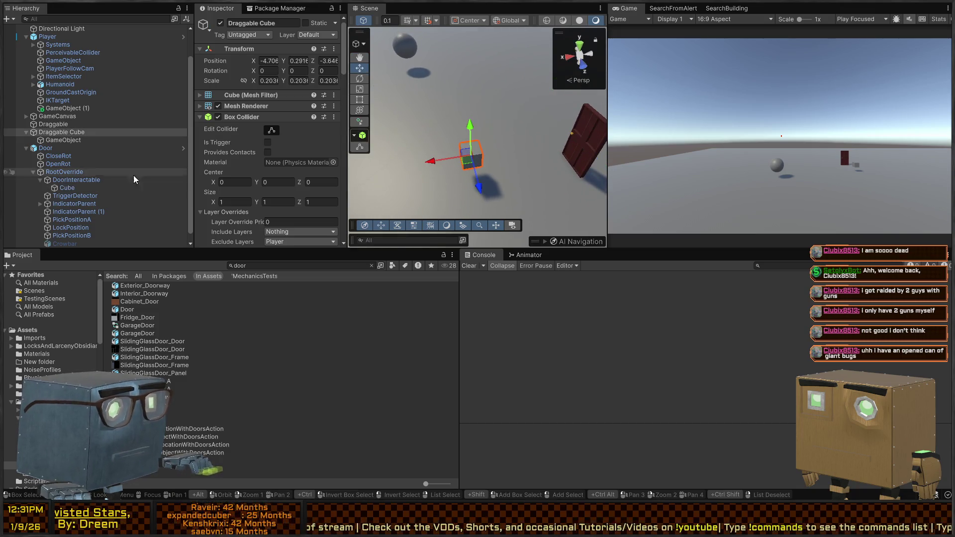
{"action": "left_click", "coordinate": [59, 141]}
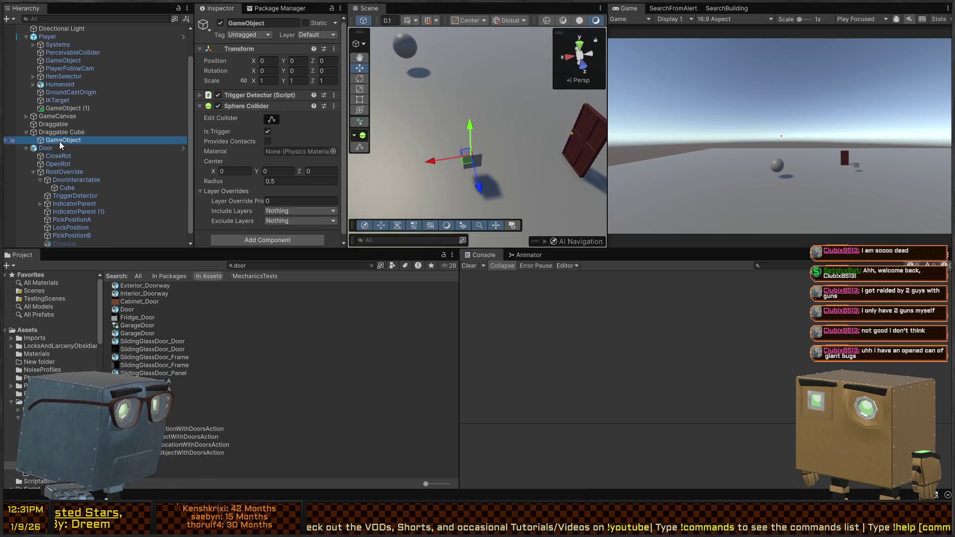
{"action": "scroll", "coordinate": [246, 78], "scroll_direction": "down", "scroll_amount": 1}
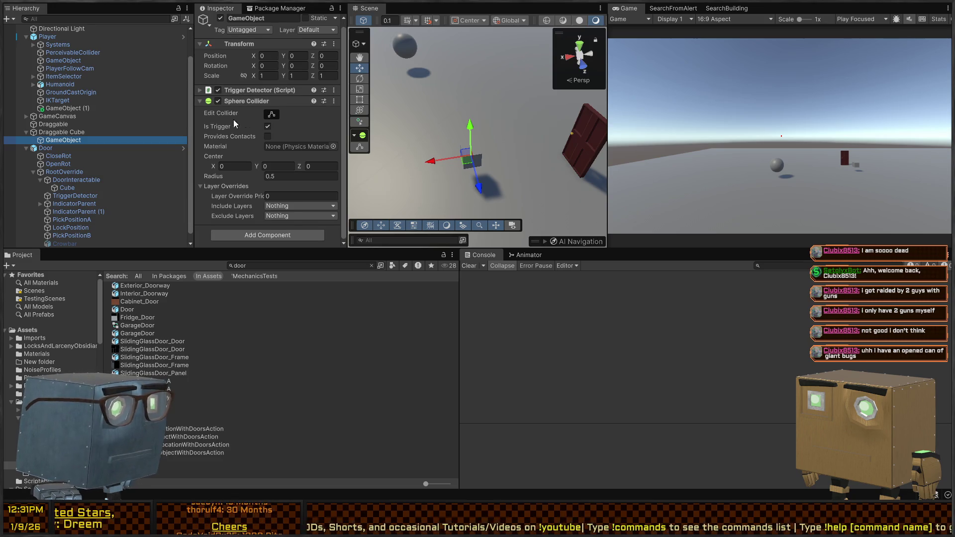
{"action": "left_click_drag", "start_coordinate": [245, 93], "coordinate": [50, 133]}
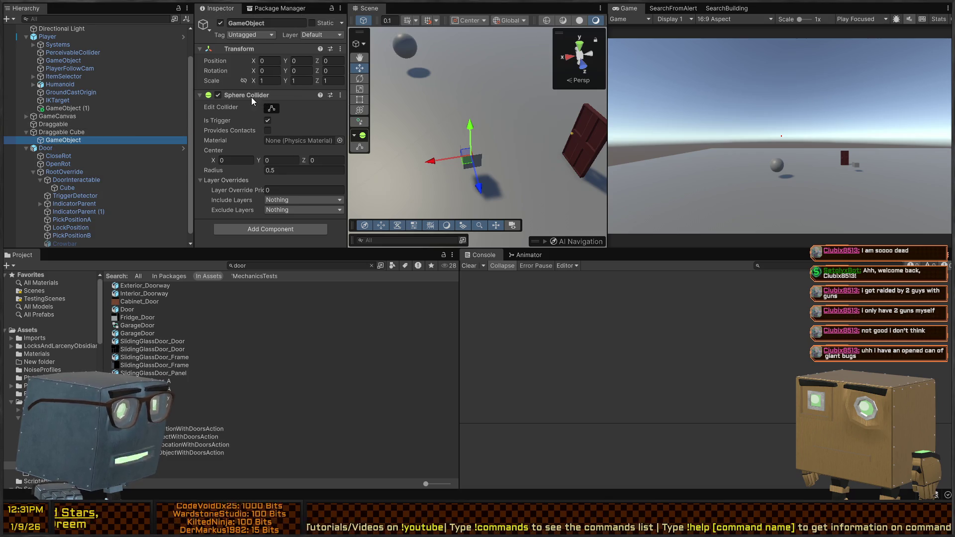
Drag the Sphere Collider onto Draggable Cube, then delete the cube's child GameObject
{"action": "mouse_move", "coordinate": [252, 93]}
{"action": "left_mouse_down"}
{"action": "mouse_move", "coordinate": [58, 137]}
{"action": "mouse_move", "coordinate": [246, 118]}
{"action": "mouse_move", "coordinate": [68, 132]}
{"action": "left_mouse_up"}
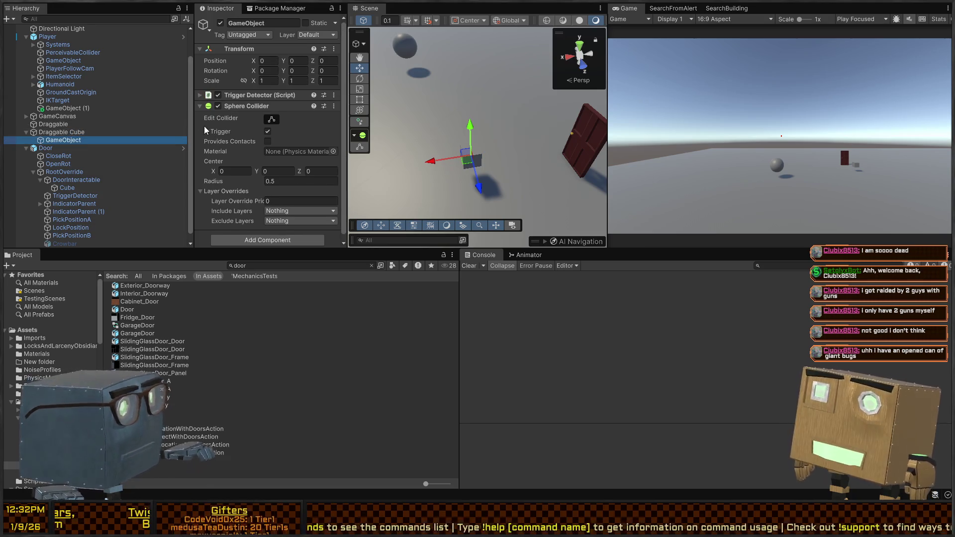
{"action": "left_click", "coordinate": [81, 133]}
{"action": "left_click", "coordinate": [60, 139]}
{"action": "left_click", "coordinate": [63, 132]}
{"action": "left_click", "coordinate": [71, 141]}
{"action": "key", "text": "Delete"}
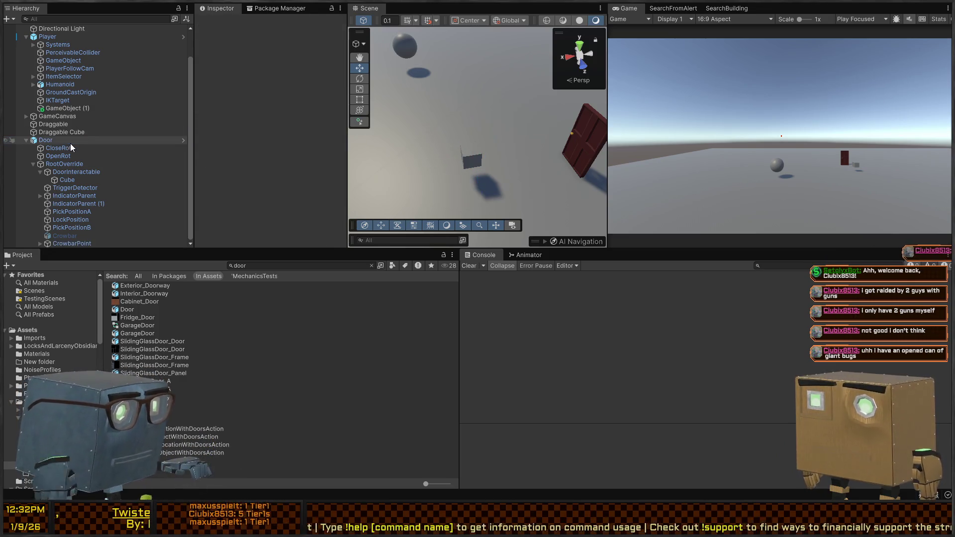
Review the Draggable Cube's Interactable fields, including Tooltip Flag
{"action": "left_click", "coordinate": [98, 132]}
{"action": "scroll", "coordinate": [280, 91], "scroll_direction": "down", "scroll_amount": 3}
{"action": "scroll", "coordinate": [276, 90], "scroll_direction": "down", "scroll_amount": 5}
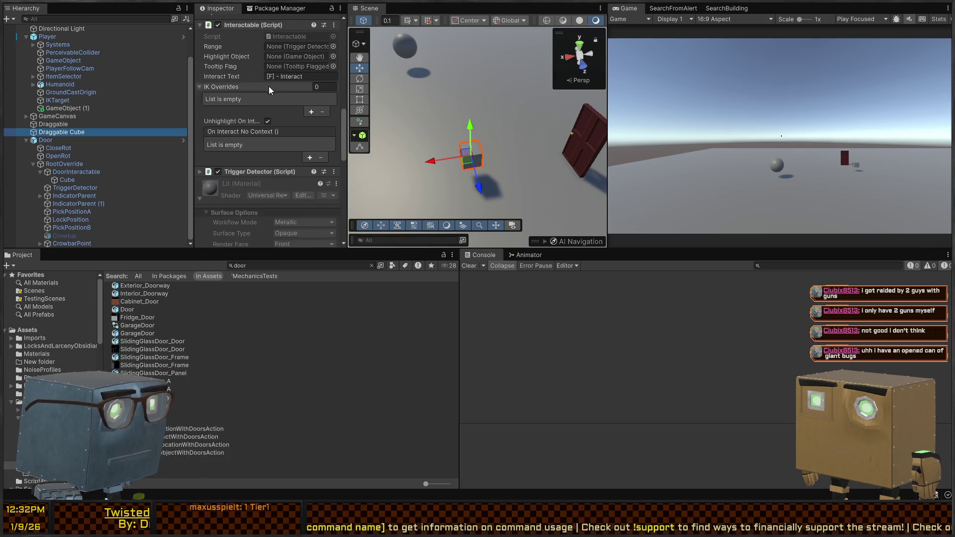
{"action": "scroll", "coordinate": [243, 67], "scroll_direction": "up", "scroll_amount": 1}
{"action": "left_click", "coordinate": [240, 54]}
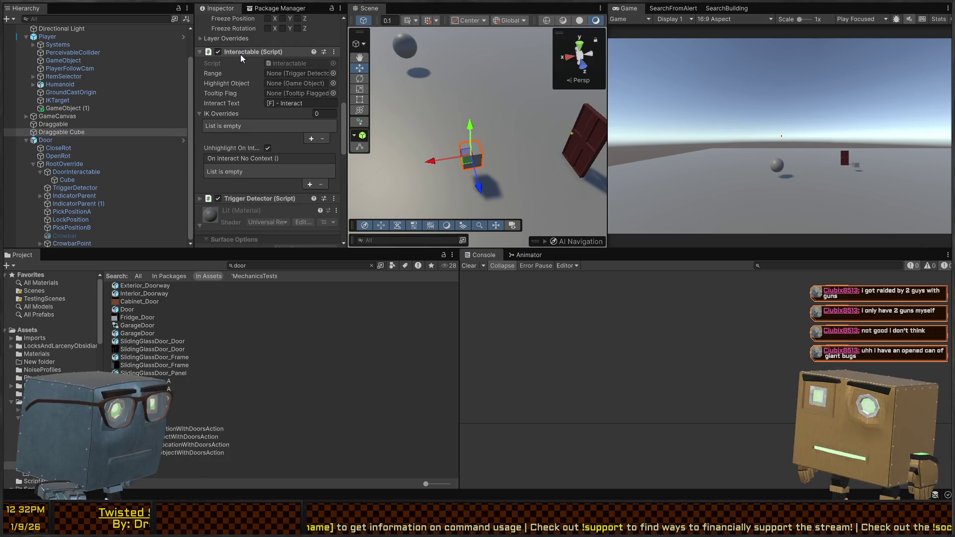
{"action": "left_click", "coordinate": [272, 93]}
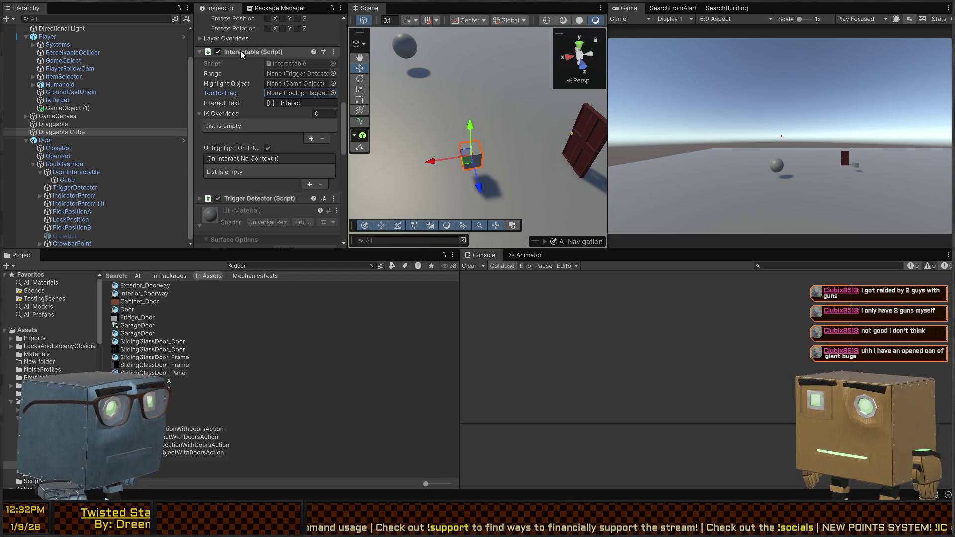
Group Draggable Cube under a new empty parent named 'Draggable Interactable'
{"action": "left_click", "coordinate": [54, 132]}
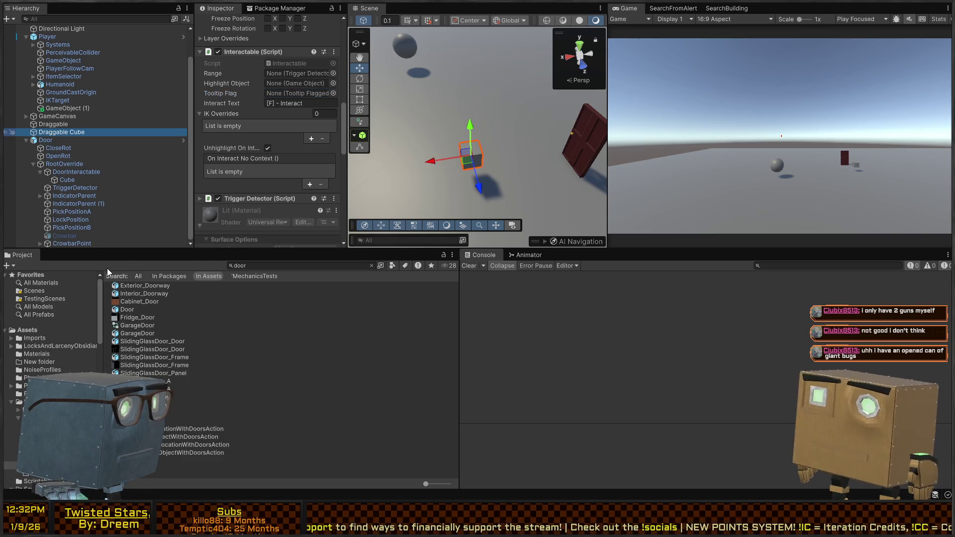
{"action": "key", "text": "ctrl+alt+g"}
{"action": "type", "text": "Draggable Interactable"}
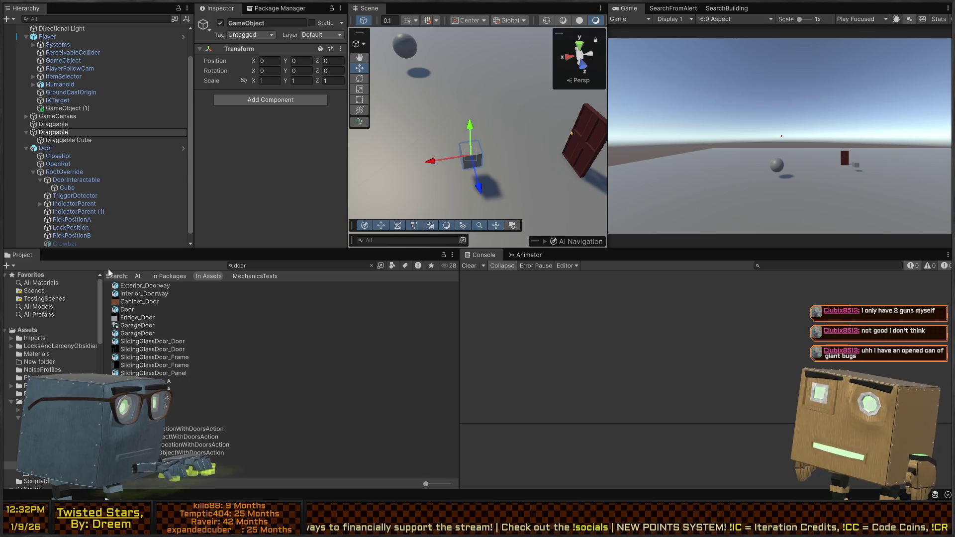
{"action": "key", "text": "Return"}
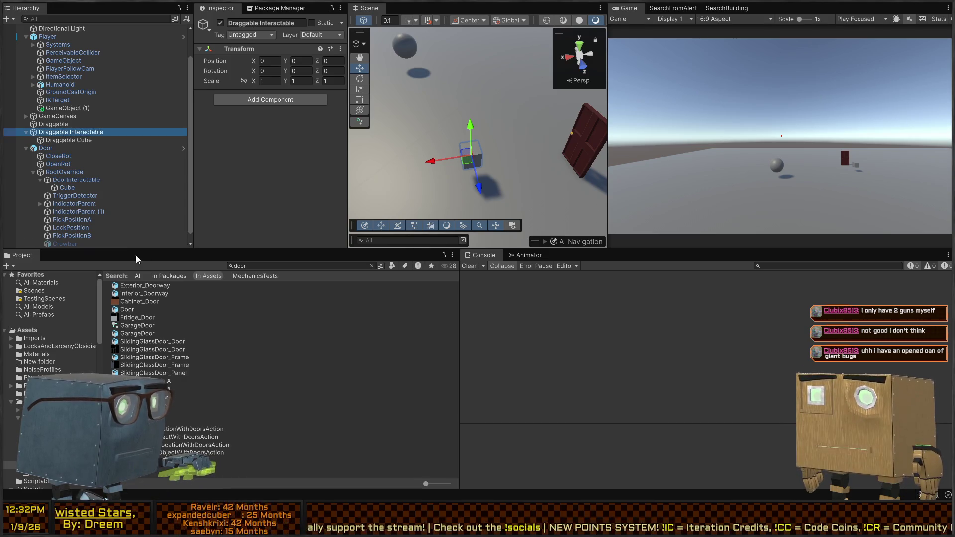
{"action": "left_click", "coordinate": [60, 142]}
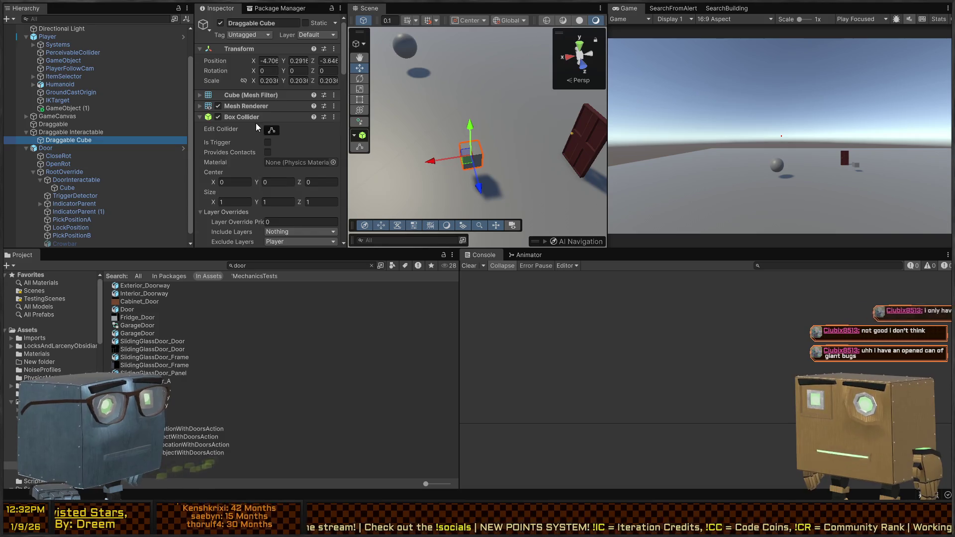
{"action": "scroll", "coordinate": [252, 110], "scroll_direction": "down", "scroll_amount": 10}
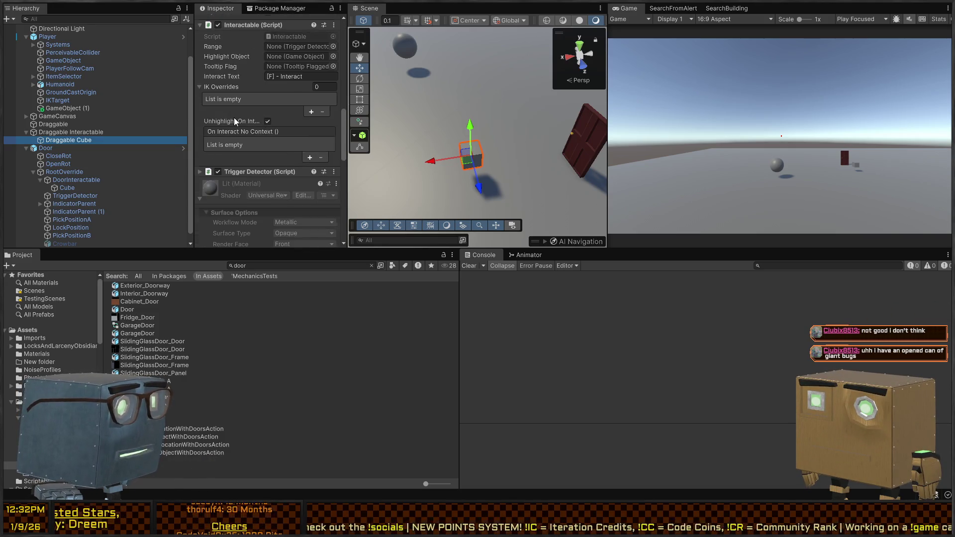
{"action": "scroll", "coordinate": [233, 117], "scroll_direction": "up", "scroll_amount": 4}
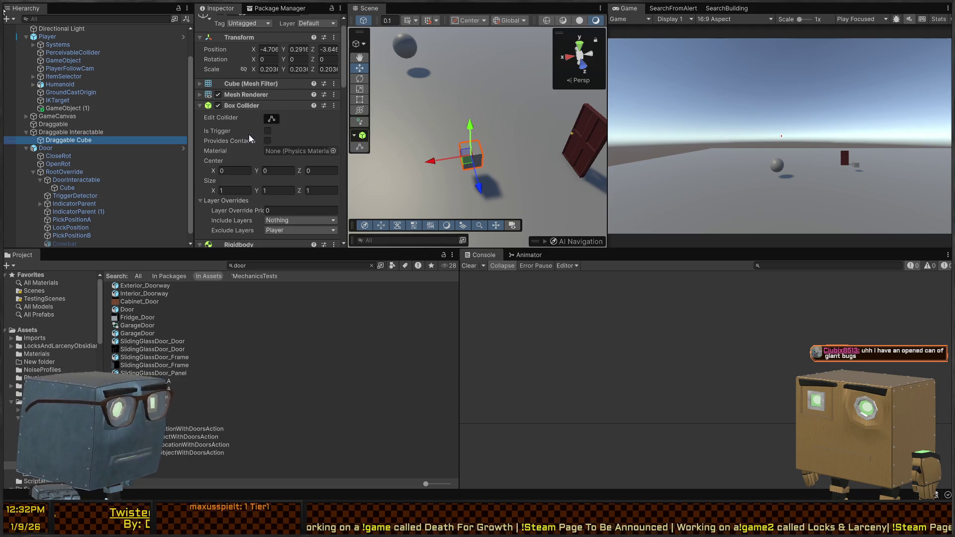
{"action": "scroll", "coordinate": [248, 138], "scroll_direction": "down", "scroll_amount": 2}
{"action": "scroll", "coordinate": [241, 139], "scroll_direction": "up", "scroll_amount": 3}
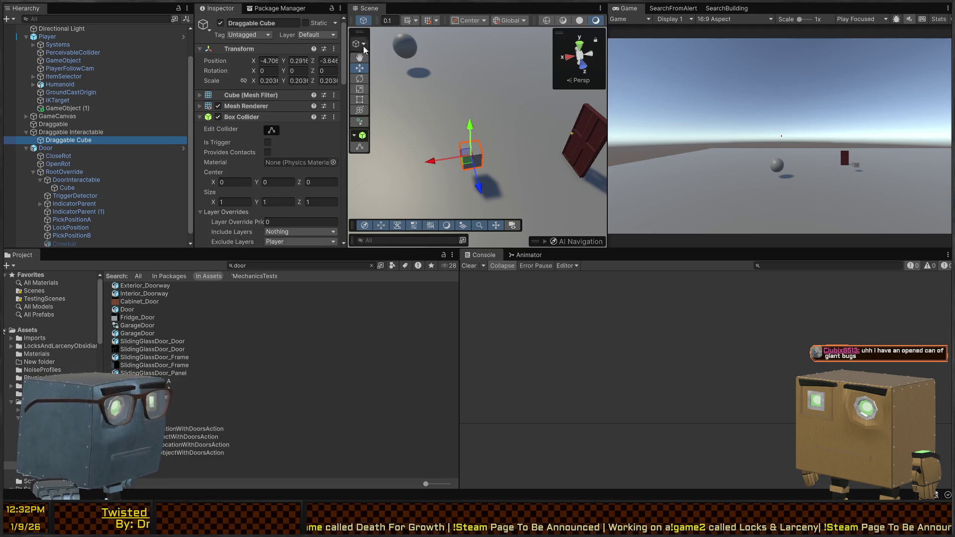
Set the Draggable Cube's layer to Interactable and rename it 'DraggableInteractCollider'
{"action": "left_click", "coordinate": [333, 100]}
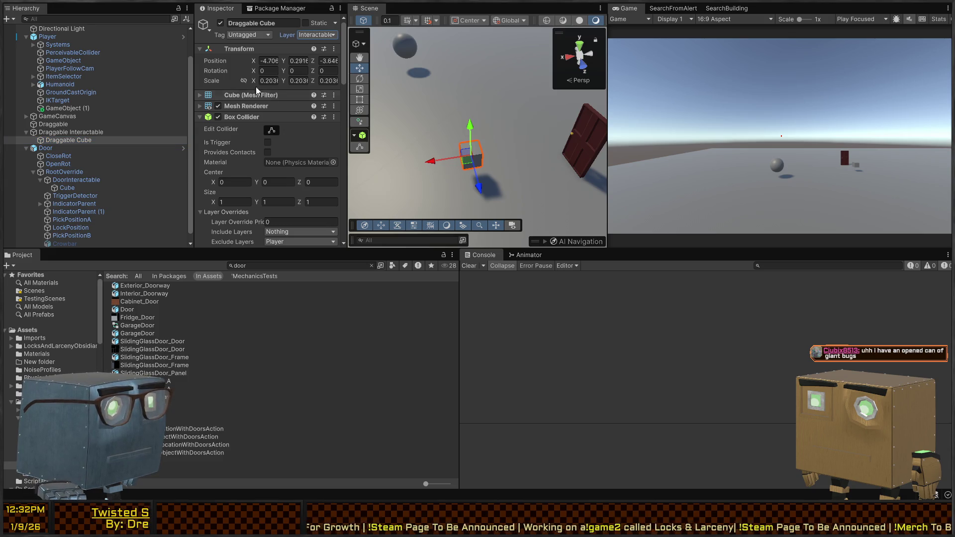
{"action": "left_click", "coordinate": [252, 23]}
{"action": "key", "text": "BackSpace"}
{"action": "key", "text": "BackSpace"}
{"action": "key", "text": "BackSpace"}
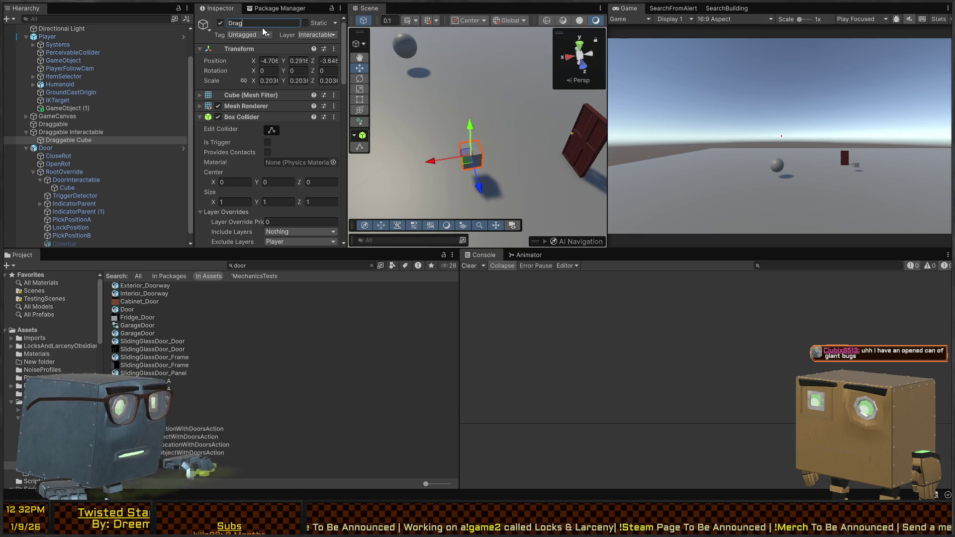
{"action": "type", "text": "gableCollid"}
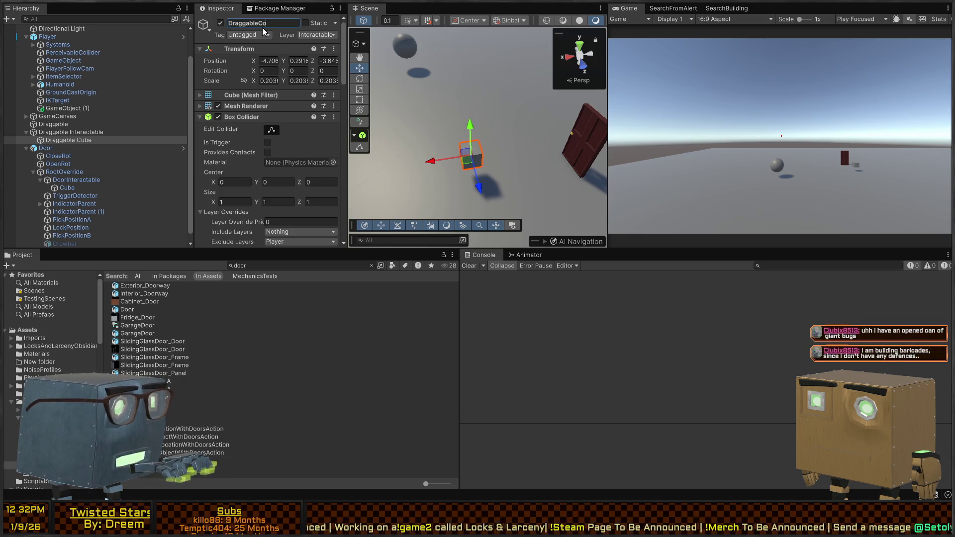
{"action": "key", "text": "BackSpace"}
{"action": "key", "text": "BackSpace"}
{"action": "key", "text": "BackSpace"}
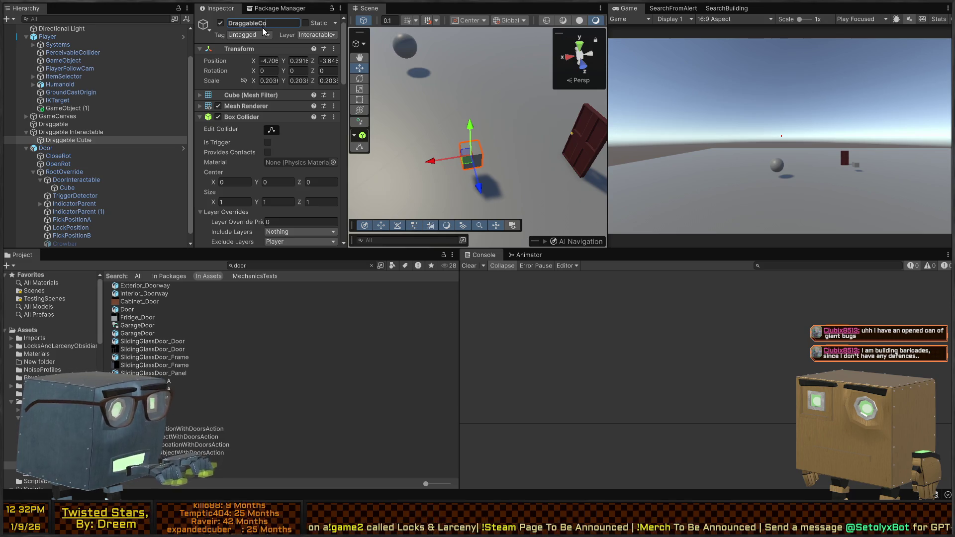
{"action": "type", "text": "l"}
{"action": "type", "text": "er"}
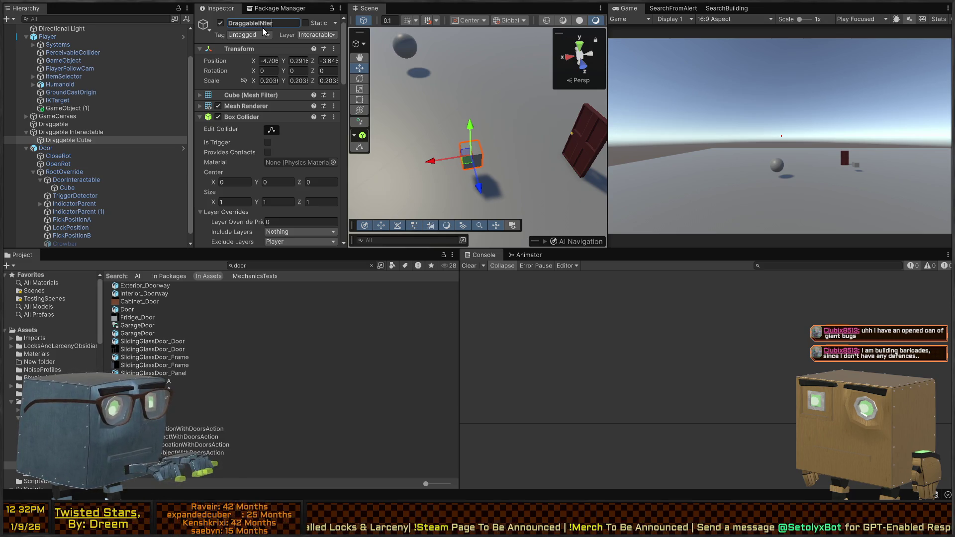
{"action": "type", "text": "nteractCollider"}
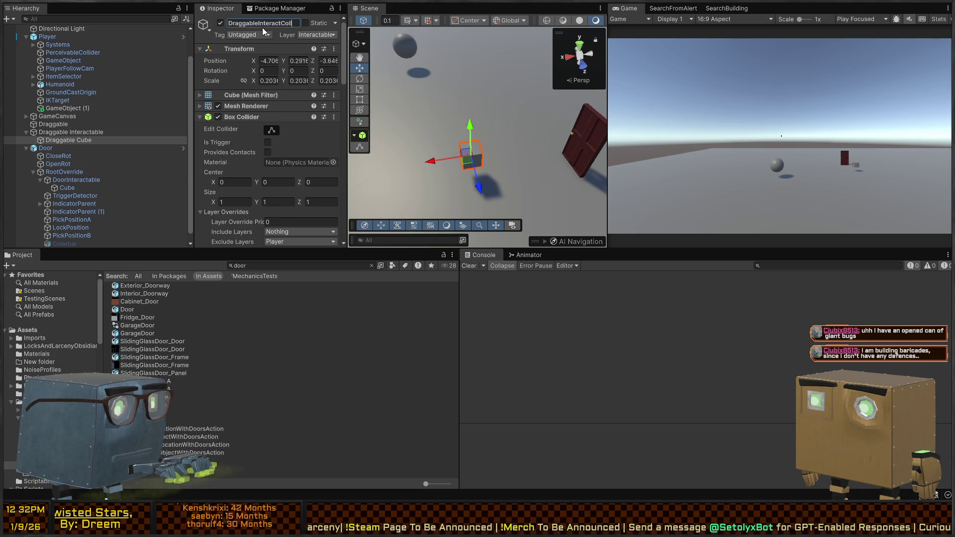
{"action": "key", "text": "Return"}
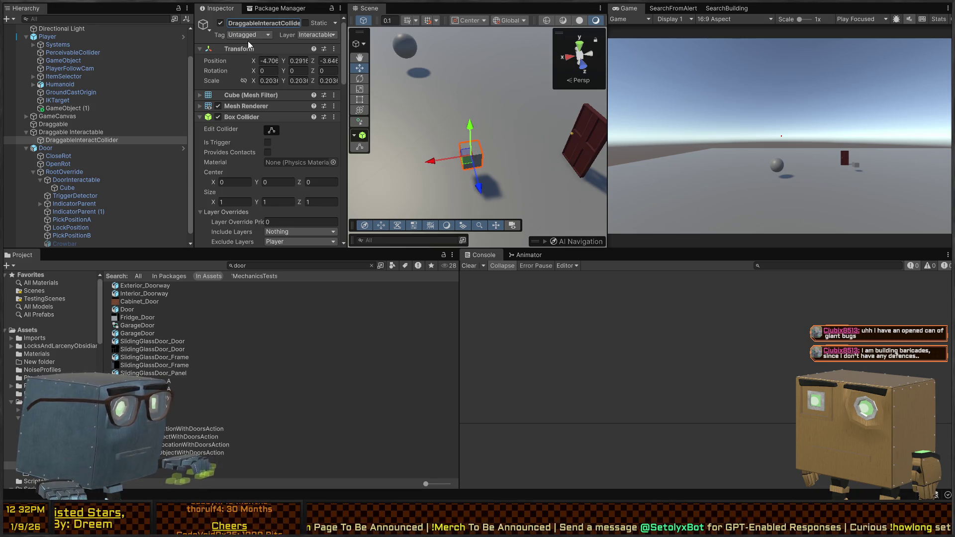
{"action": "left_click", "coordinate": [80, 134]}
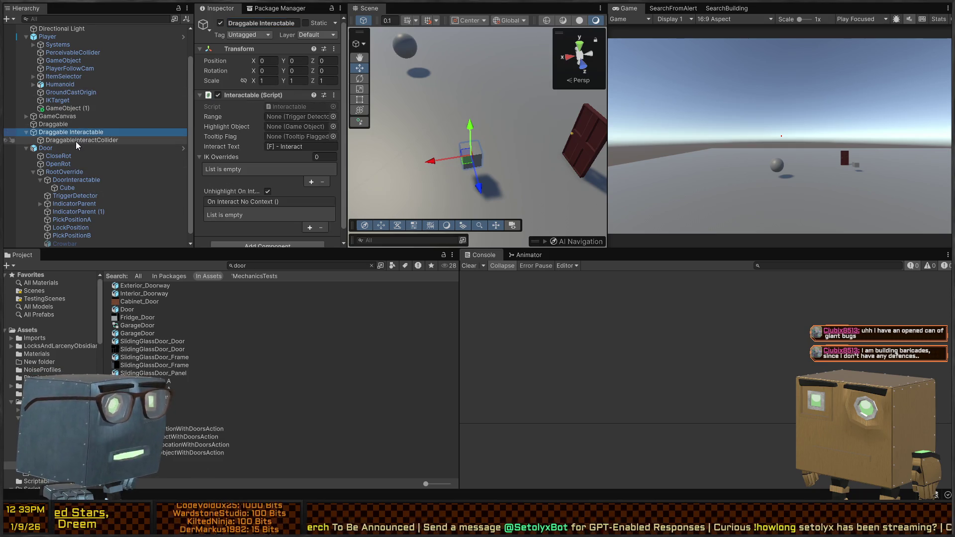
Try dragging DraggableInteractCollider's Rigidbody onto the Draggable Interactable parent
{"action": "left_click", "coordinate": [75, 142]}
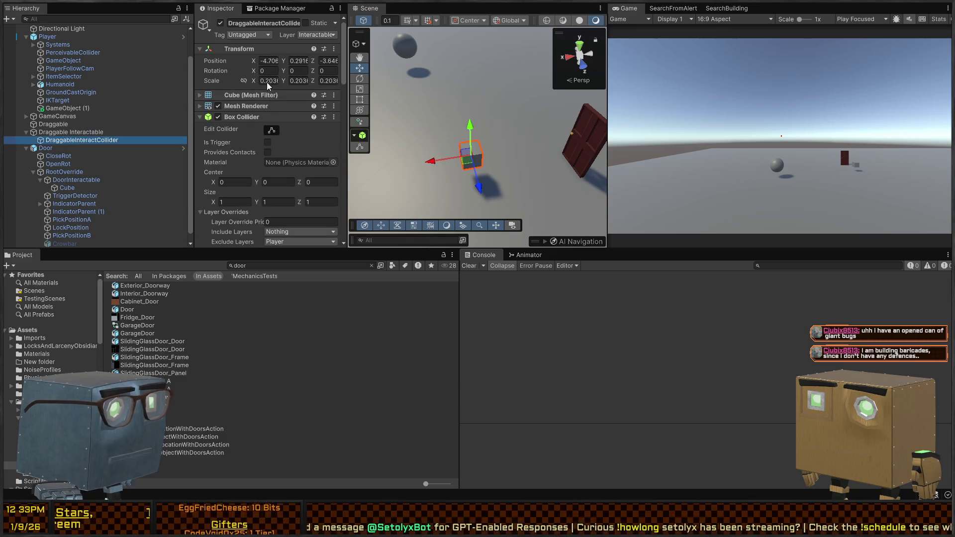
{"action": "scroll", "coordinate": [258, 110], "scroll_direction": "down", "scroll_amount": 10}
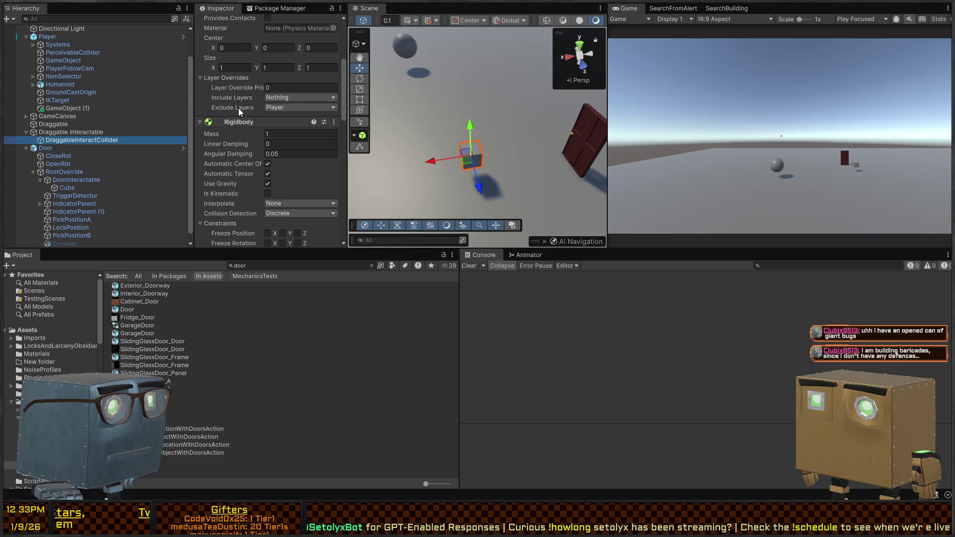
{"action": "scroll", "coordinate": [231, 114], "scroll_direction": "up", "scroll_amount": 6}
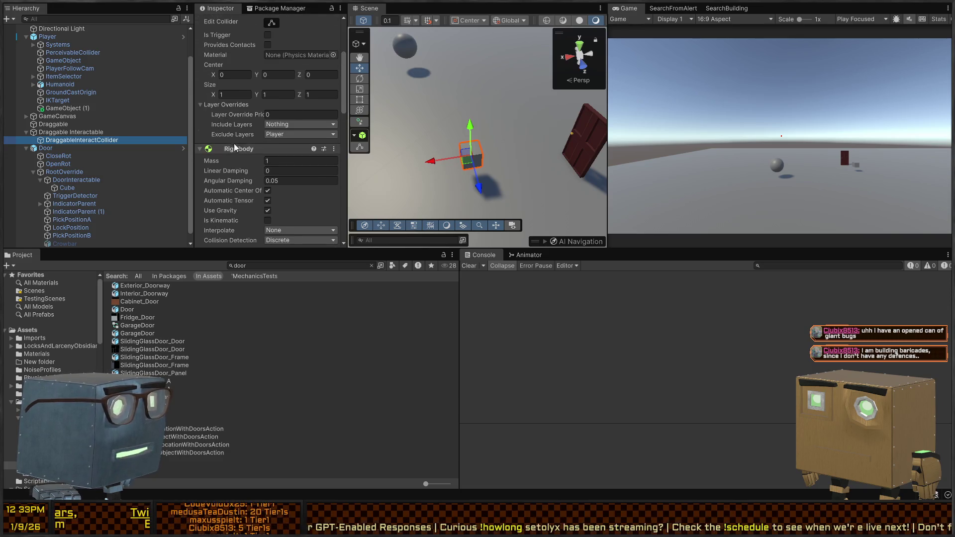
{"action": "left_click_drag", "start_coordinate": [69, 131], "coordinate": [240, 178]}
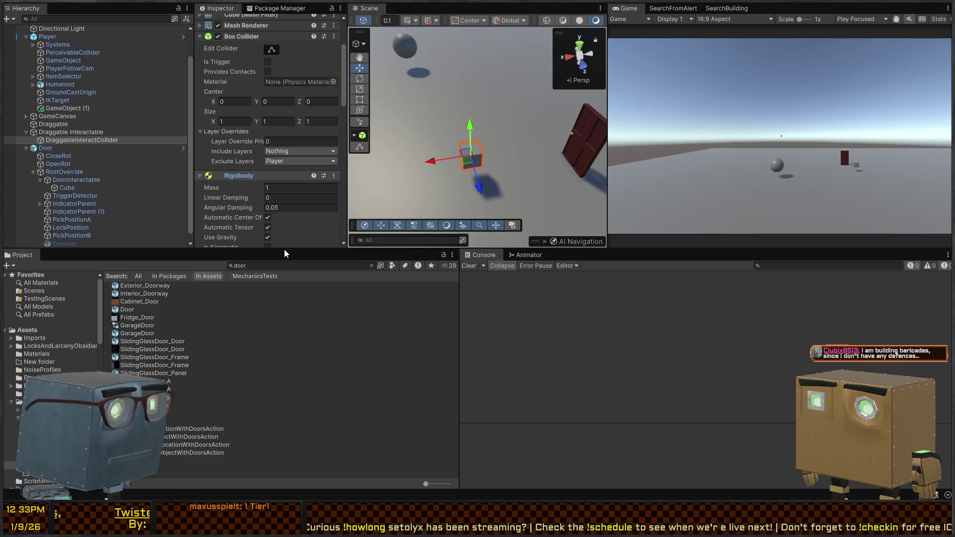
{"action": "left_click", "coordinate": [76, 133]}
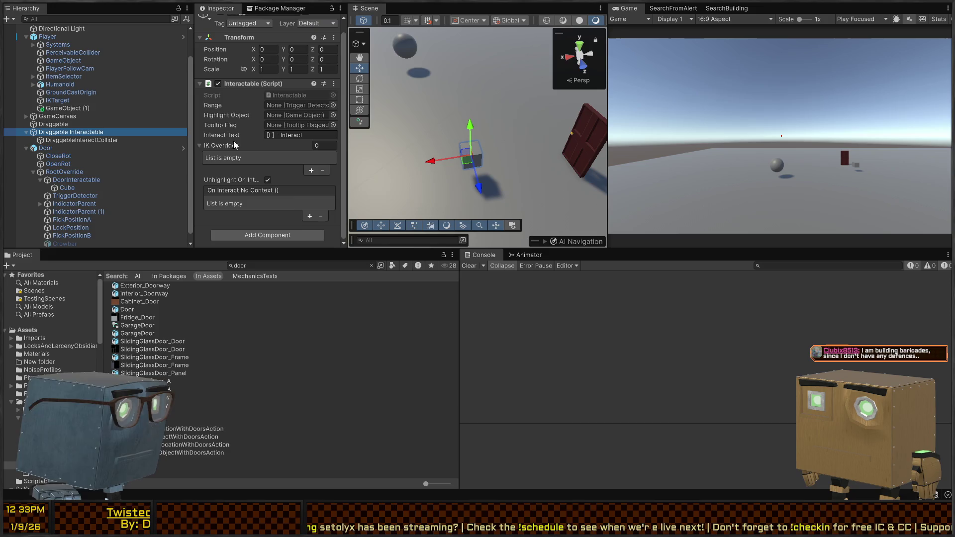
{"action": "left_click", "coordinate": [80, 148]}
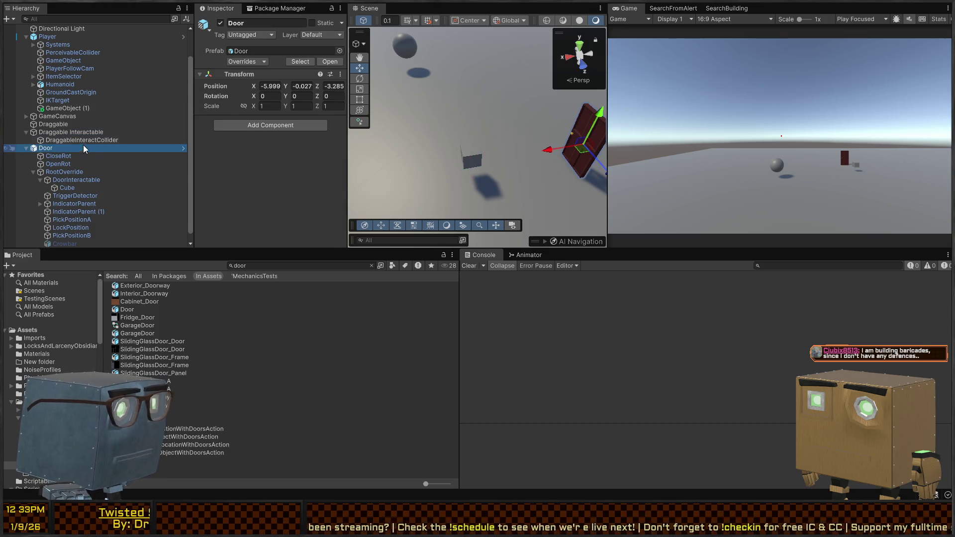
{"action": "left_click", "coordinate": [82, 140]}
{"action": "scroll", "coordinate": [239, 151], "scroll_direction": "down", "scroll_amount": 3}
{"action": "scroll", "coordinate": [239, 147], "scroll_direction": "up", "scroll_amount": 5}
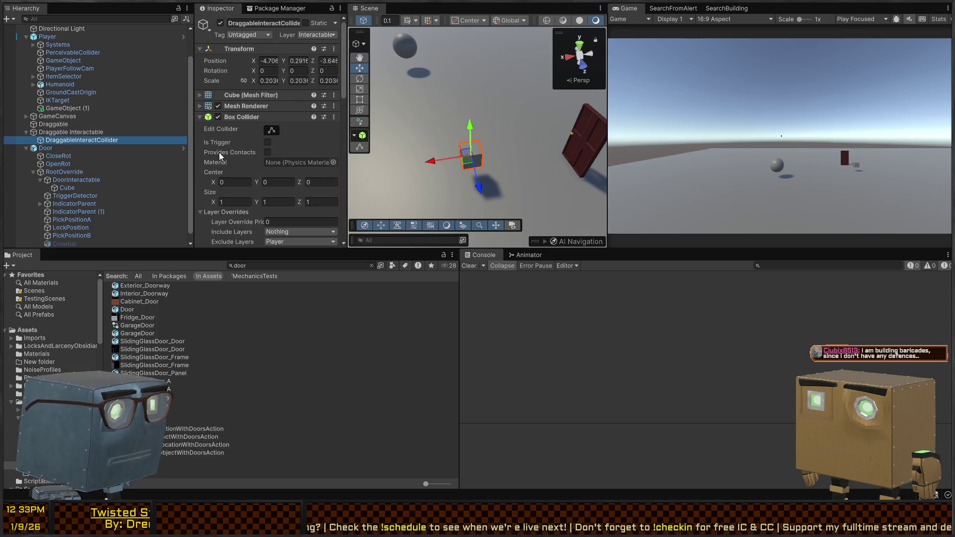
Transfer the Rigidbody and Box Collider to Draggable Interactable, then recheck the child
{"action": "left_click", "coordinate": [243, 124]}
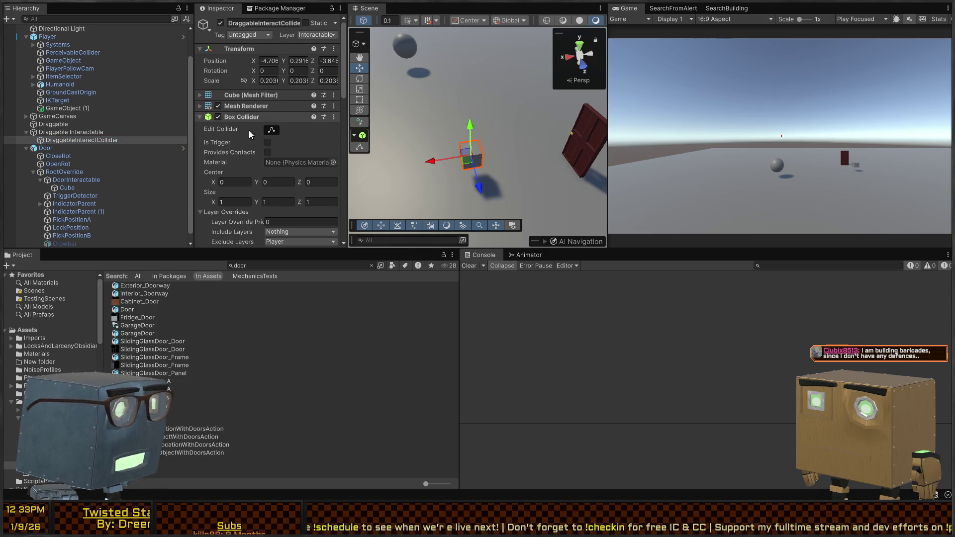
{"action": "left_click", "coordinate": [51, 132]}
{"action": "left_click", "coordinate": [237, 102]}
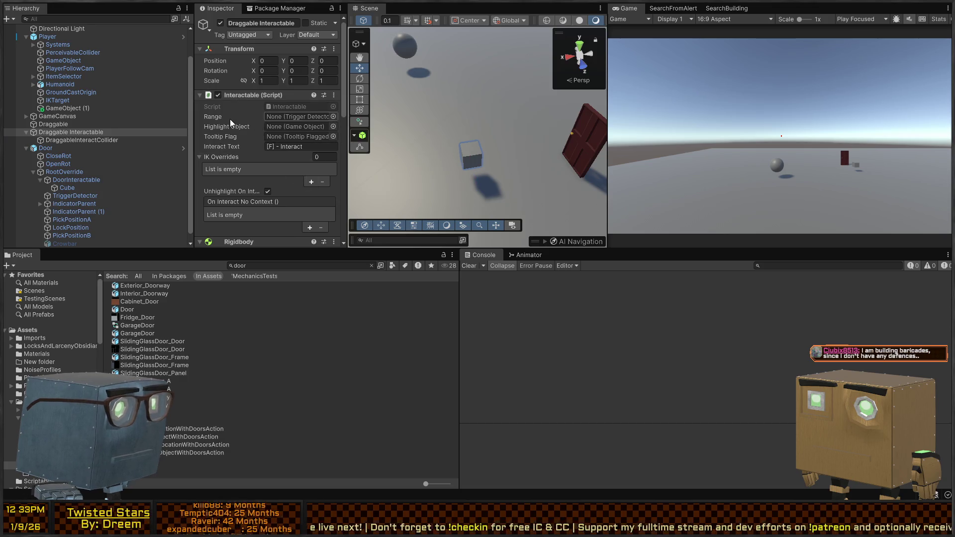
{"action": "scroll", "coordinate": [230, 118], "scroll_direction": "down", "scroll_amount": 10}
{"action": "scroll", "coordinate": [222, 118], "scroll_direction": "down", "scroll_amount": 2}
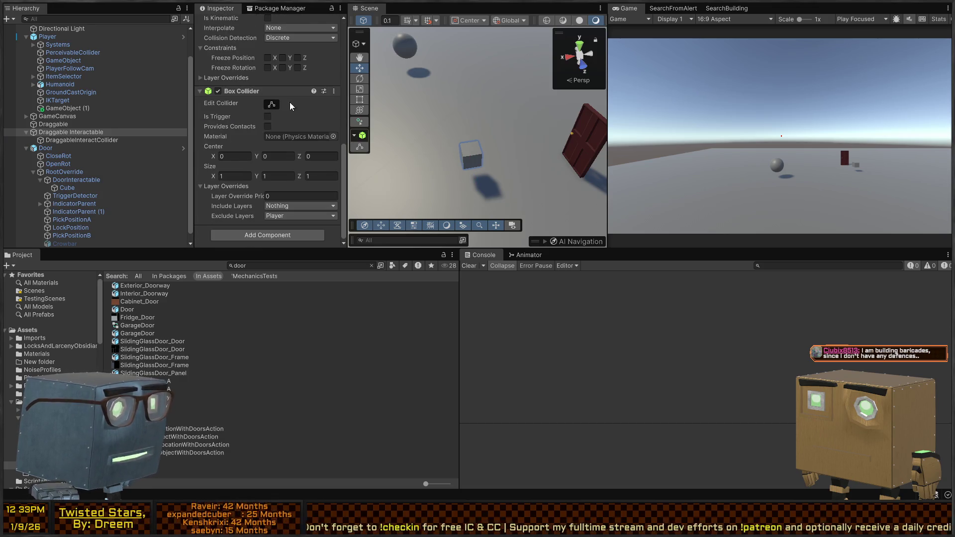
{"action": "scroll", "coordinate": [259, 122], "scroll_direction": "up", "scroll_amount": 10}
{"action": "left_click", "coordinate": [82, 140]}
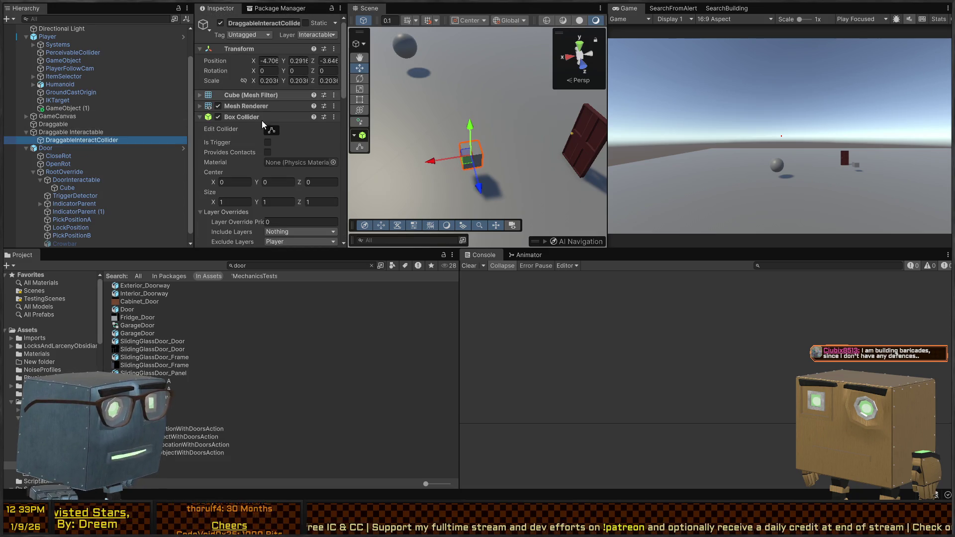
{"action": "scroll", "coordinate": [249, 155], "scroll_direction": "down", "scroll_amount": 2}
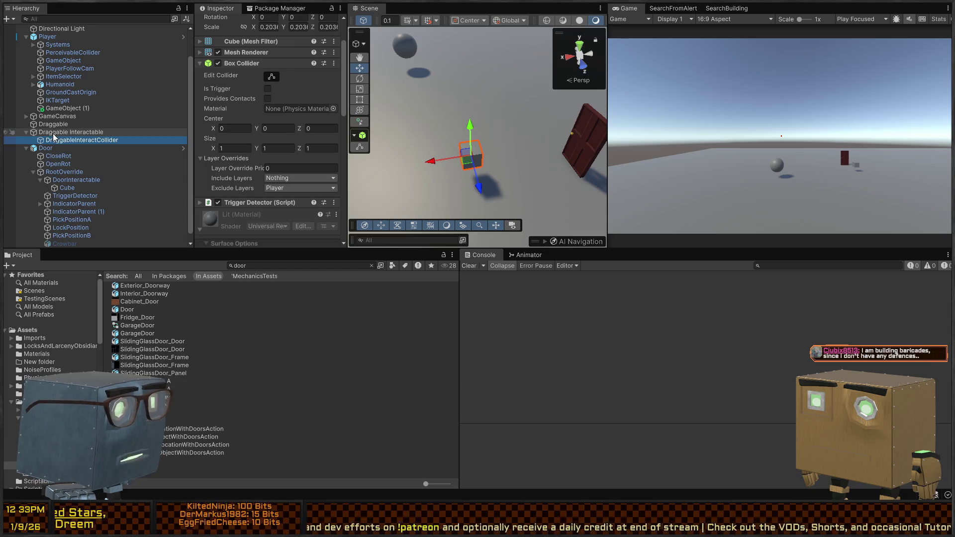
Inspect DoorInteractable's Box Collider, Tooltip Flagged '[F] - Open' and door script fields
{"action": "left_click", "coordinate": [49, 148]}
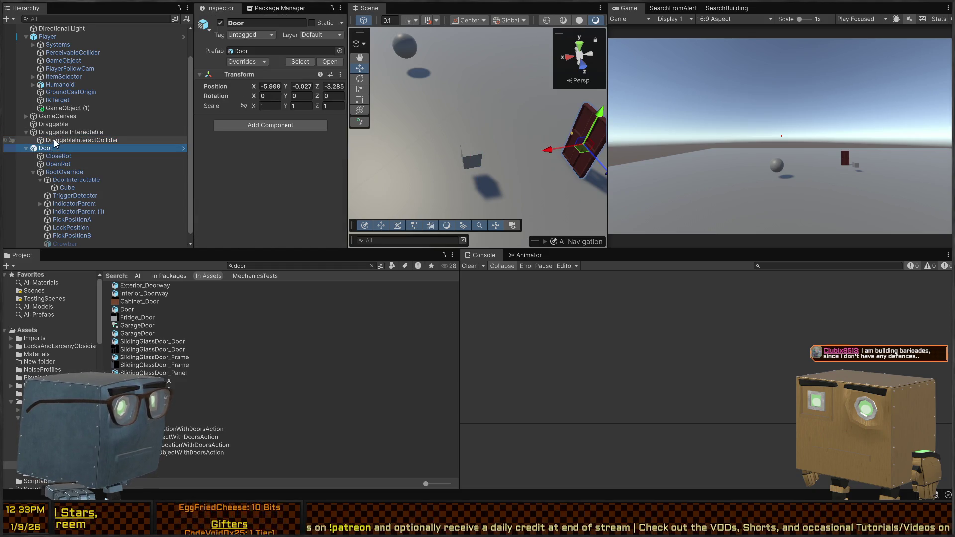
{"action": "left_click", "coordinate": [58, 132]}
{"action": "scroll", "coordinate": [254, 137], "scroll_direction": "down", "scroll_amount": 5}
{"action": "scroll", "coordinate": [247, 135], "scroll_direction": "down", "scroll_amount": 6}
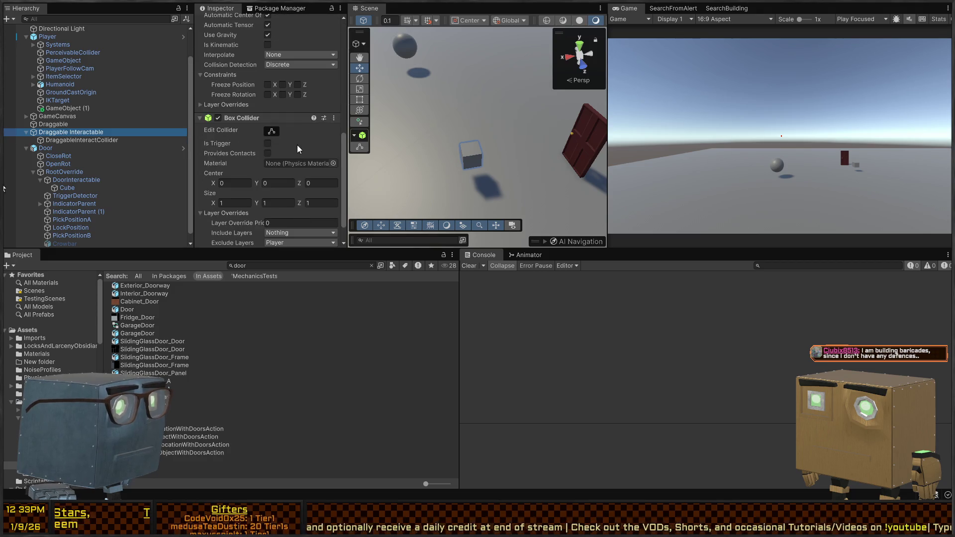
{"action": "left_click", "coordinate": [78, 173]}
{"action": "scroll", "coordinate": [247, 133], "scroll_direction": "down", "scroll_amount": 1}
{"action": "left_click", "coordinate": [69, 179]}
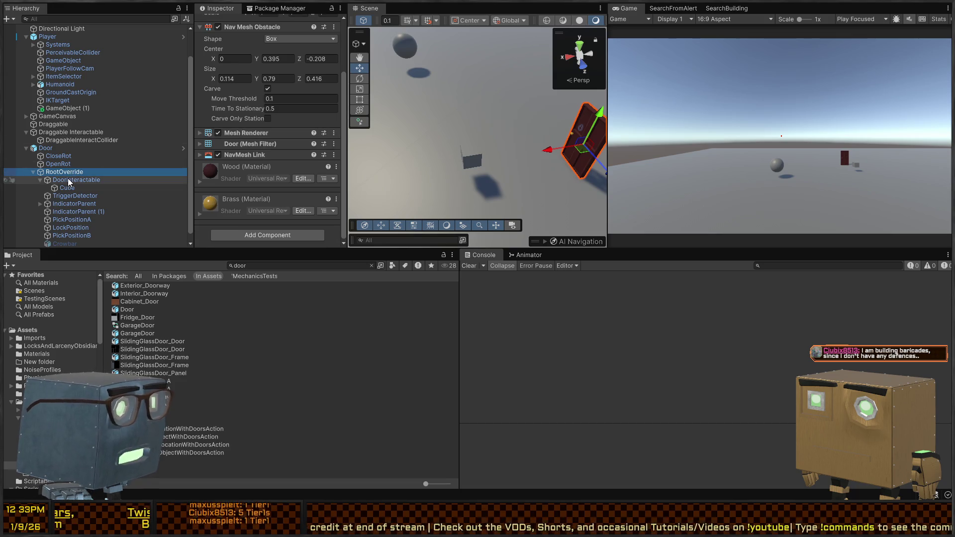
{"action": "scroll", "coordinate": [254, 139], "scroll_direction": "down", "scroll_amount": 10}
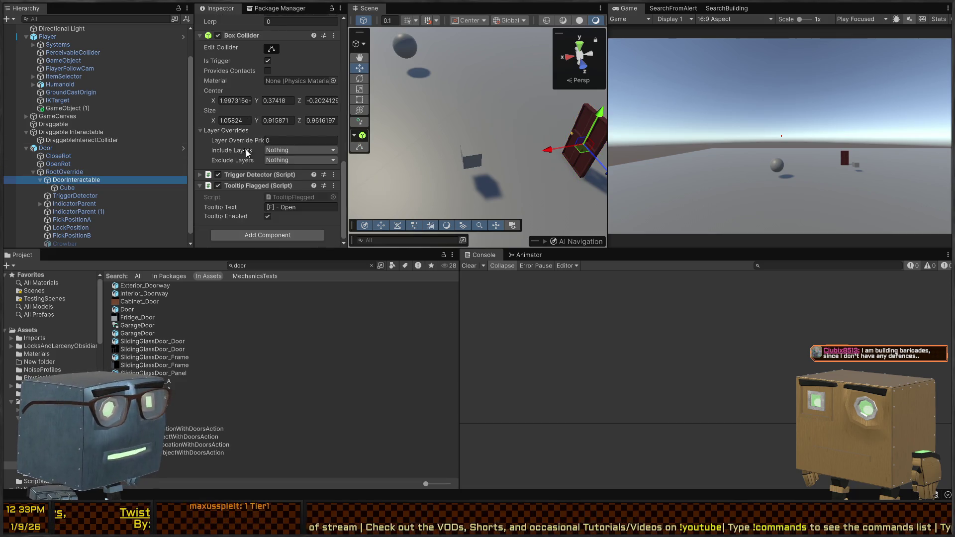
{"action": "left_click", "coordinate": [245, 186]}
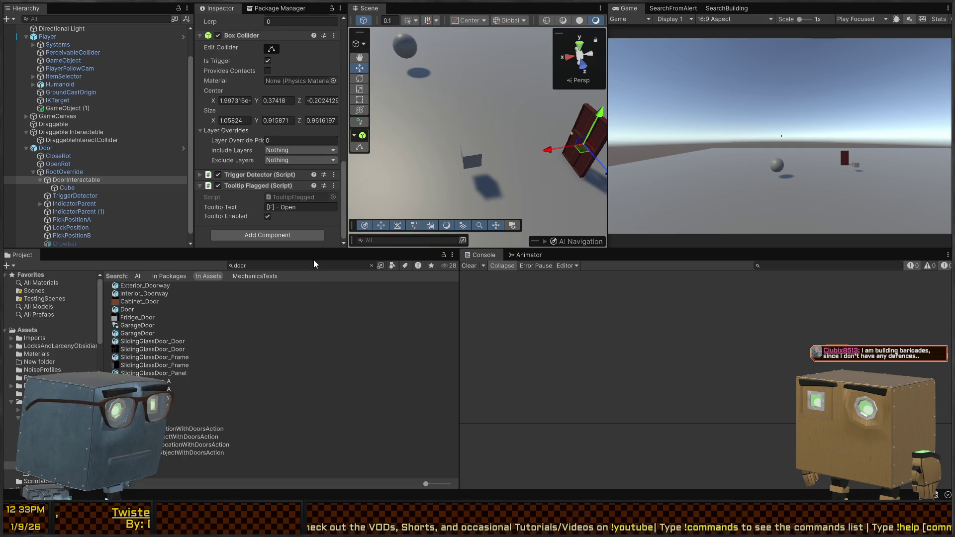
Compare Draggable Interactable and DraggableInteractCollider components against DoorInteractable's
{"action": "left_click", "coordinate": [74, 140]}
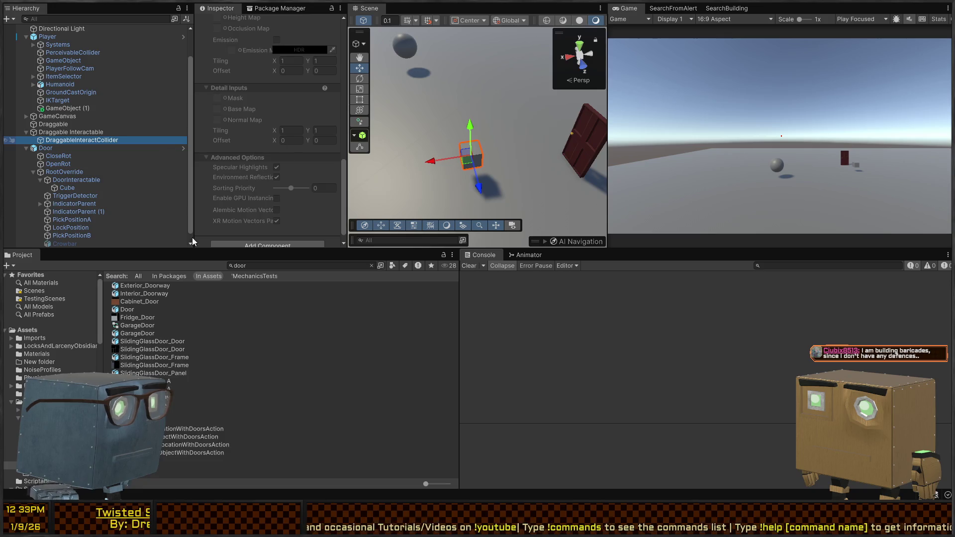
{"action": "scroll", "coordinate": [272, 94], "scroll_direction": "up", "scroll_amount": 10}
{"action": "left_click", "coordinate": [71, 131]}
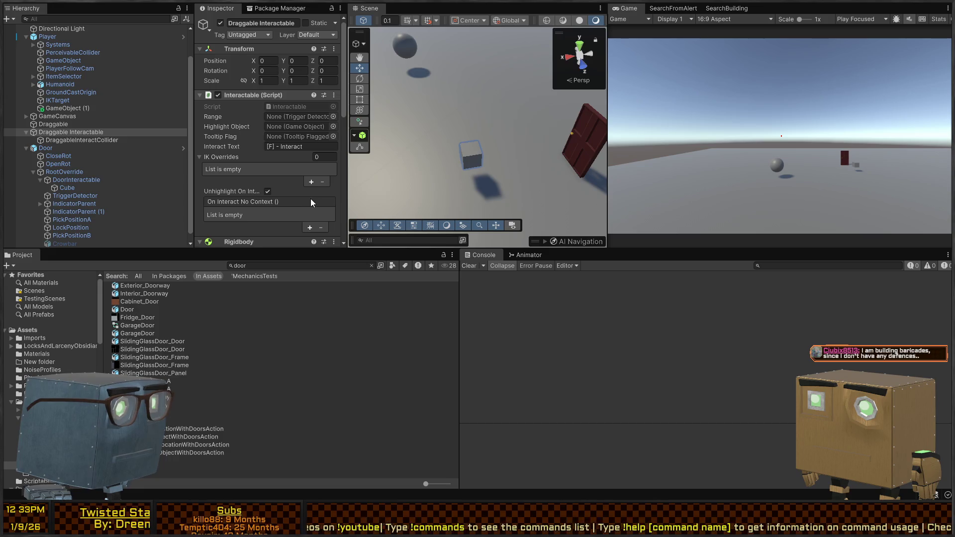
{"action": "scroll", "coordinate": [312, 183], "scroll_direction": "down", "scroll_amount": 8}
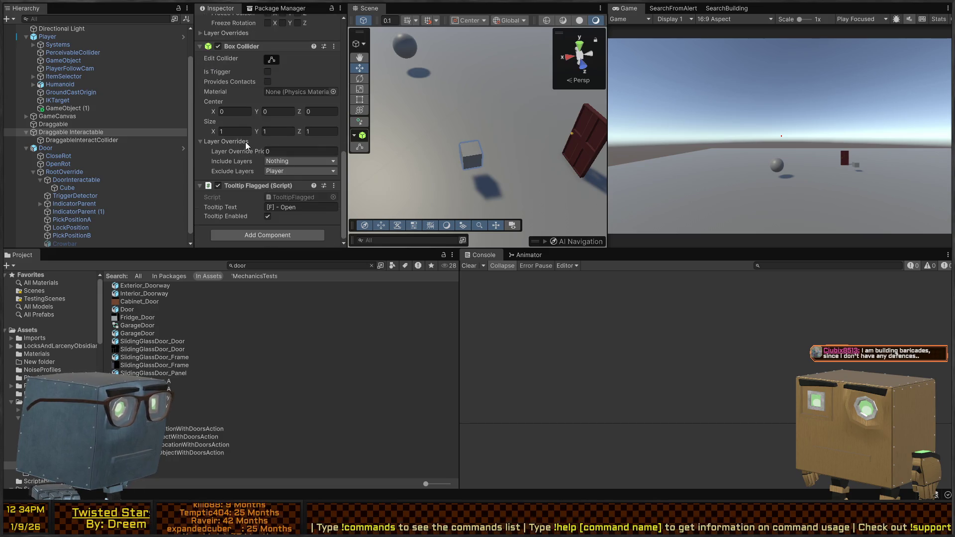
{"action": "left_click", "coordinate": [62, 140]}
{"action": "scroll", "coordinate": [236, 143], "scroll_direction": "down", "scroll_amount": 10}
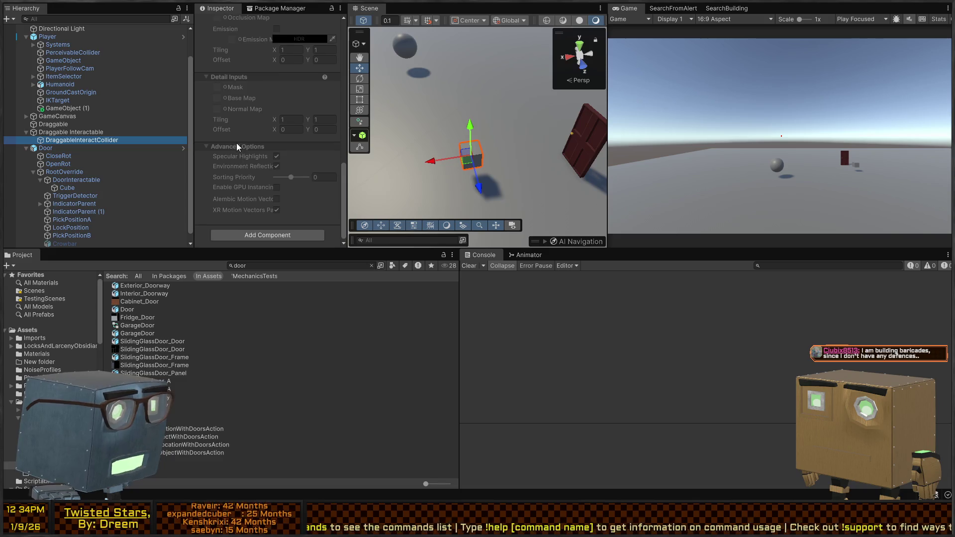
{"action": "left_click", "coordinate": [76, 181]}
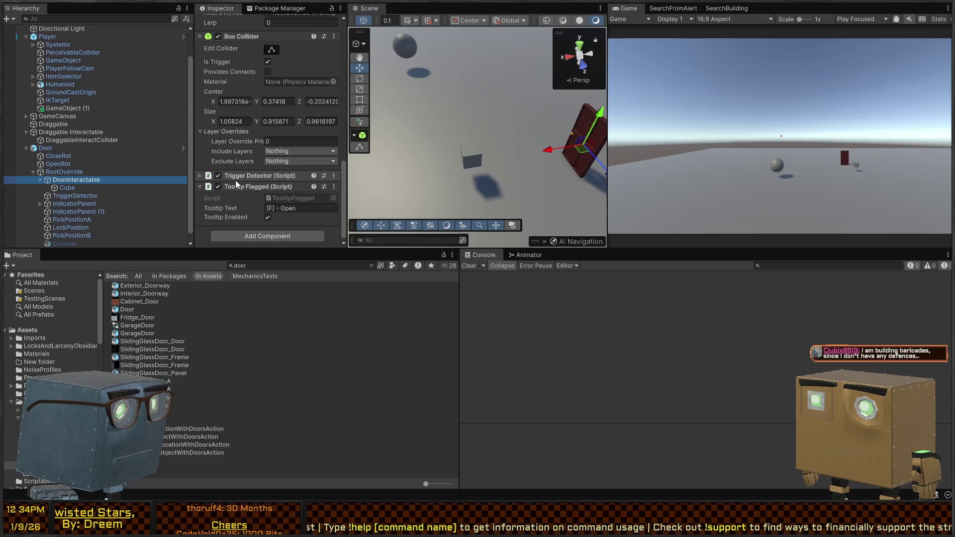
{"action": "scroll", "coordinate": [249, 181], "scroll_direction": "up", "scroll_amount": 10}
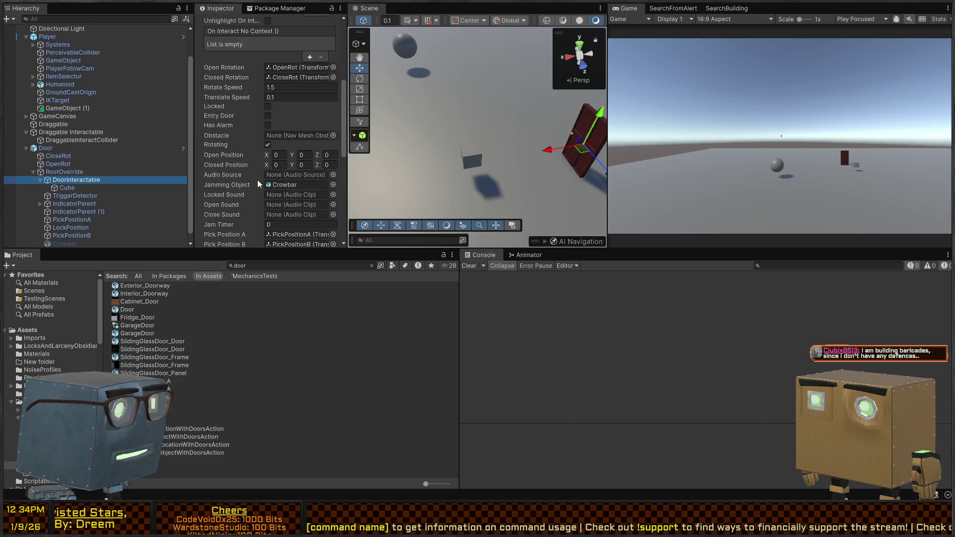
{"action": "scroll", "coordinate": [257, 180], "scroll_direction": "up", "scroll_amount": 5}
{"action": "left_click", "coordinate": [92, 140]}
Assign DraggableInteractCollider as Interactable Range and Draggable Interactable as Tooltip Flag
{"action": "left_click", "coordinate": [91, 133]}
{"action": "scroll", "coordinate": [232, 133], "scroll_direction": "down", "scroll_amount": 3}
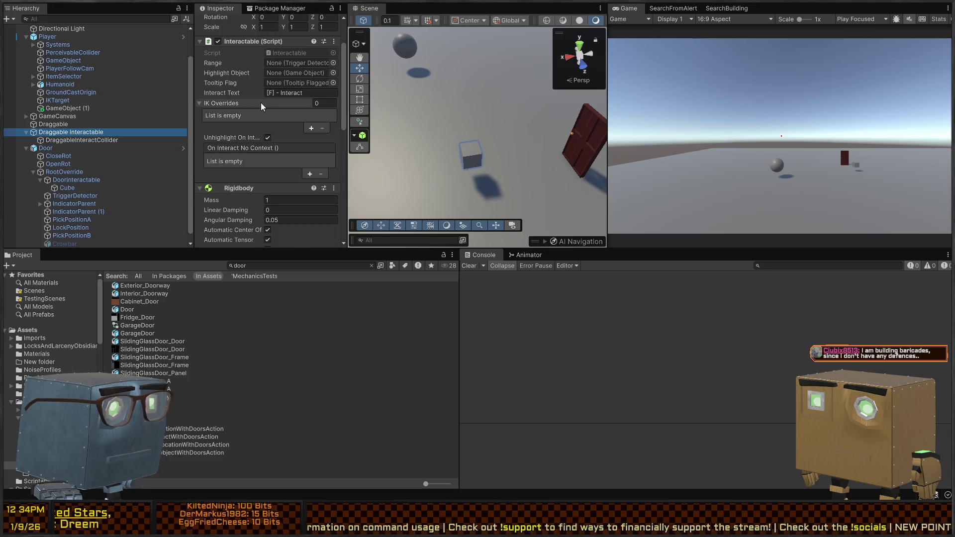
{"action": "mouse_move", "coordinate": [74, 140]}
{"action": "left_mouse_down"}
{"action": "mouse_move", "coordinate": [324, 62]}
{"action": "mouse_move", "coordinate": [309, 62]}
{"action": "left_mouse_up"}
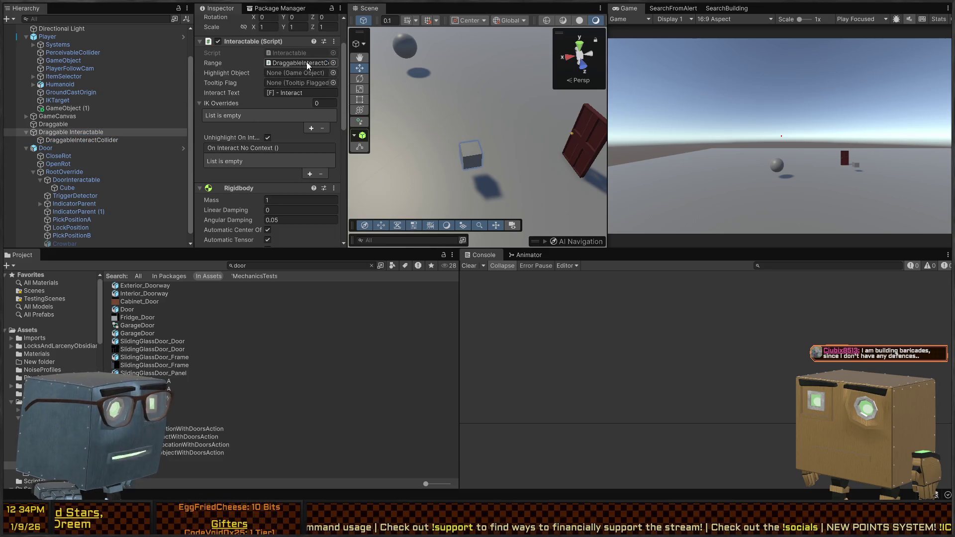
{"action": "left_click_drag", "start_coordinate": [86, 132], "coordinate": [300, 81]}
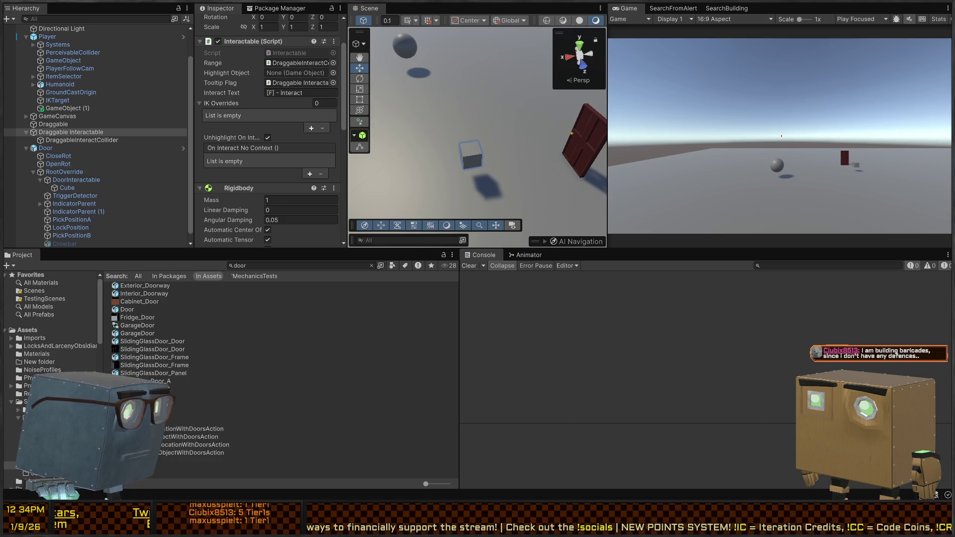
Inspect the door's green arrow indicator and IndicatorParent, then refocus on Draggable Interactable
{"action": "mouse_move", "coordinate": [527, 140]}
{"action": "left_mouse_down"}
{"action": "mouse_move", "coordinate": [538, 132]}
{"action": "mouse_move", "coordinate": [427, 99]}
{"action": "mouse_move", "coordinate": [392, 108]}
{"action": "mouse_move", "coordinate": [525, 166]}
{"action": "left_mouse_up"}
{"action": "left_click", "coordinate": [524, 166]}
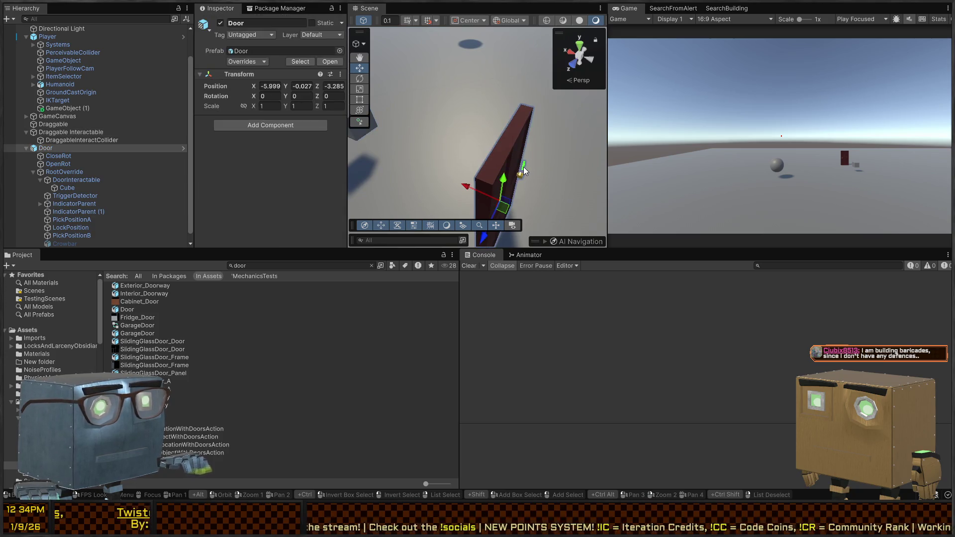
{"action": "left_click", "coordinate": [81, 204]}
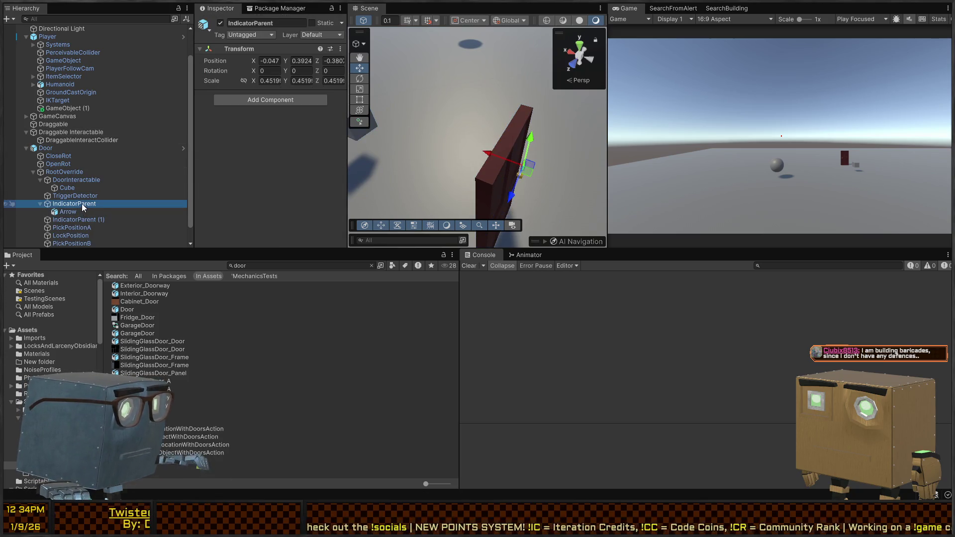
{"action": "left_click", "coordinate": [50, 130]}
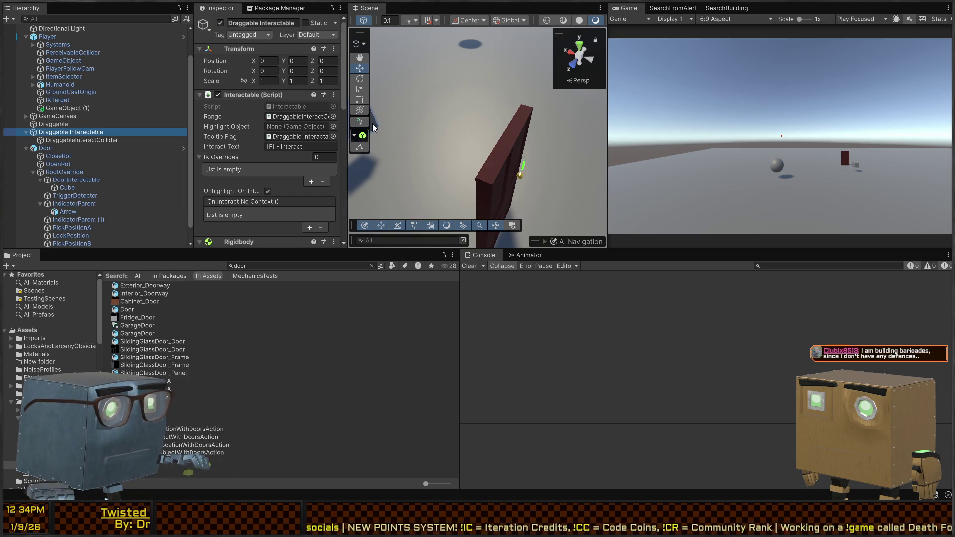
{"action": "left_click_drag", "start_coordinate": [380, 123], "coordinate": [596, 134]}
{"action": "key", "text": "f"}
{"action": "key", "text": "w"}
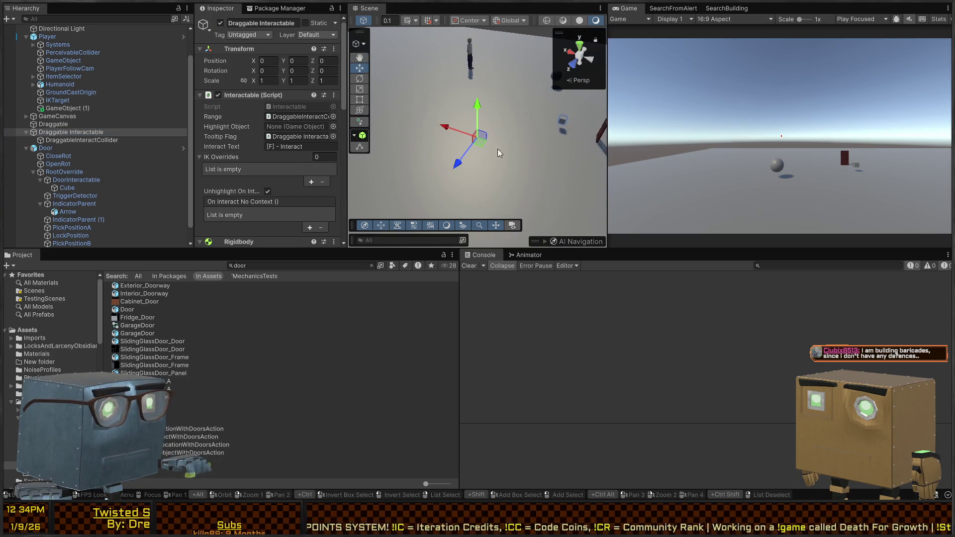
Enlarge the Scene view and dock the Game, SearchFromAlert and SearchBuilding tabs beside it
{"action": "left_click_drag", "start_coordinate": [535, 248], "coordinate": [570, 445]}
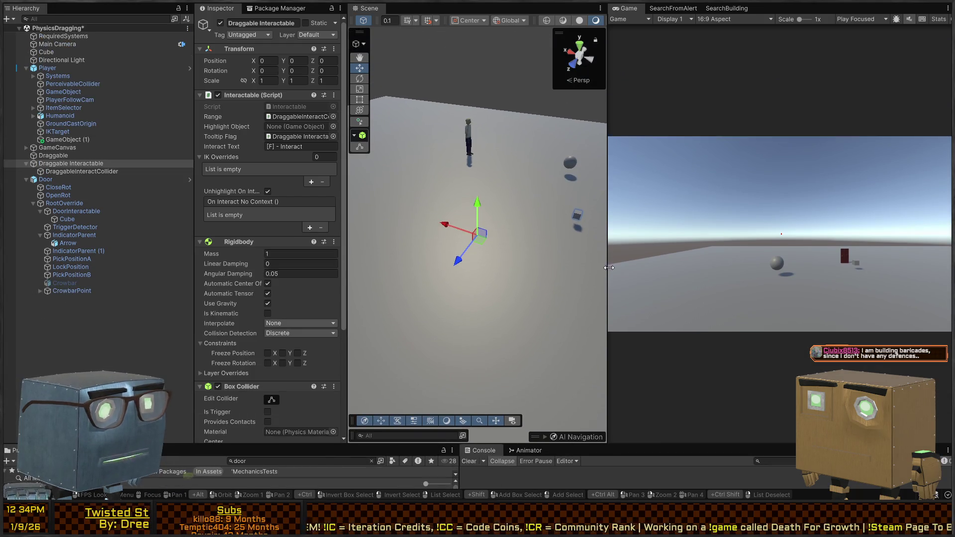
{"action": "mouse_move", "coordinate": [607, 234]}
{"action": "left_mouse_down"}
{"action": "mouse_move", "coordinate": [910, 229]}
{"action": "mouse_move", "coordinate": [880, 229]}
{"action": "left_mouse_up"}
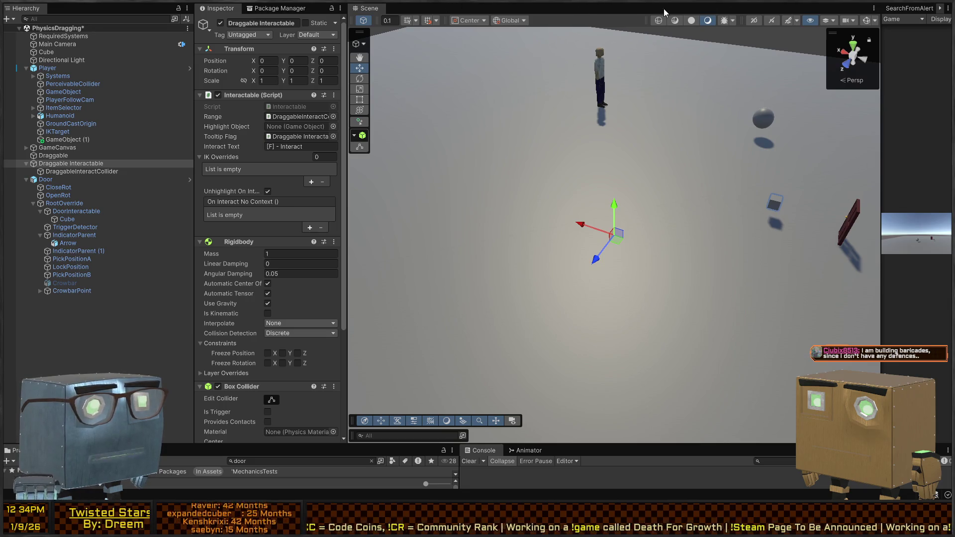
{"action": "left_click_drag", "start_coordinate": [664, 8], "coordinate": [663, 8]}
{"action": "mouse_move", "coordinate": [909, 8]}
{"action": "left_mouse_down"}
{"action": "mouse_move", "coordinate": [498, 19]}
{"action": "mouse_move", "coordinate": [500, 10]}
{"action": "left_mouse_up"}
{"action": "left_click_drag", "start_coordinate": [913, 9], "coordinate": [566, 6]}
{"action": "left_click", "coordinate": [365, 8]}
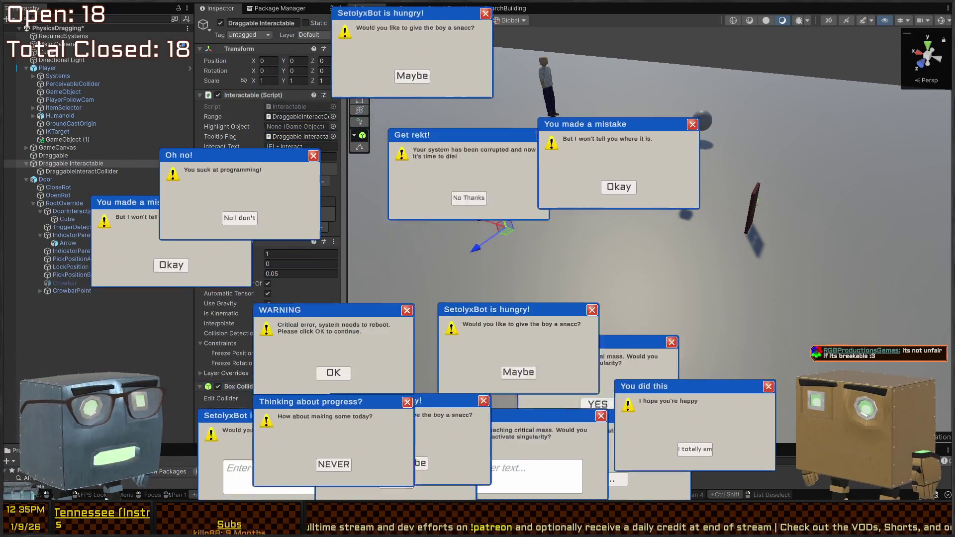
Dismiss the stream pop-ups, including the 'You made a mistake', 'Warning!' and 'Get rekt!' windows
{"action": "left_click", "coordinate": [616, 483]}
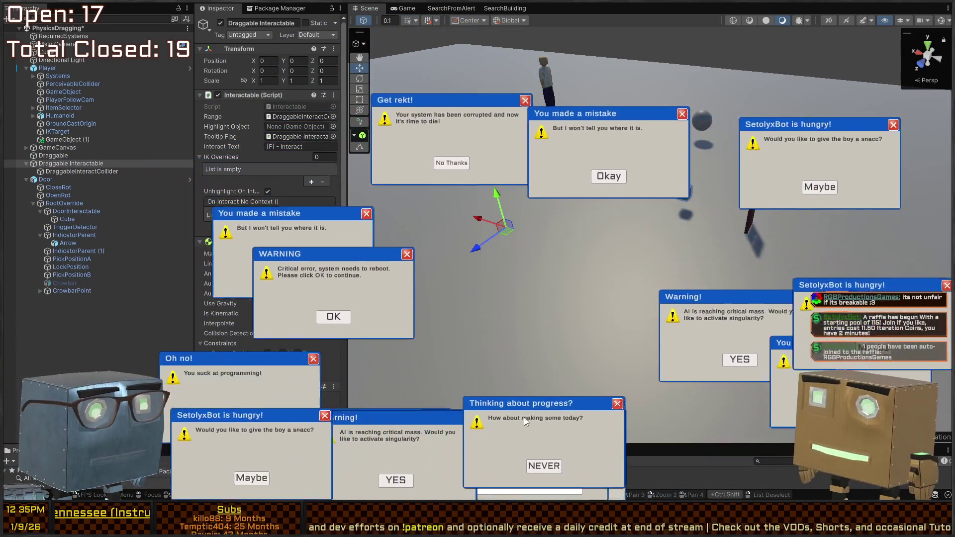
{"action": "left_click", "coordinate": [523, 413]}
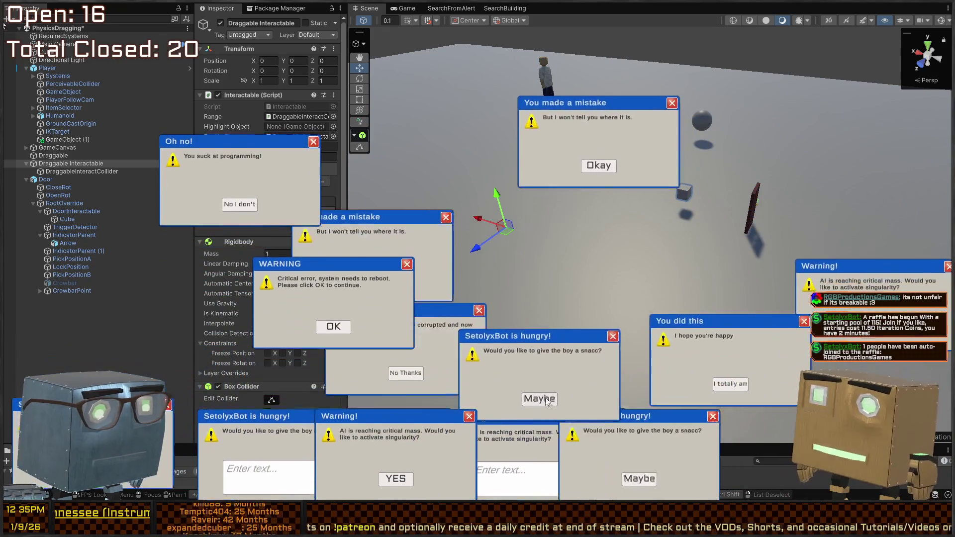
{"action": "left_click", "coordinate": [527, 398]}
{"action": "left_click", "coordinate": [647, 318]}
{"action": "left_click", "coordinate": [548, 447]}
{"action": "left_click", "coordinate": [366, 442]}
{"action": "left_click", "coordinate": [475, 234]}
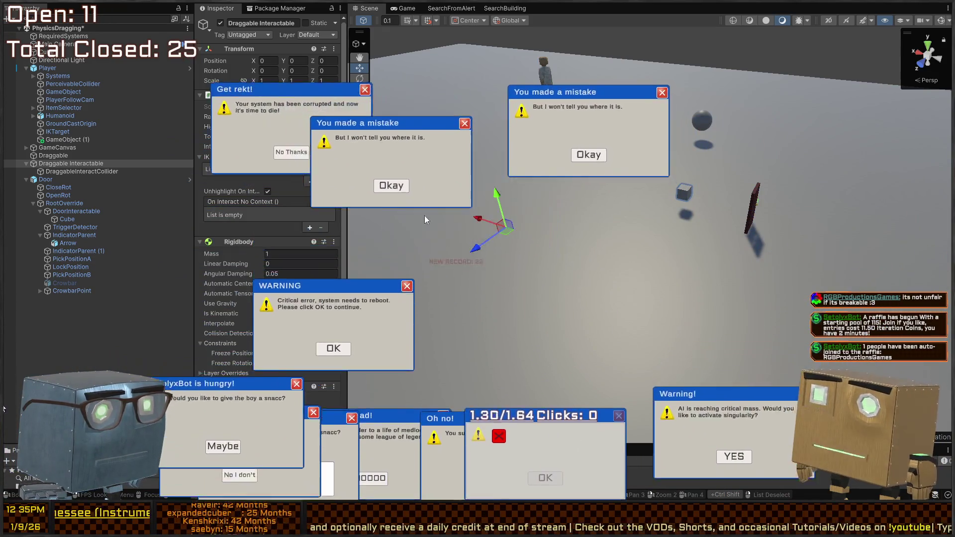
{"action": "left_click", "coordinate": [393, 222]}
{"action": "left_click", "coordinate": [603, 134]}
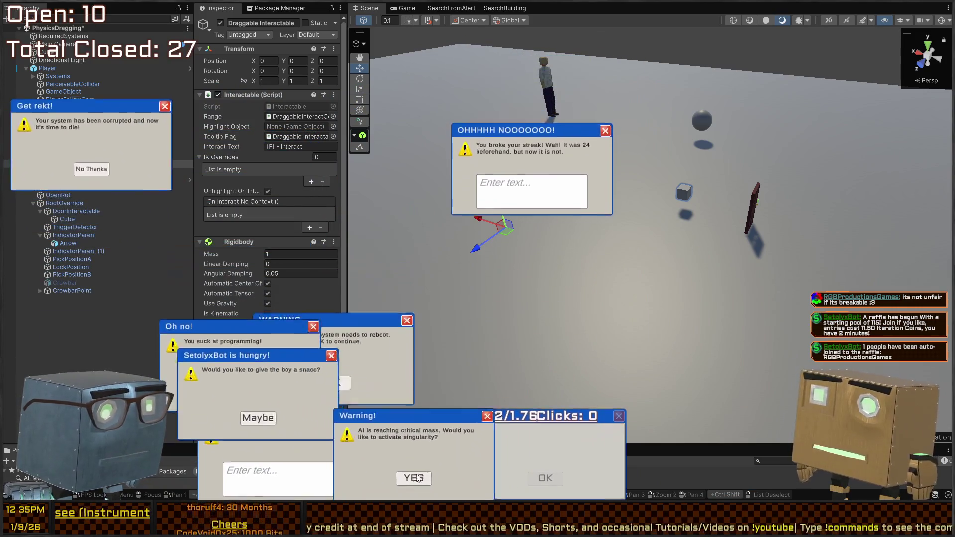
{"action": "left_click", "coordinate": [358, 450]}
{"action": "left_click", "coordinate": [333, 320]}
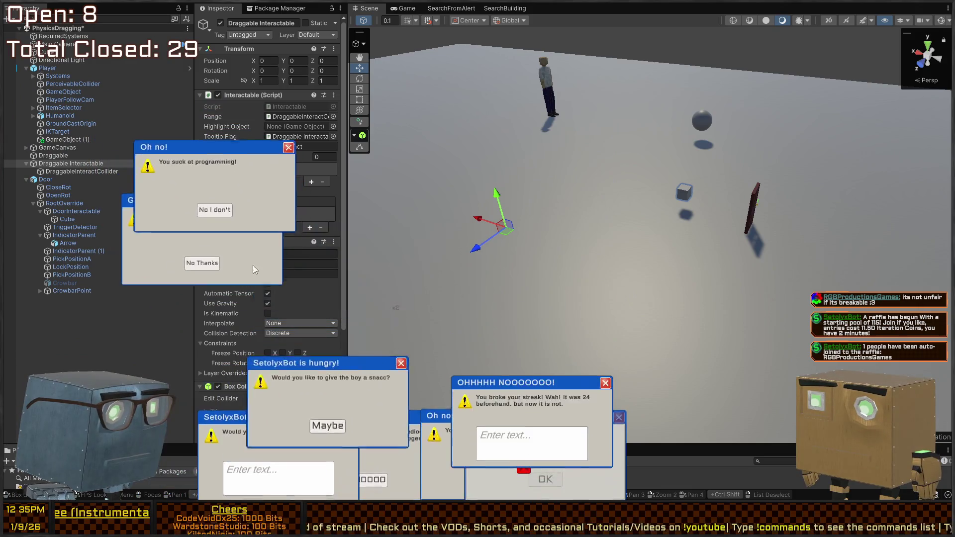
{"action": "left_click", "coordinate": [313, 490]}
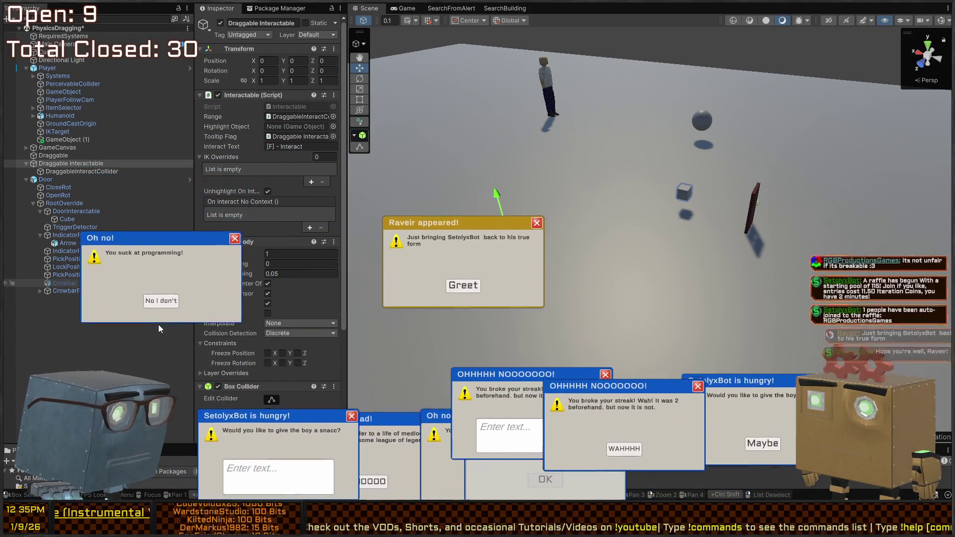
{"action": "left_click", "coordinate": [160, 295]}
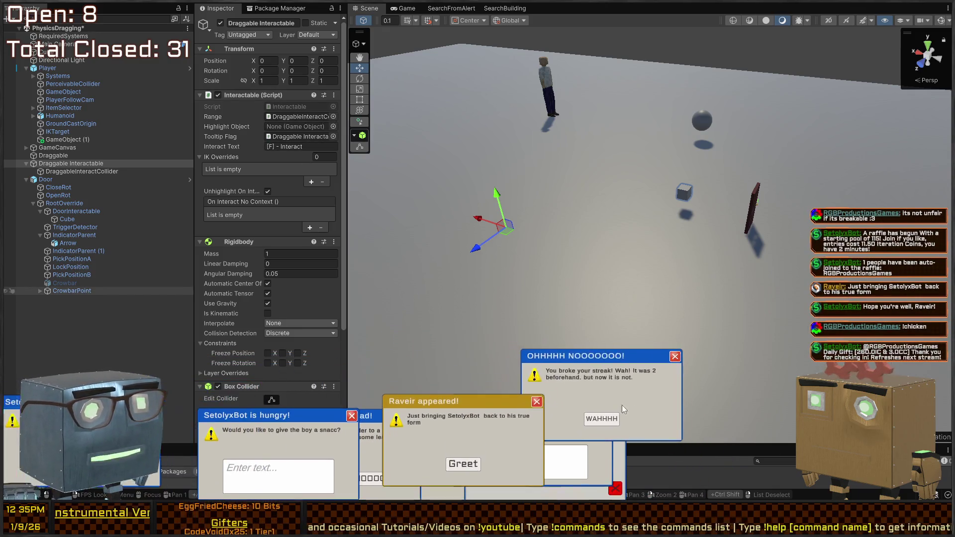
{"action": "left_click", "coordinate": [599, 417]}
{"action": "left_click", "coordinate": [460, 476]}
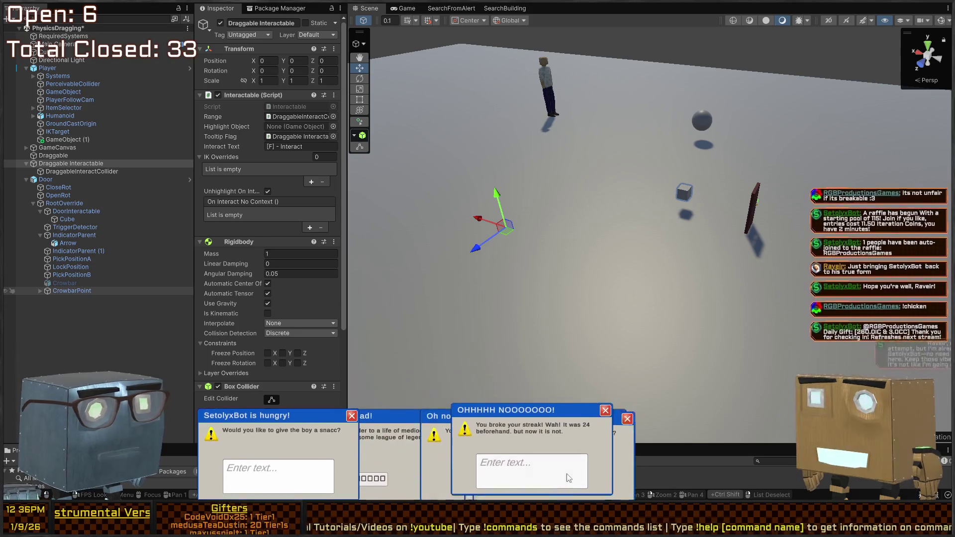
Finish the typing prompts and close the streak, hungry-bot, WAHHHH and Clicks pop-ups
{"action": "type", "text": "count the"}
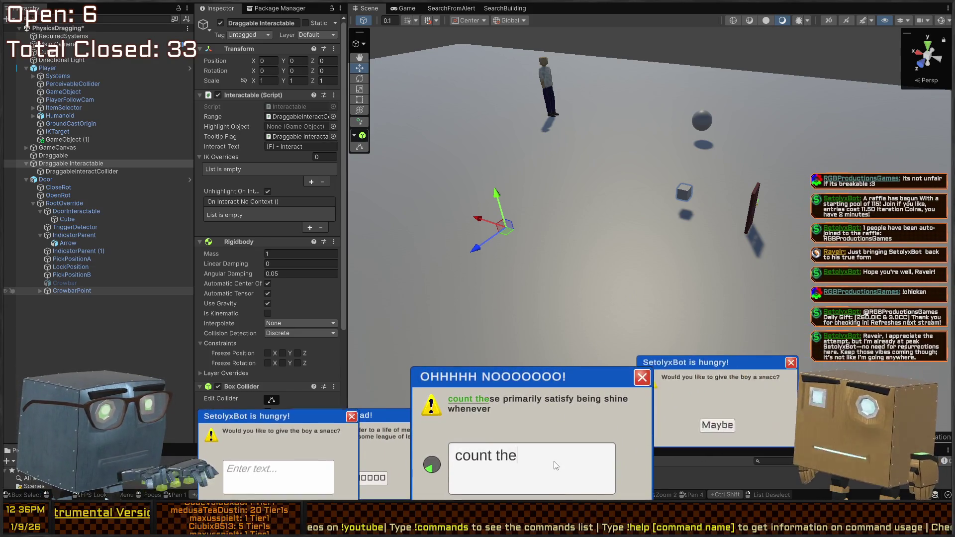
{"action": "type", "text": "se primarily satis"}
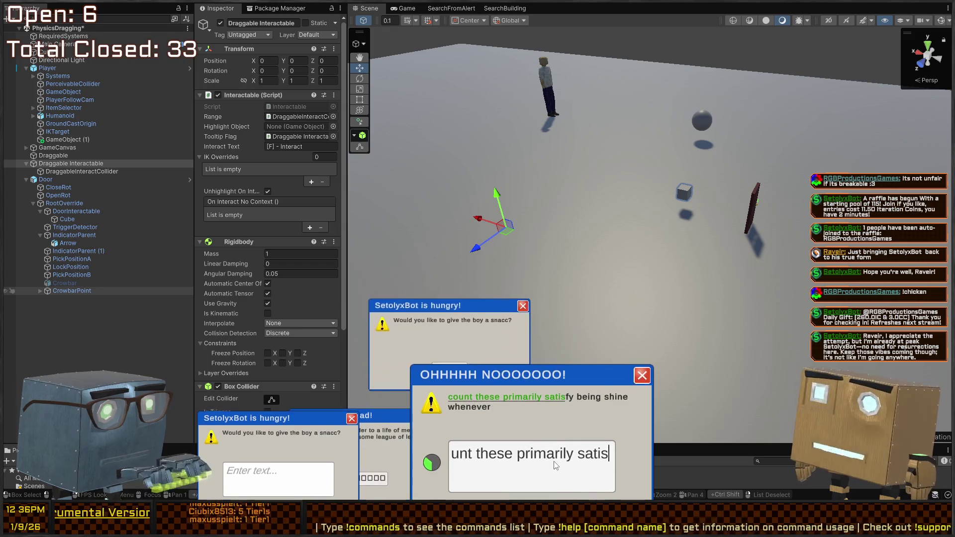
{"action": "type", "text": "fy being shine whenever"}
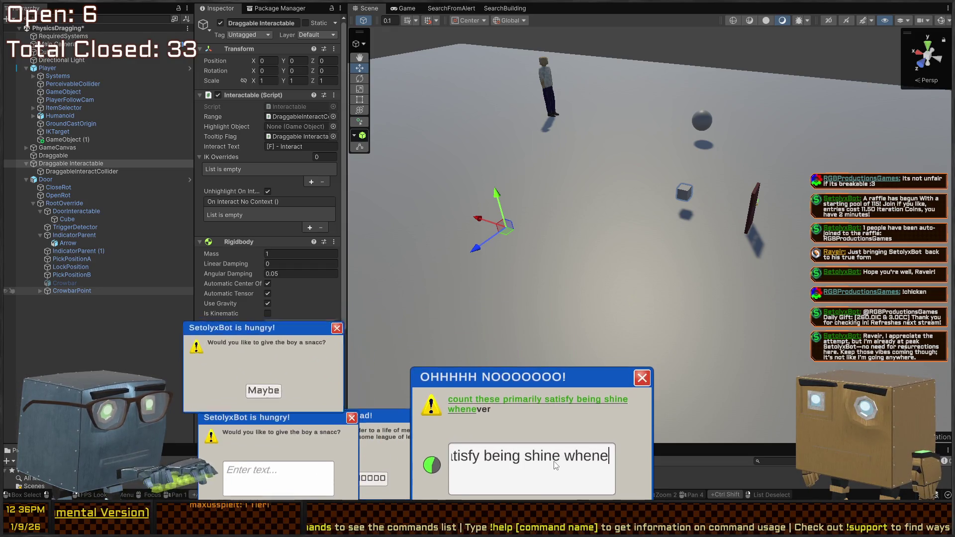
{"action": "left_click", "coordinate": [528, 464]}
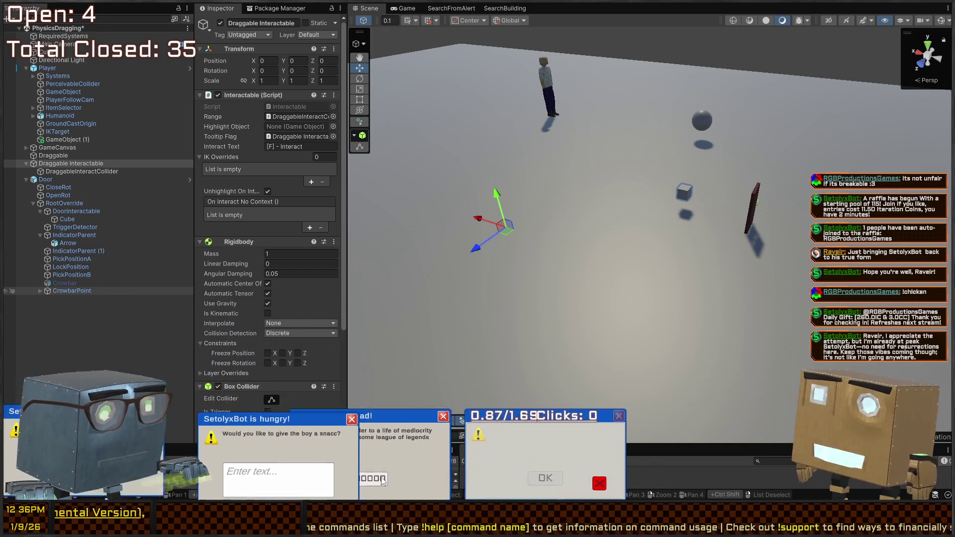
{"action": "left_click", "coordinate": [196, 365]}
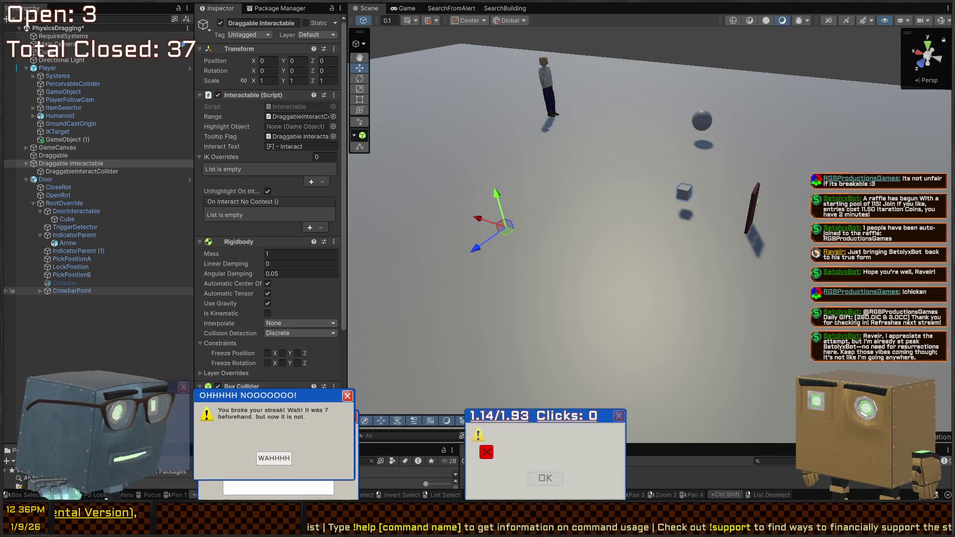
{"action": "left_click", "coordinate": [344, 420]}
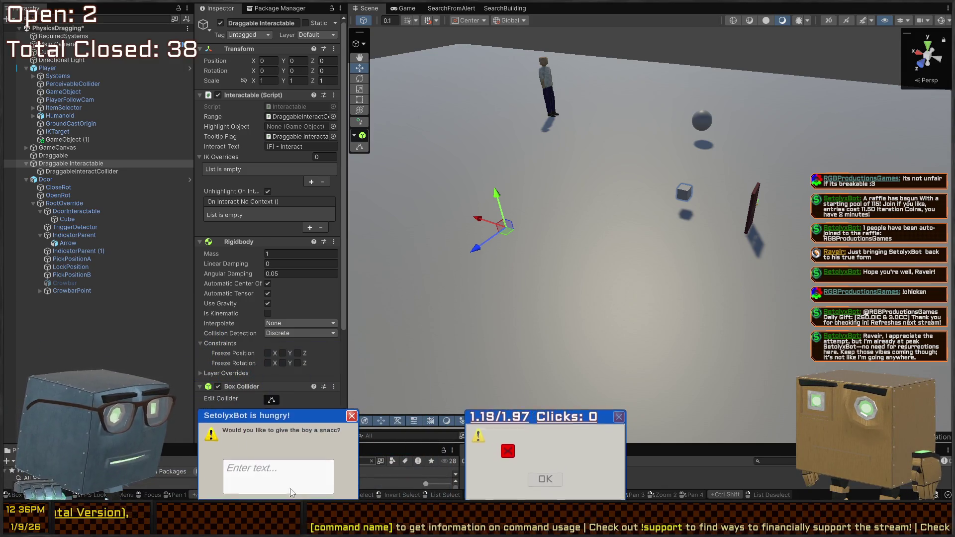
{"action": "type", "text": "tree nearly hello winner campaign w"}
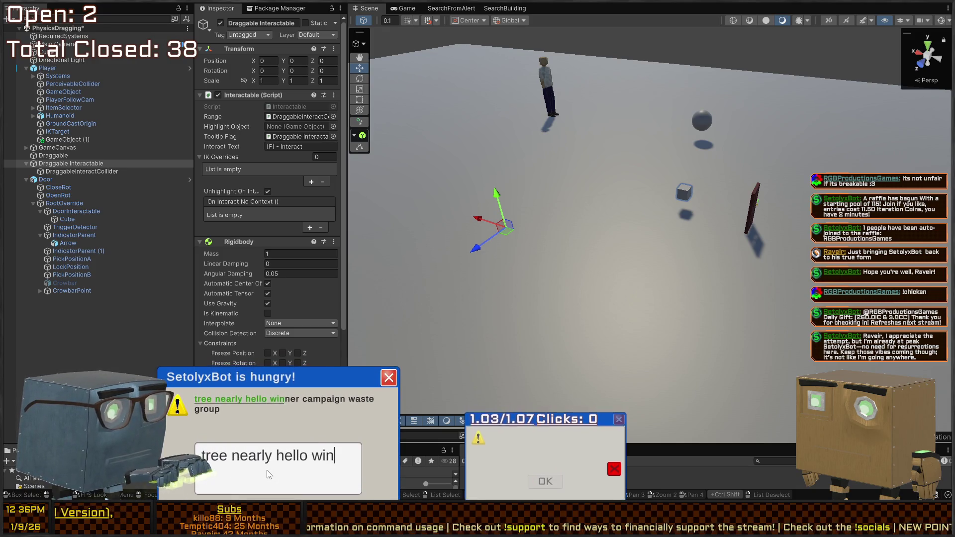
{"action": "type", "text": "aste group"}
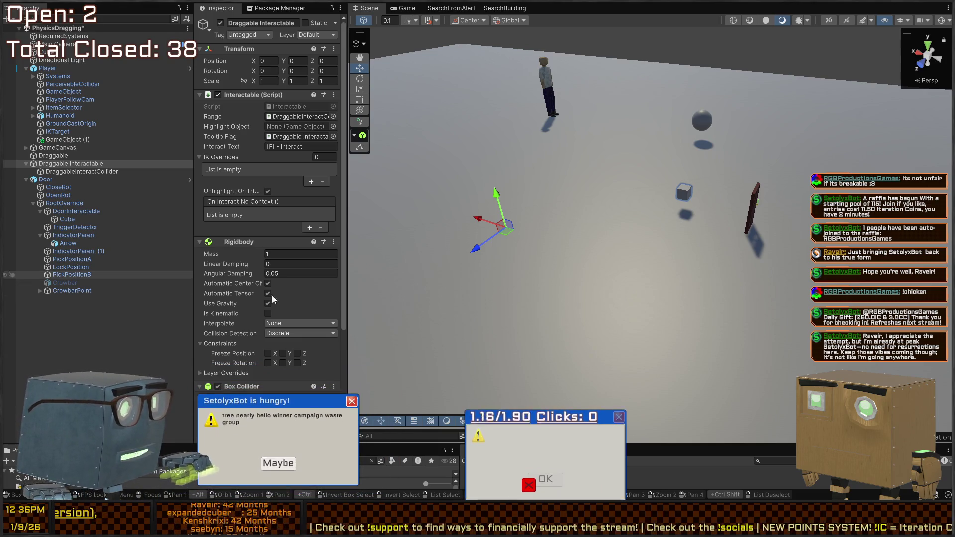
{"action": "left_click", "coordinate": [277, 479]}
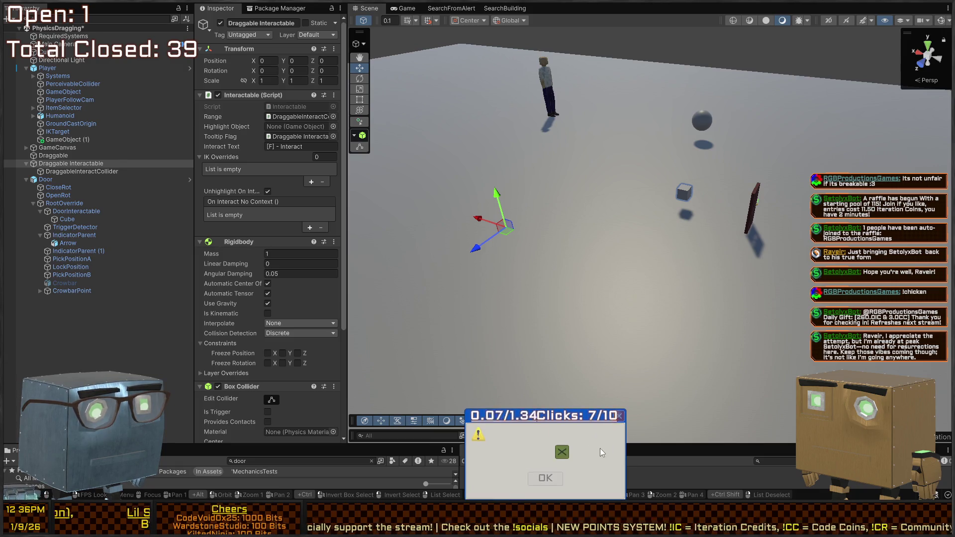
{"action": "left_click", "coordinate": [570, 436]}
{"action": "left_click", "coordinate": [570, 437]}
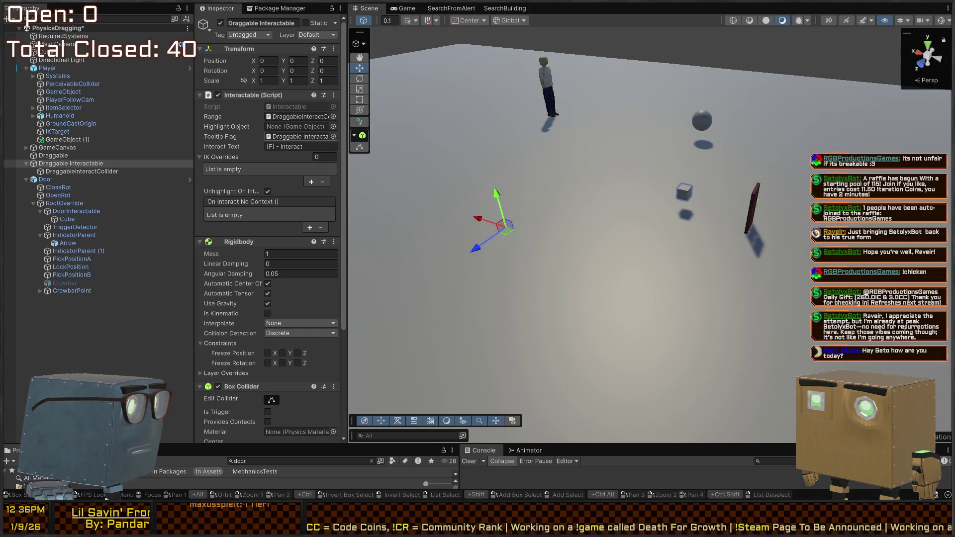
Paste IndicatorParent under Draggable Interactable and zero its position
{"action": "key", "text": "w"}
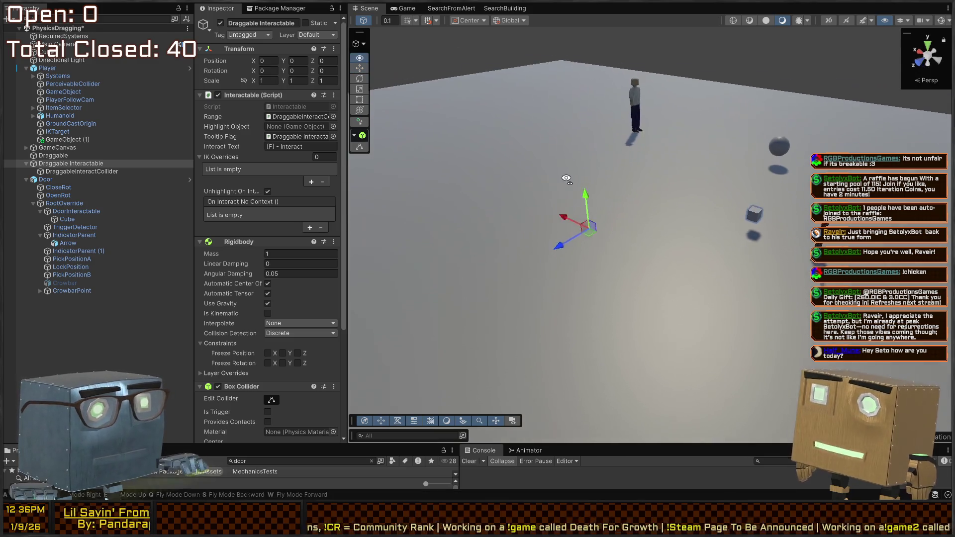
{"action": "left_click_drag", "start_coordinate": [516, 167], "coordinate": [342, 176]}
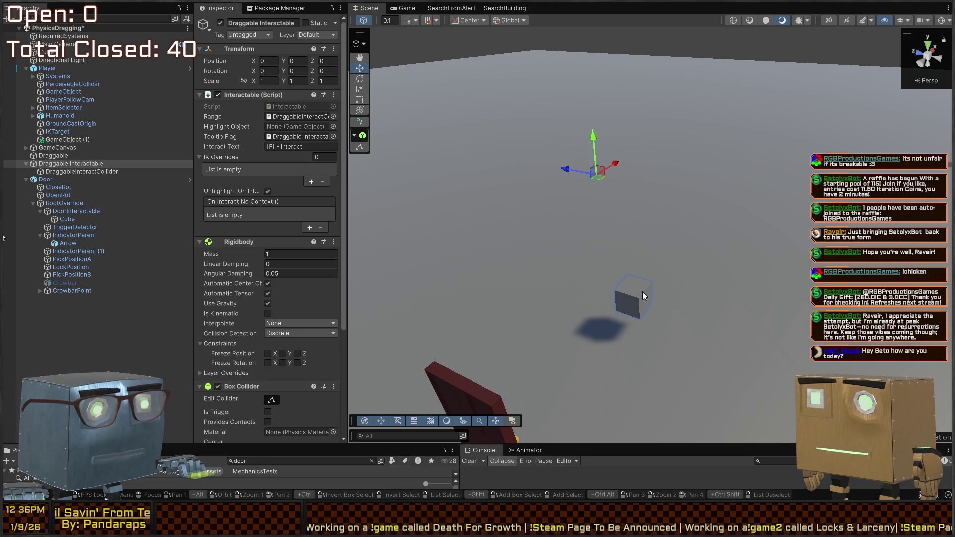
{"action": "left_click", "coordinate": [58, 172]}
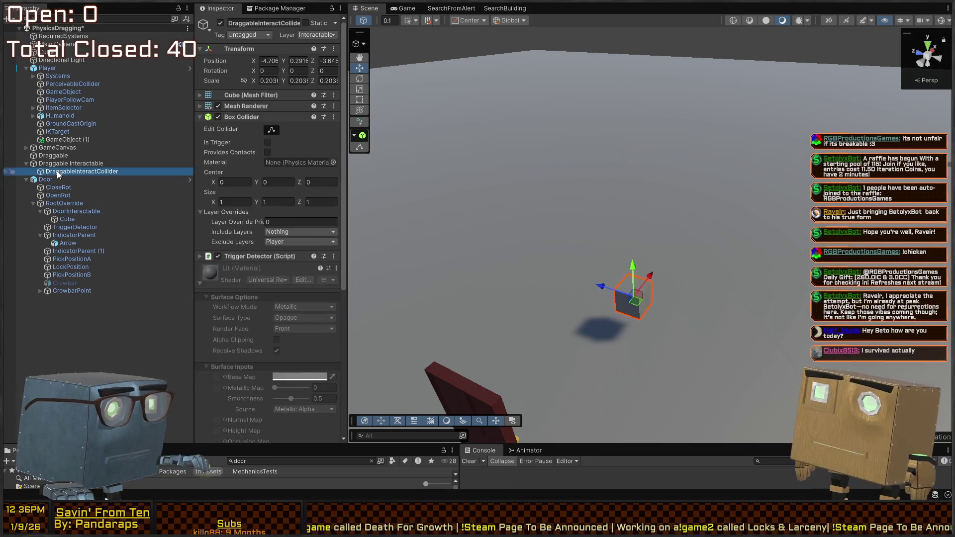
{"action": "key", "text": "ctrl+v"}
{"action": "left_click_drag", "start_coordinate": [53, 181], "coordinate": [54, 167]}
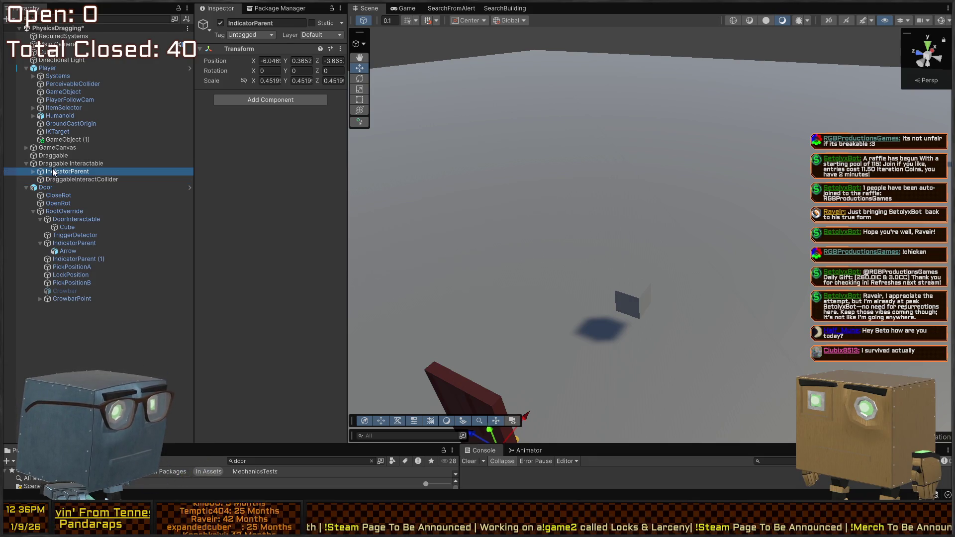
{"action": "key", "text": "Tab"}
{"action": "type", "text": "0"}
{"action": "key", "text": "Tab"}
{"action": "type", "text": "0"}
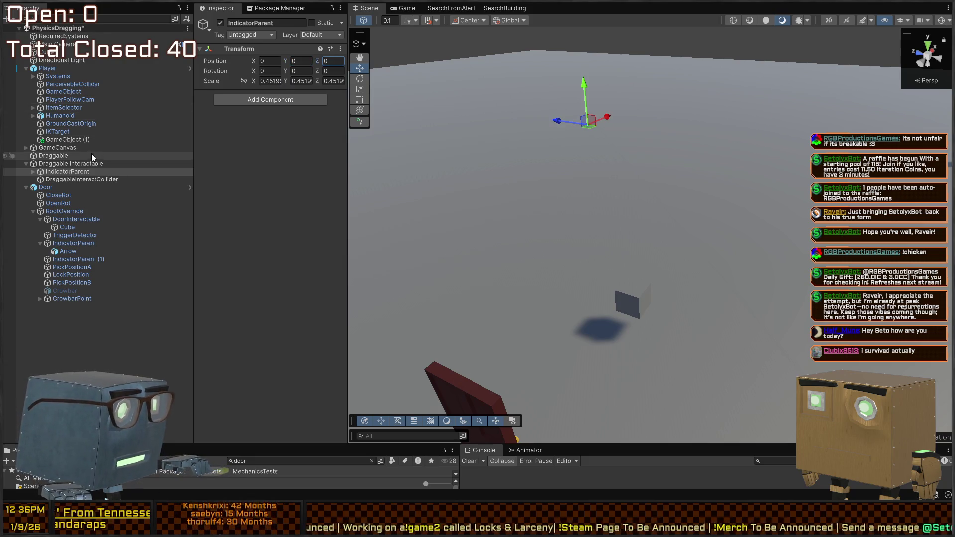
Inspect Draggable Interactable, IndicatorParent, the Arrow and the collider, then frame the Arrow
{"action": "left_click", "coordinate": [94, 164]}
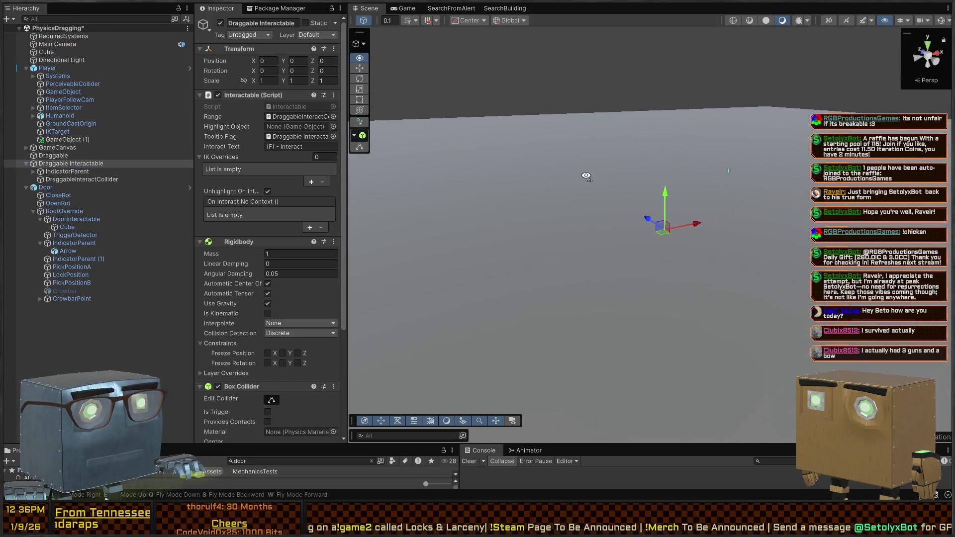
{"action": "left_click", "coordinate": [67, 171]}
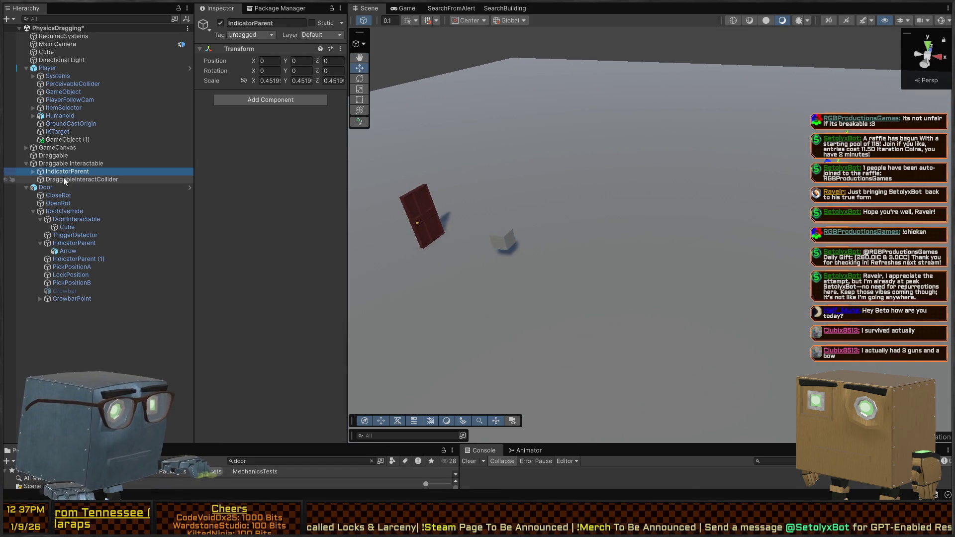
{"action": "left_click", "coordinate": [61, 180]}
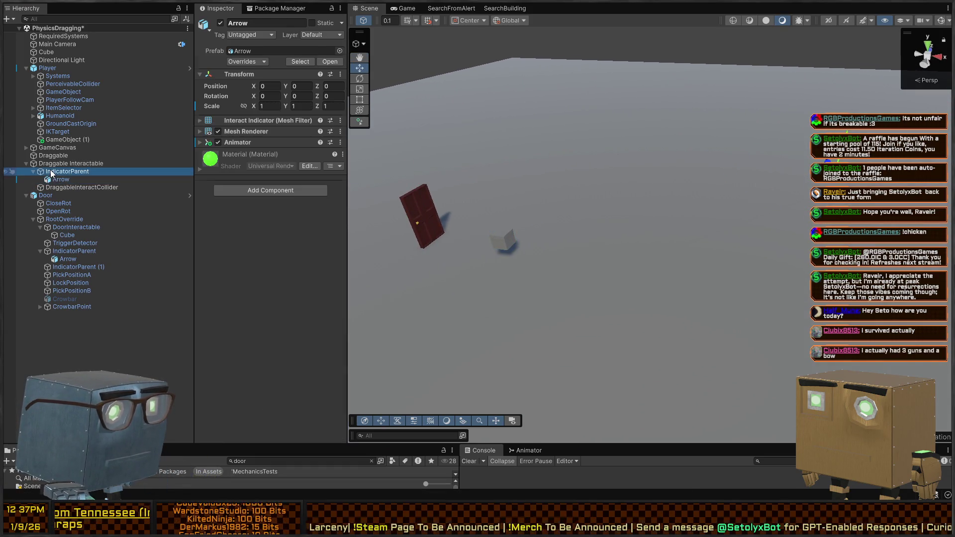
{"action": "left_click", "coordinate": [52, 172]}
{"action": "left_click", "coordinate": [69, 163]}
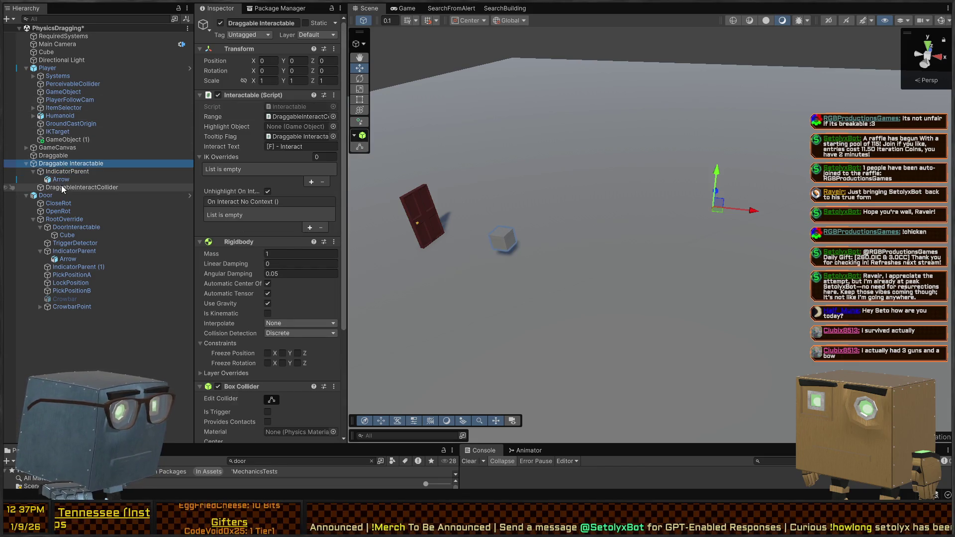
{"action": "left_click", "coordinate": [63, 188]}
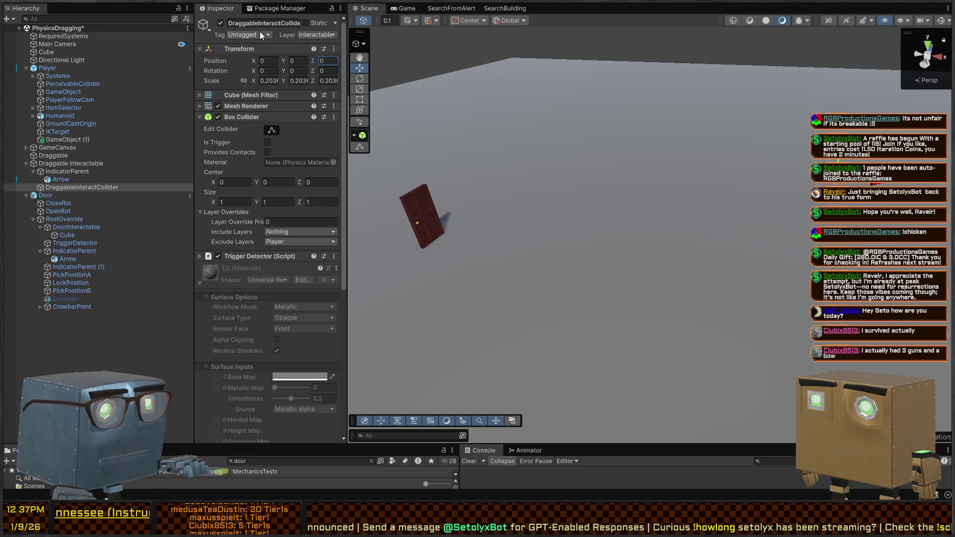
{"action": "left_click", "coordinate": [58, 180]}
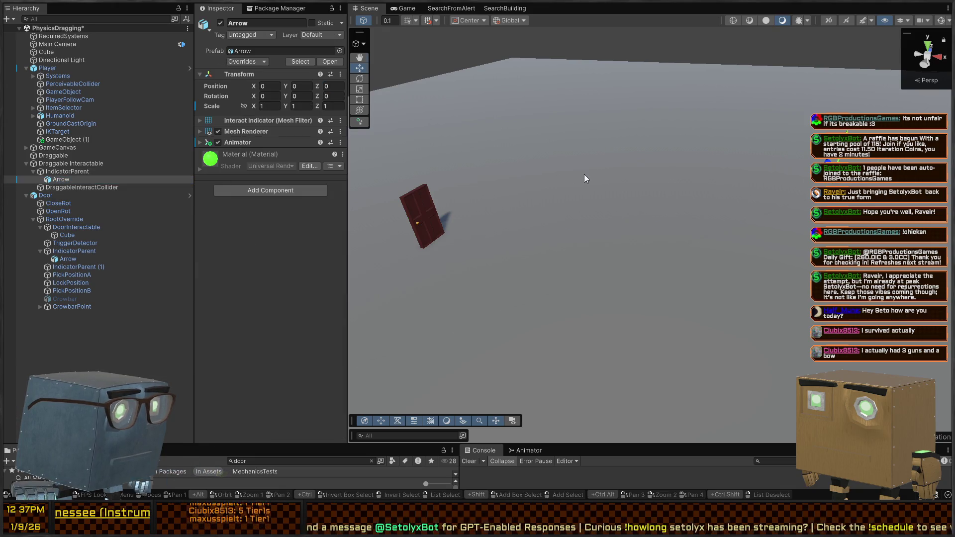
{"action": "key", "text": "f"}
{"action": "mouse_move", "coordinate": [590, 186]}
{"action": "left_mouse_down"}
{"action": "mouse_move", "coordinate": [373, 196]}
{"action": "mouse_move", "coordinate": [394, 198]}
{"action": "mouse_move", "coordinate": [189, 170]}
{"action": "left_mouse_up"}
Raise IndicatorParent just above the cube and scale it to 0.6837
{"action": "left_click", "coordinate": [74, 172]}
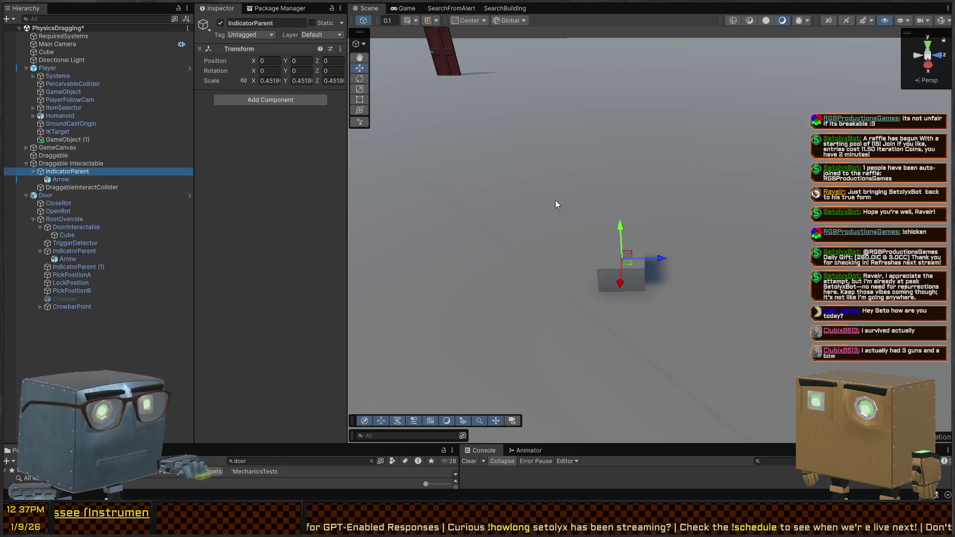
{"action": "mouse_move", "coordinate": [623, 207]}
{"action": "left_mouse_down"}
{"action": "mouse_move", "coordinate": [710, 194]}
{"action": "mouse_move", "coordinate": [580, 166]}
{"action": "left_mouse_up"}
{"action": "mouse_move", "coordinate": [580, 167]}
{"action": "left_mouse_down"}
{"action": "mouse_move", "coordinate": [577, 173]}
{"action": "mouse_move", "coordinate": [684, 183]}
{"action": "left_mouse_up"}
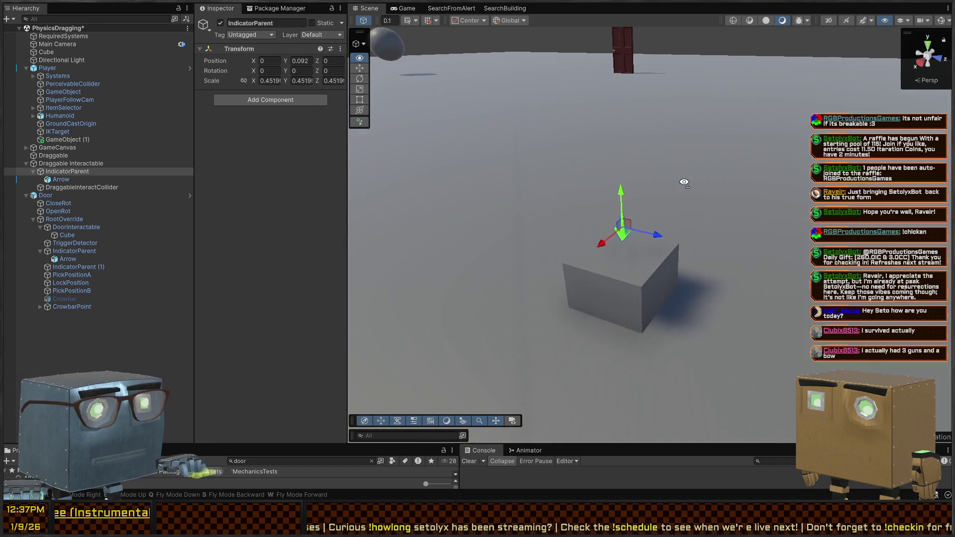
{"action": "left_click", "coordinate": [638, 292], "text": "shift"}
{"action": "mouse_move", "coordinate": [625, 248]}
{"action": "left_mouse_down"}
{"action": "mouse_move", "coordinate": [623, 216]}
{"action": "mouse_move", "coordinate": [746, 208]}
{"action": "mouse_move", "coordinate": [504, 209]}
{"action": "mouse_move", "coordinate": [630, 205]}
{"action": "mouse_move", "coordinate": [678, 237]}
{"action": "mouse_move", "coordinate": [623, 174]}
{"action": "left_mouse_up"}
{"action": "left_click", "coordinate": [625, 178]}
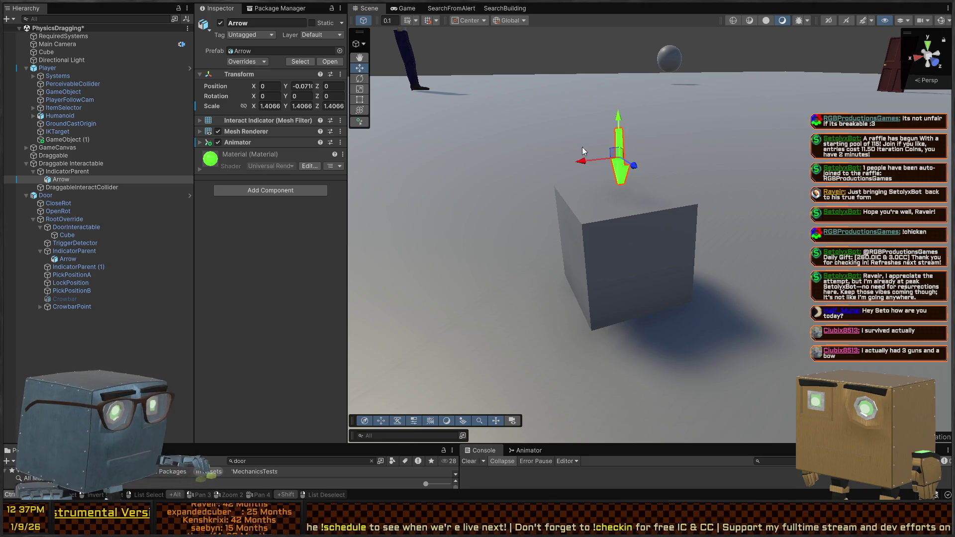
{"action": "left_click", "coordinate": [69, 172]}
{"action": "mouse_move", "coordinate": [622, 158]}
{"action": "left_mouse_down"}
{"action": "mouse_move", "coordinate": [626, 136]}
{"action": "mouse_move", "coordinate": [764, 228]}
{"action": "left_mouse_up"}
Edit Draggable Interactable's text fields and collapse its Box Collider and Rigidbody panels
{"action": "left_click", "coordinate": [719, 282]}
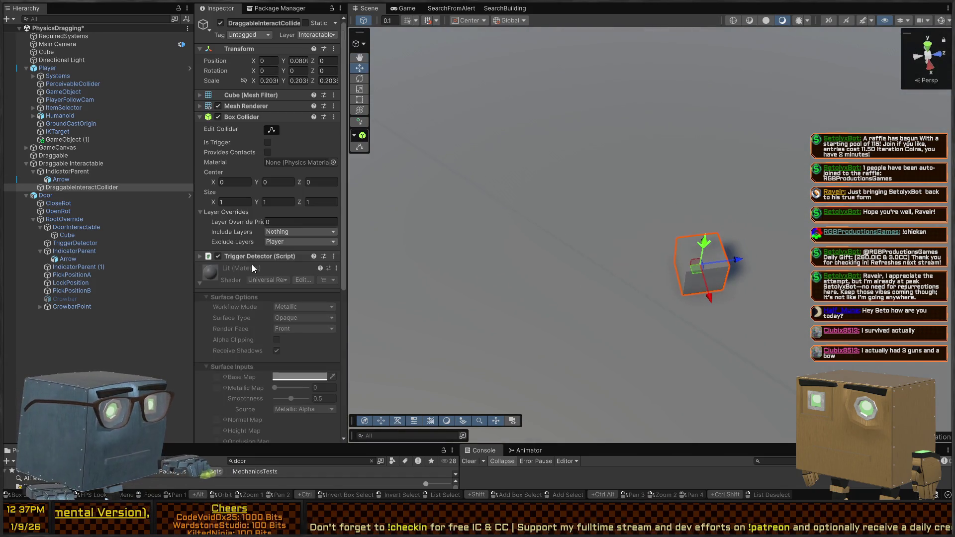
{"action": "scroll", "coordinate": [237, 211], "scroll_direction": "down", "scroll_amount": 5}
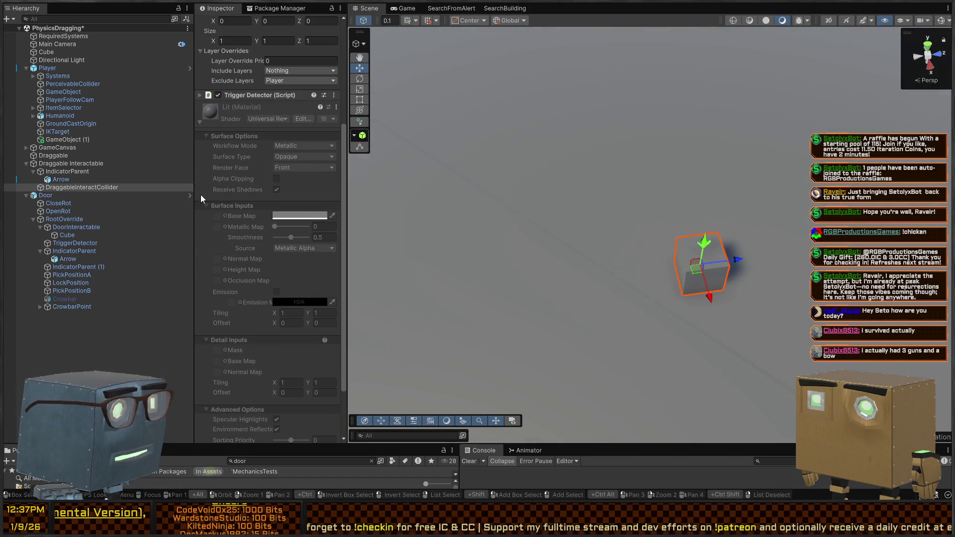
{"action": "left_click", "coordinate": [62, 172]}
{"action": "left_click", "coordinate": [80, 164]}
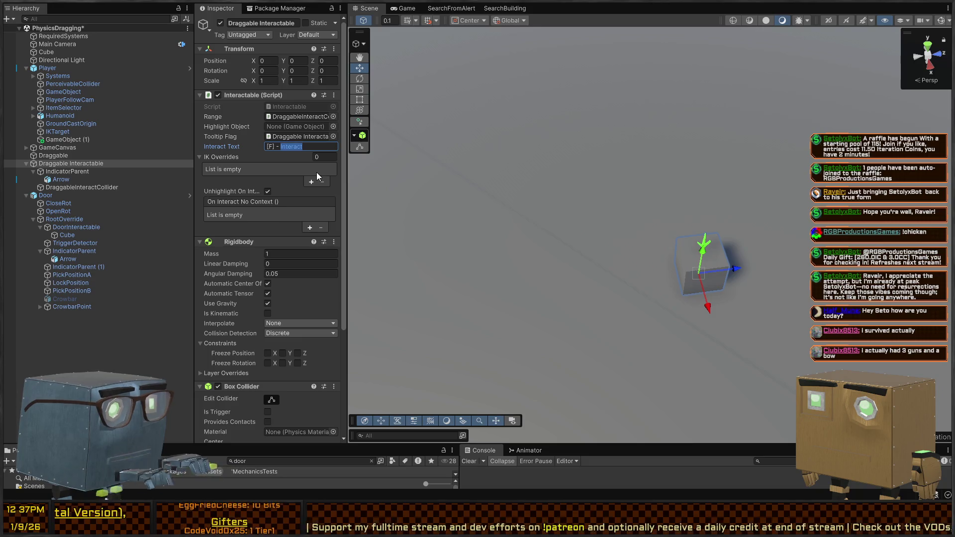
{"action": "type", "text": "Pick Up"}
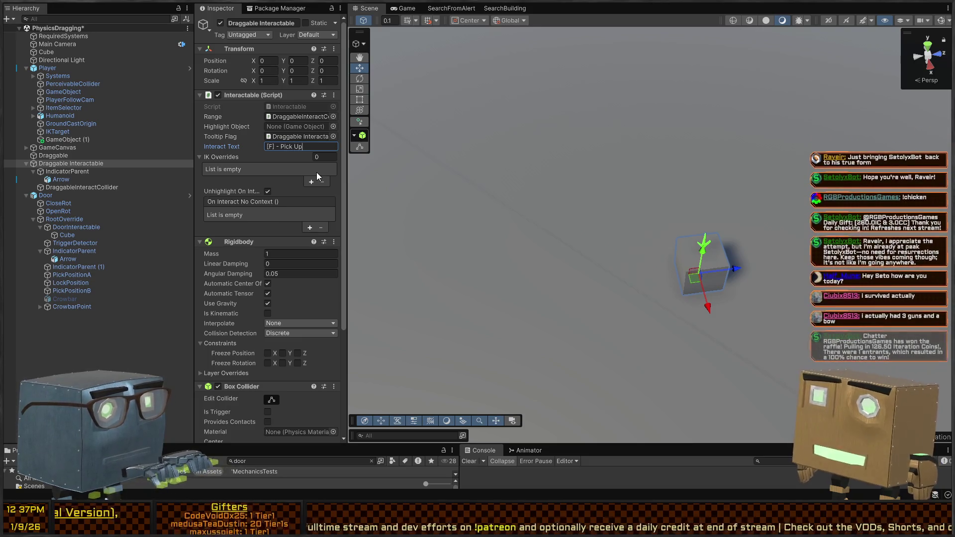
{"action": "key", "text": "BackSpace"}
{"action": "key", "text": "BackSpace"}
{"action": "key", "text": "BackSpace"}
{"action": "key", "text": "BackSpace"}
{"action": "key", "text": "BackSpace"}
{"action": "key", "text": "BackSpace"}
{"action": "key", "text": "BackSpace"}
{"action": "type", "text": "Interact"}
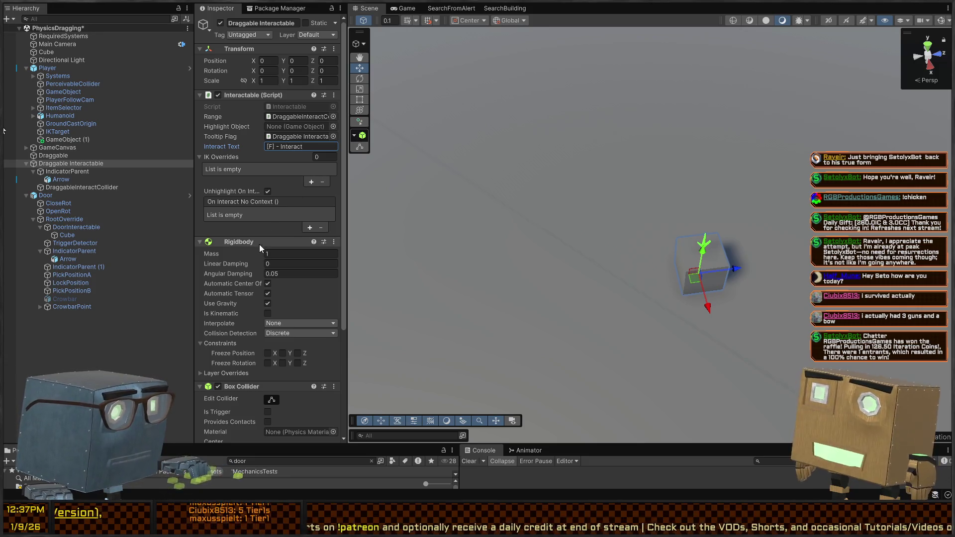
{"action": "scroll", "coordinate": [215, 266], "scroll_direction": "down", "scroll_amount": 5}
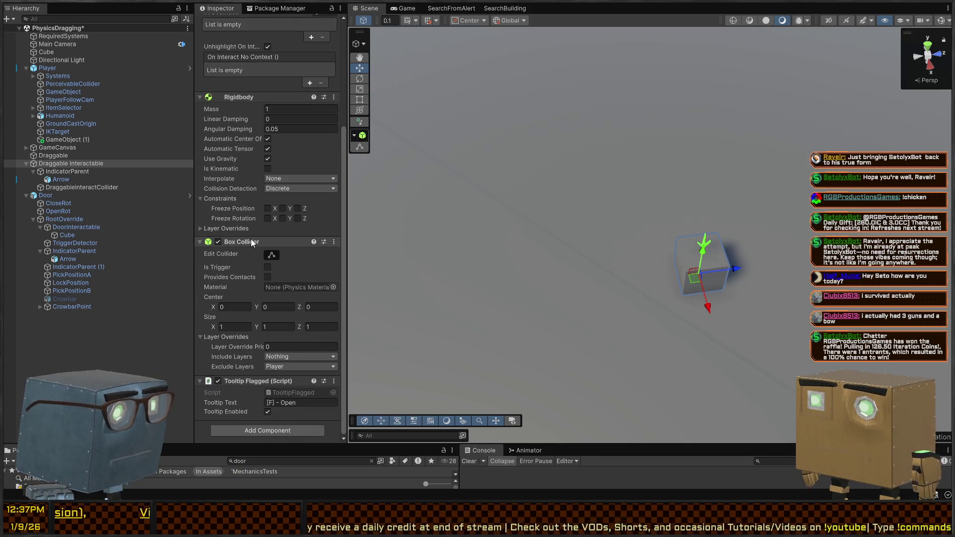
{"action": "left_click", "coordinate": [251, 240]}
{"action": "left_click", "coordinate": [242, 226]}
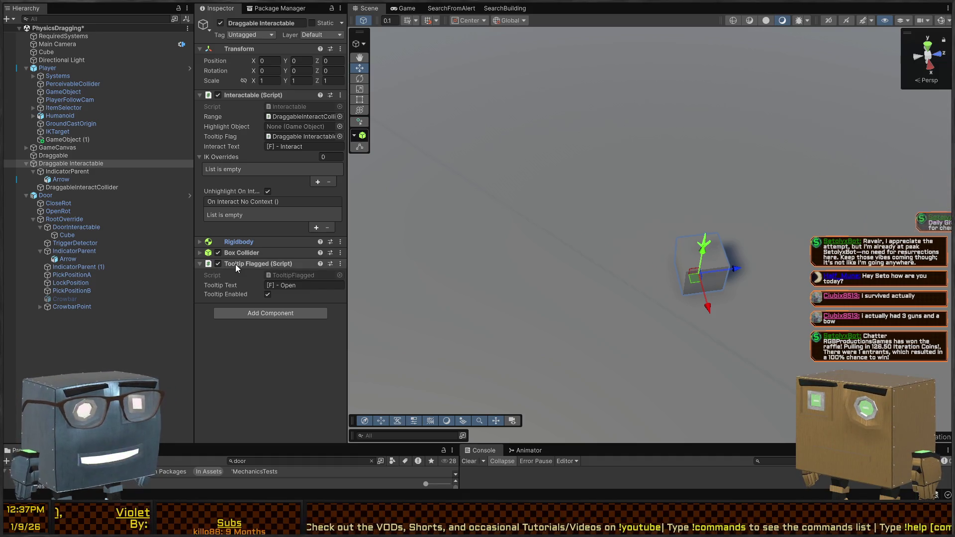
Set the tooltip text to '[F] - Interact' and assign IndicatorParent as the Highlight Object
{"action": "left_click", "coordinate": [307, 286]}
{"action": "type", "text": "[F] - Interact"}
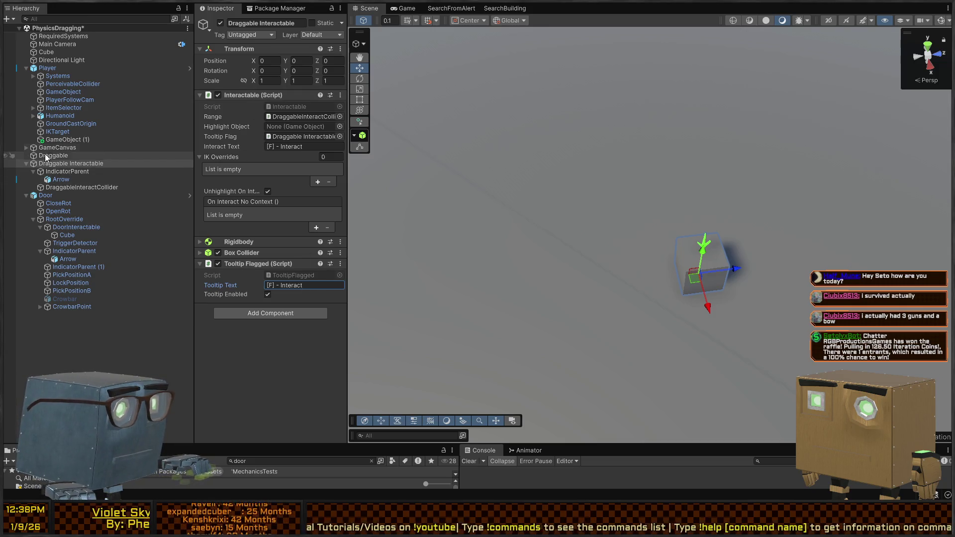
{"action": "left_click", "coordinate": [72, 171]}
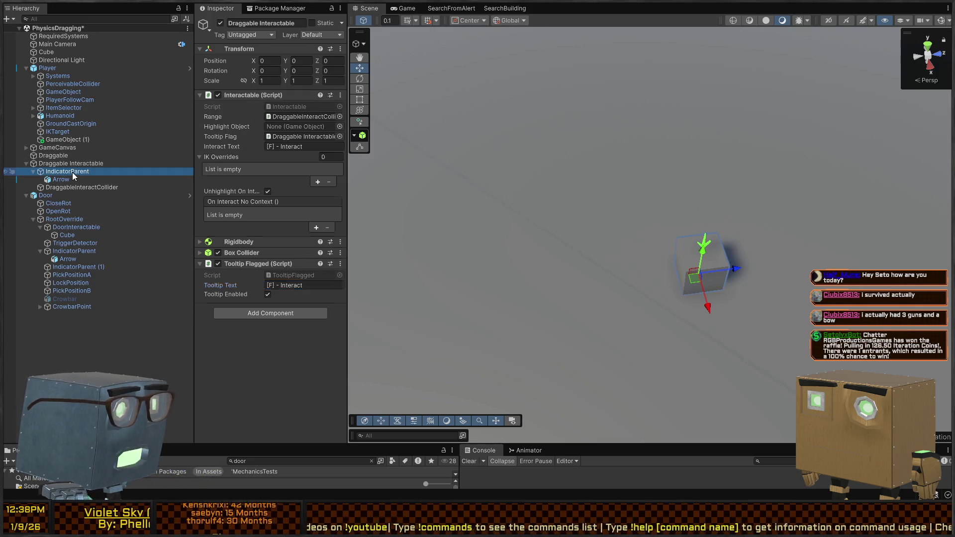
{"action": "left_click", "coordinate": [70, 179]}
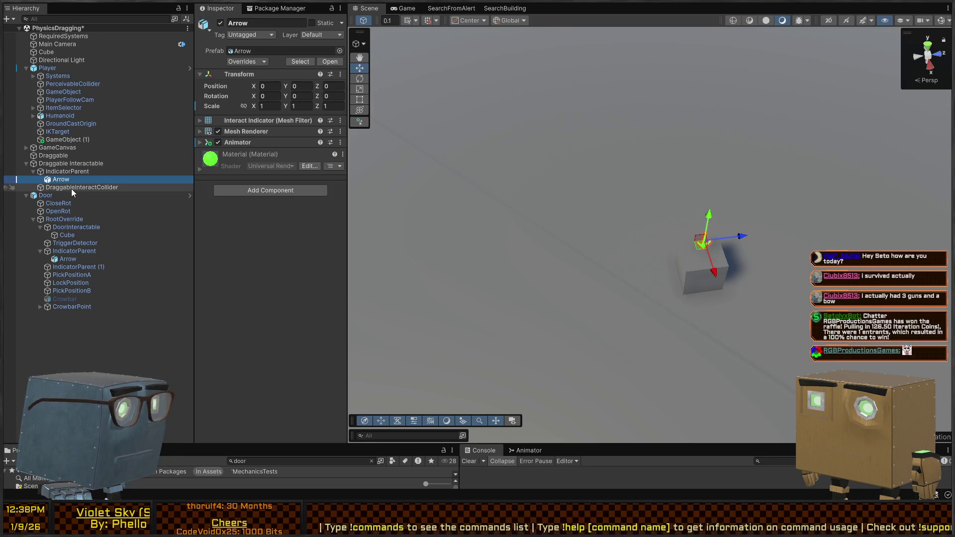
{"action": "left_click_drag", "start_coordinate": [71, 189], "coordinate": [68, 170]}
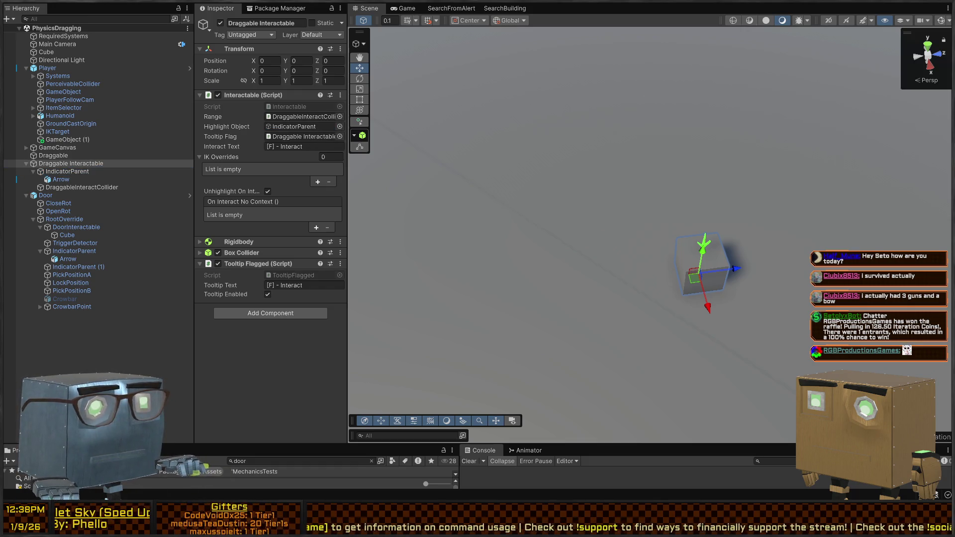
Play-test the scene, walking toward the cube and back, then stop
{"action": "key", "text": "ctrl+p"}
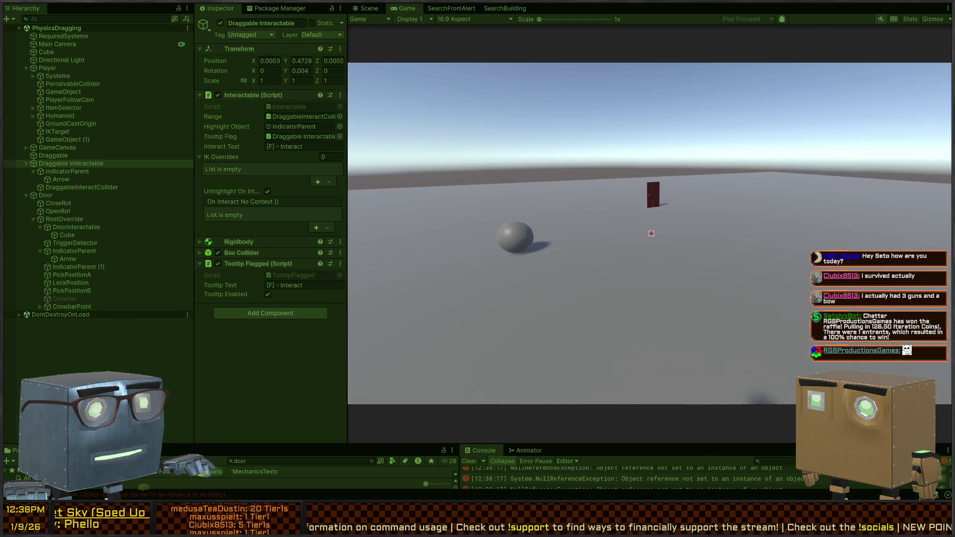
{"action": "key", "text": "w"}
{"action": "key", "text": "s"}
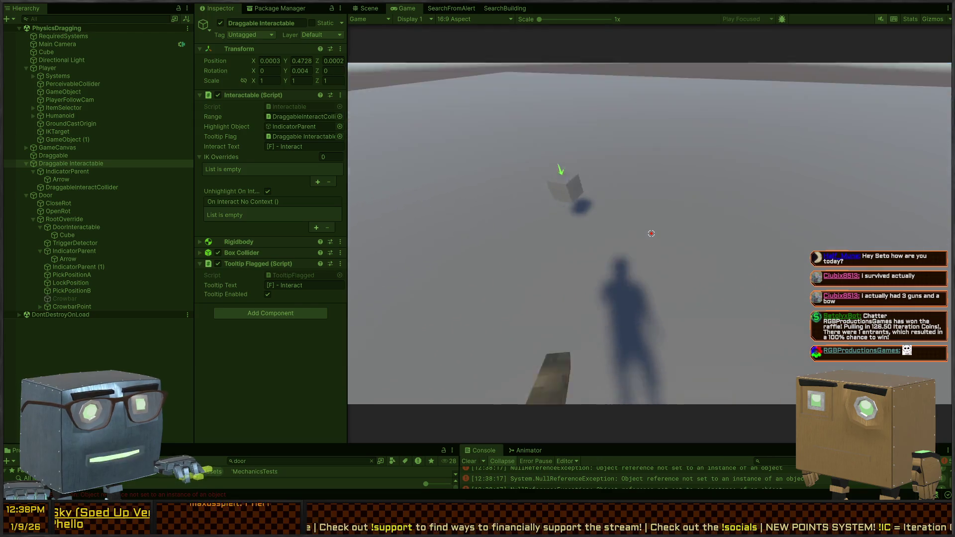
{"action": "key", "text": "ctrl+p"}
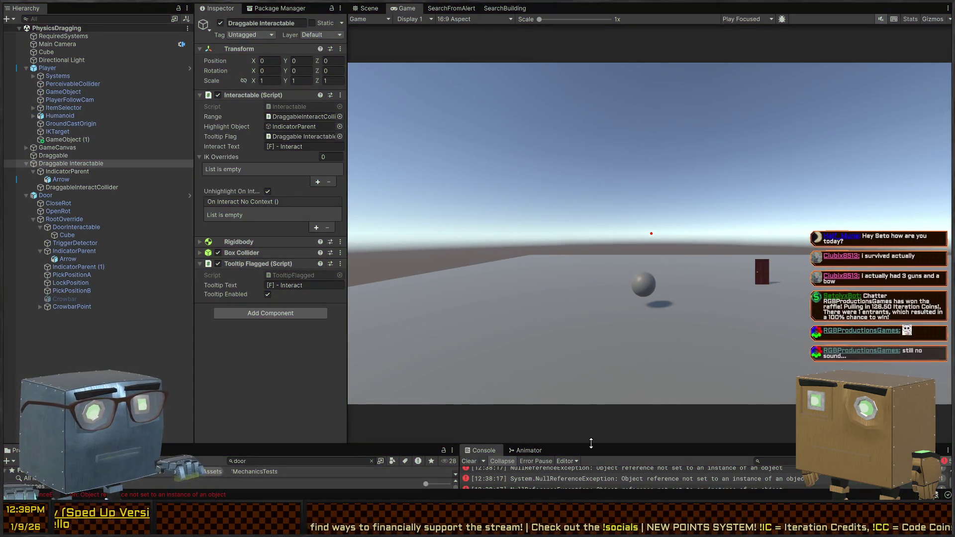
Enlarge the Console, view the missing interaction tooltip error, and inspect the physics dragger object
{"action": "left_click_drag", "start_coordinate": [592, 443], "coordinate": [581, 289]}
{"action": "left_click", "coordinate": [621, 340]}
{"action": "left_click", "coordinate": [623, 336]}
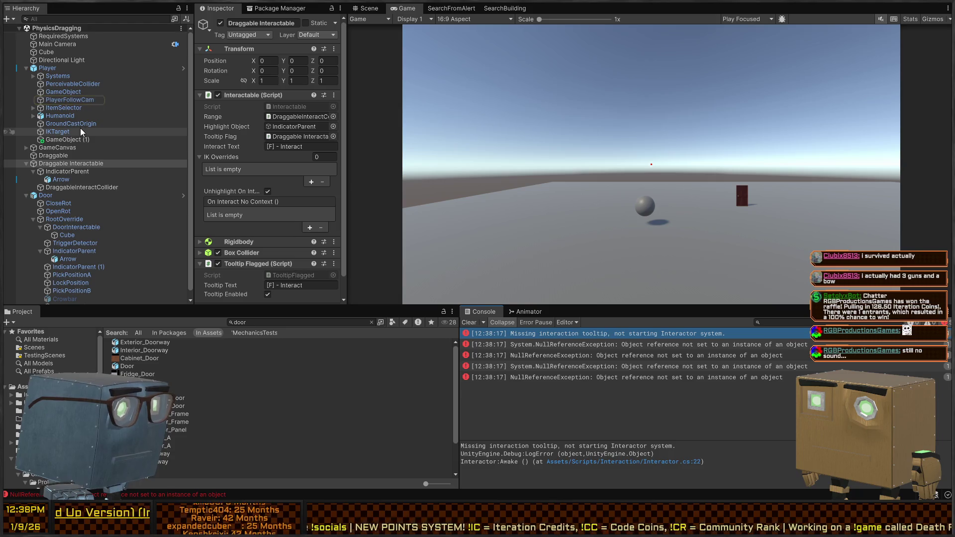
{"action": "left_click", "coordinate": [51, 165]}
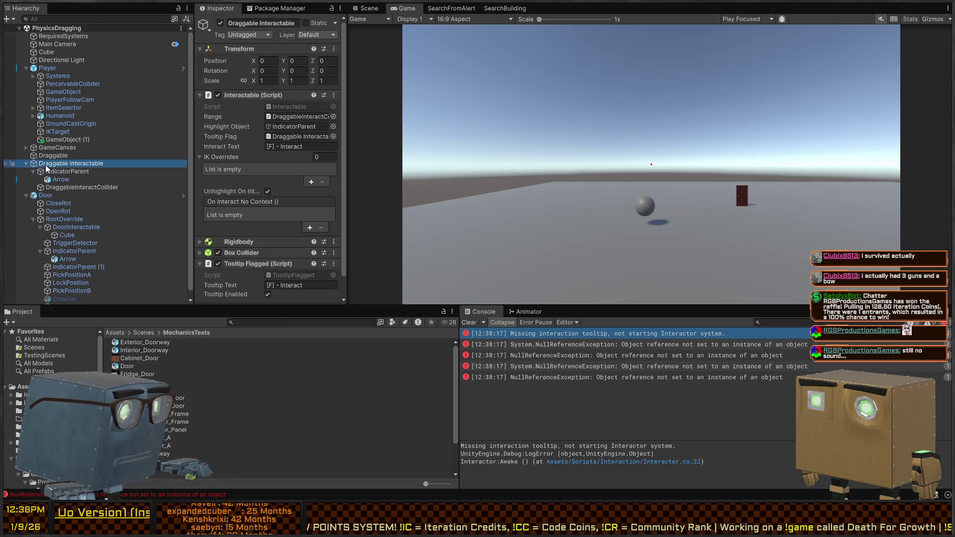
{"action": "left_click", "coordinate": [57, 140]}
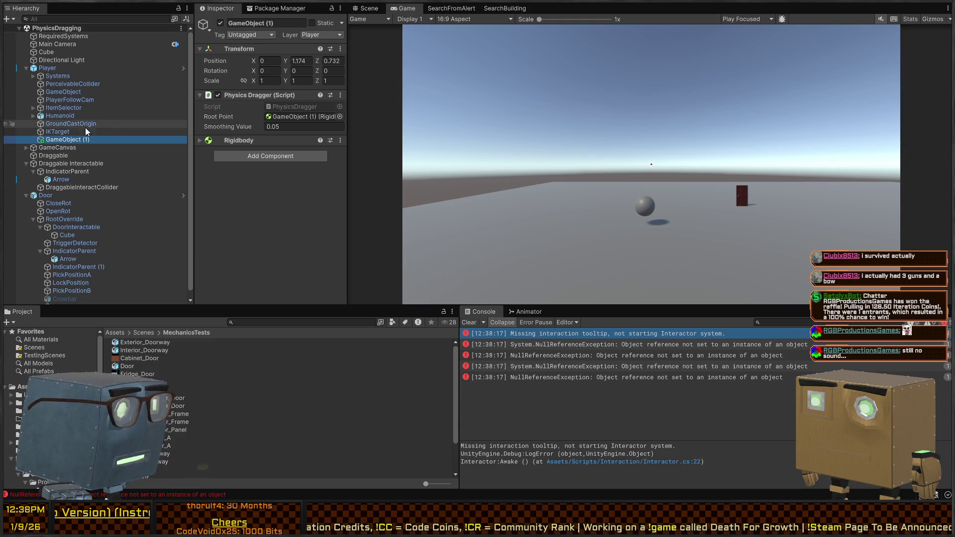
Rename GameObject (1) under Player to PhysicsDragging
{"action": "left_click", "coordinate": [64, 139]}
{"action": "type", "text": "PhysicsDragging"}
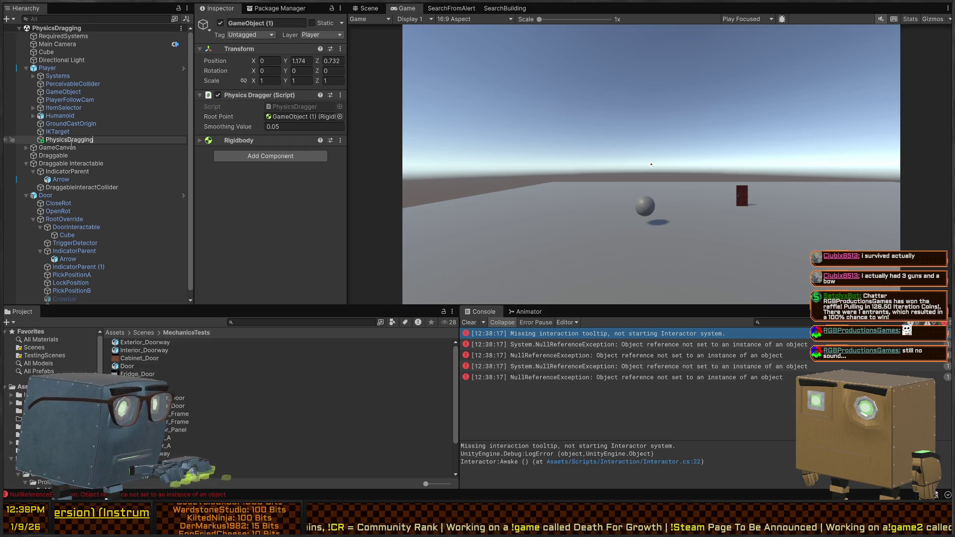
{"action": "key", "text": "Return"}
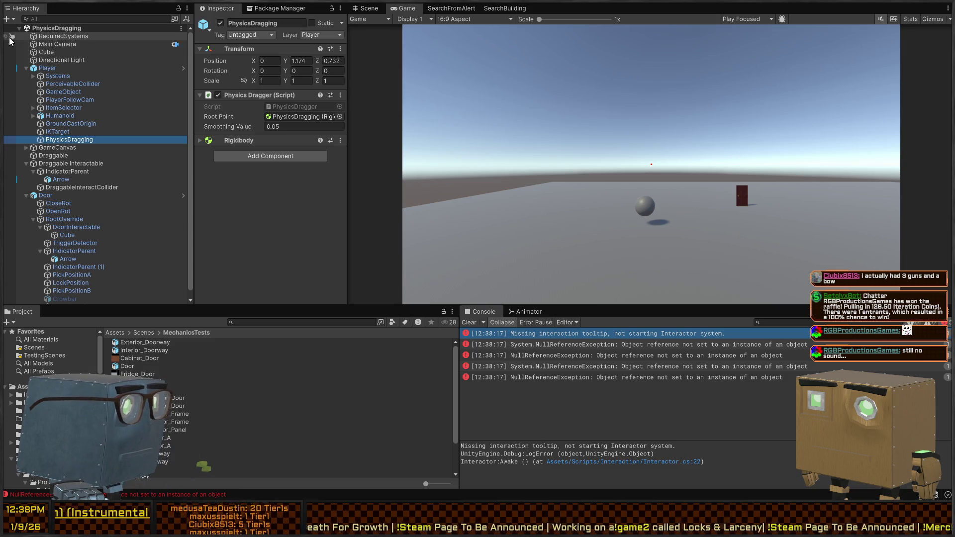
{"action": "left_click", "coordinate": [34, 347]}
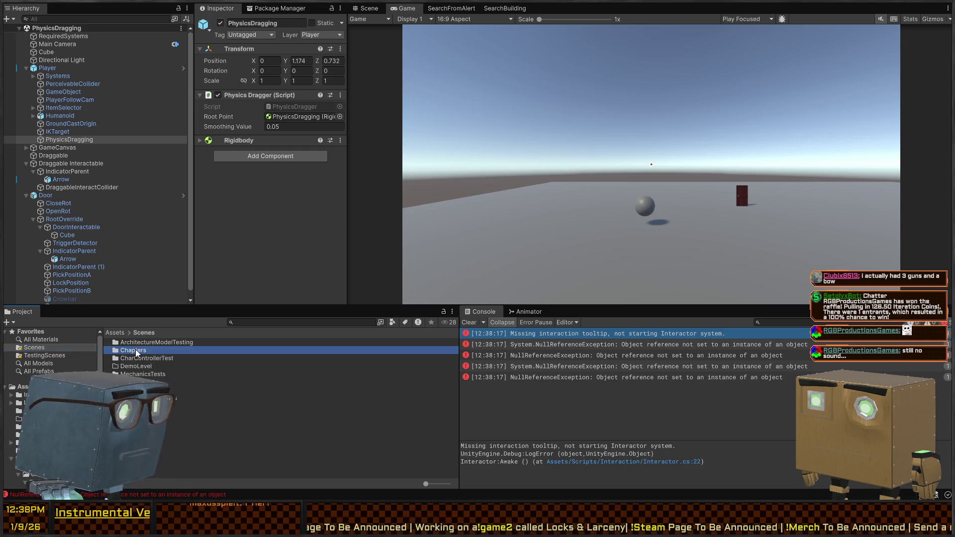
Open Mission 1 Remake2 from Scenes > Chapters > Prologue and show it in the Scene view
{"action": "double_click", "coordinate": [133, 350]}
{"action": "double_click", "coordinate": [133, 350]}
{"action": "left_click", "coordinate": [144, 390]}
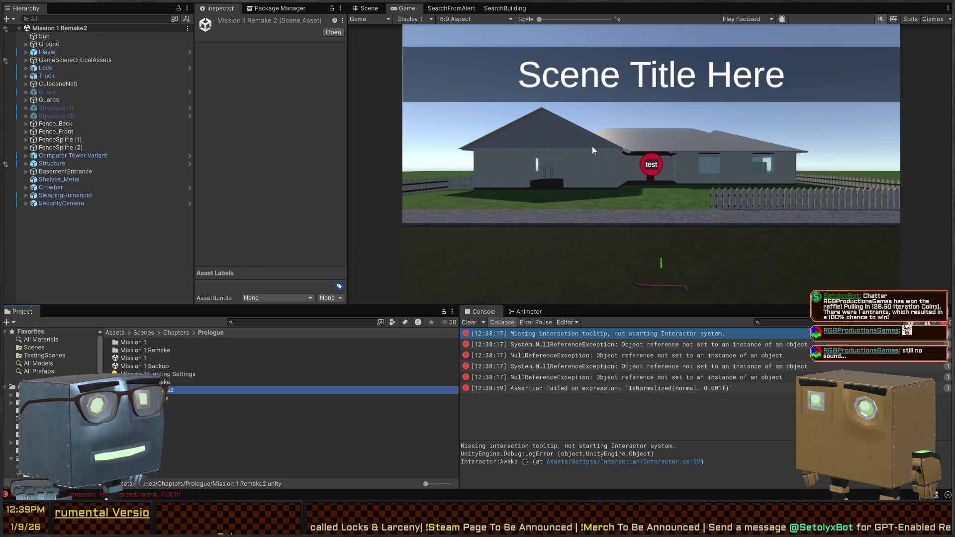
{"action": "left_click", "coordinate": [563, 101]}
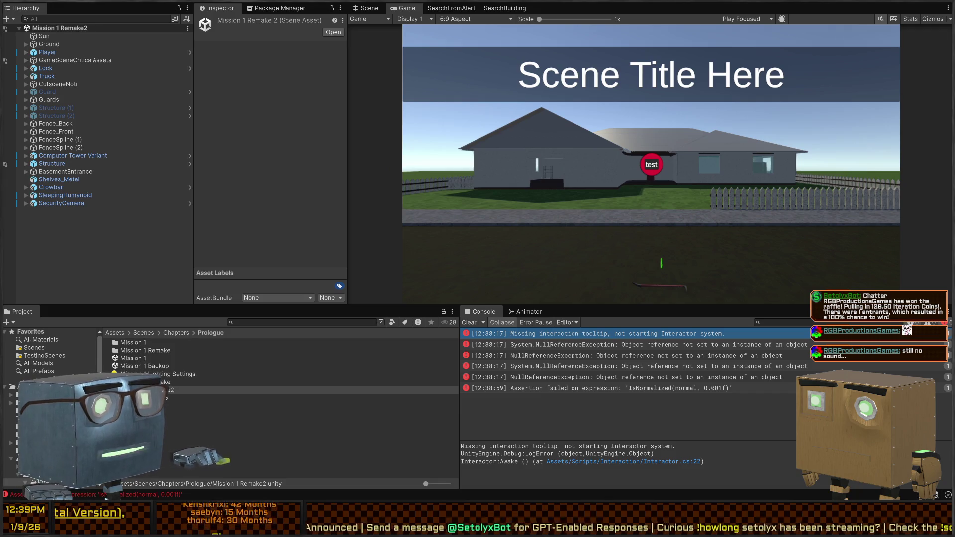
{"action": "left_click", "coordinate": [262, 258]}
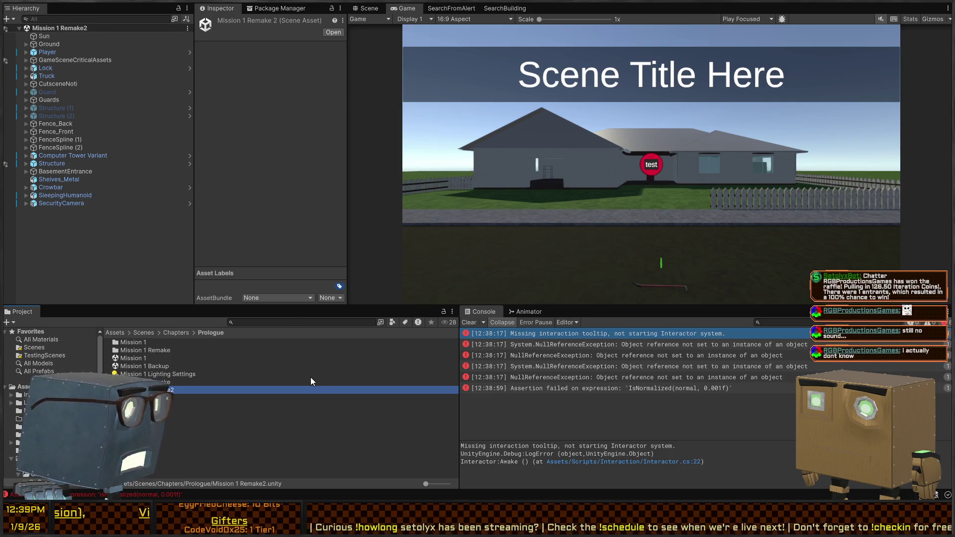
{"action": "left_click", "coordinate": [527, 242]}
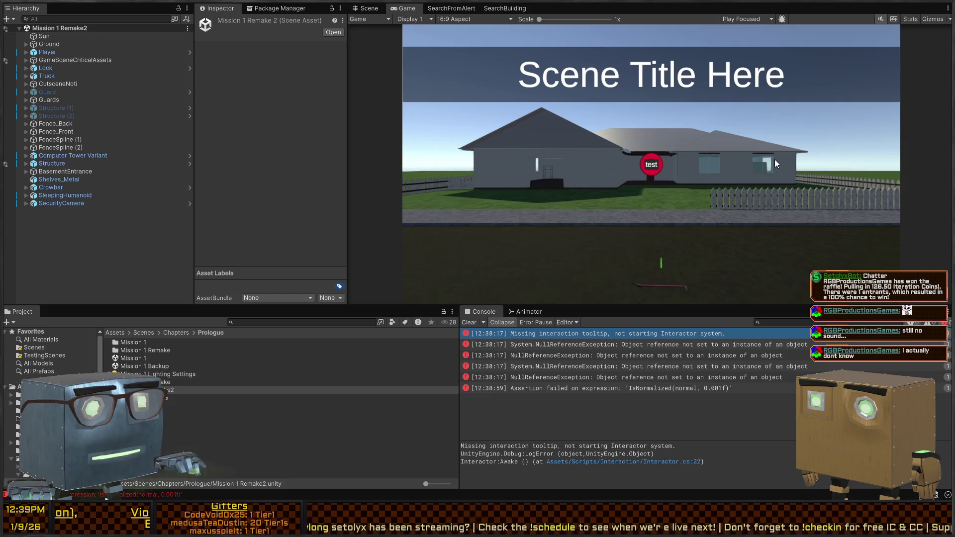
{"action": "left_click", "coordinate": [364, 6]}
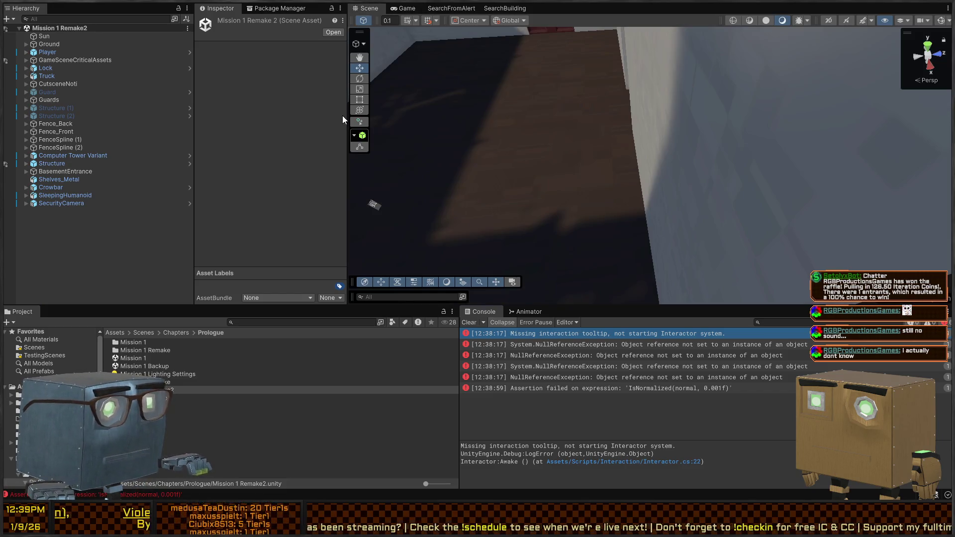
Fly around the road and truck, selecting the Street and the crowbar
{"action": "key", "text": "s"}
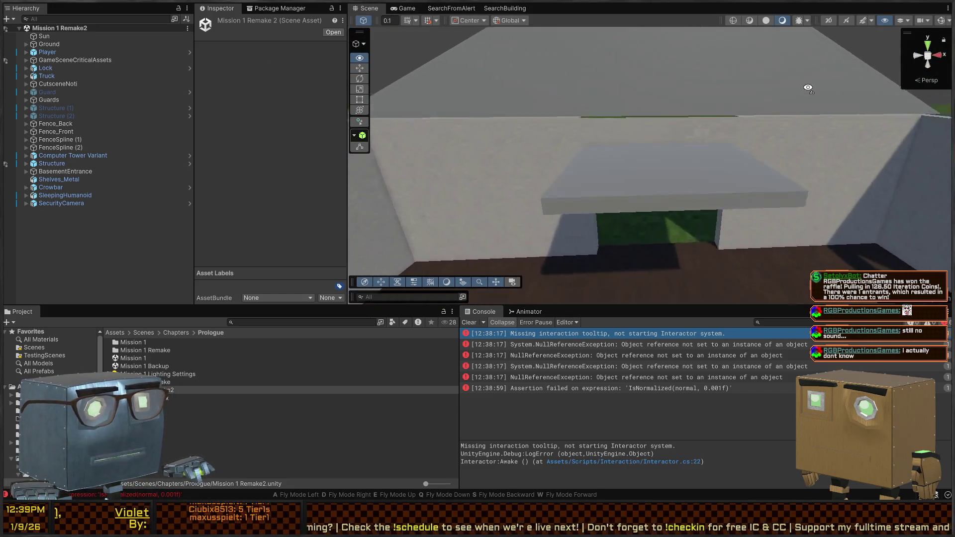
{"action": "key", "text": "w"}
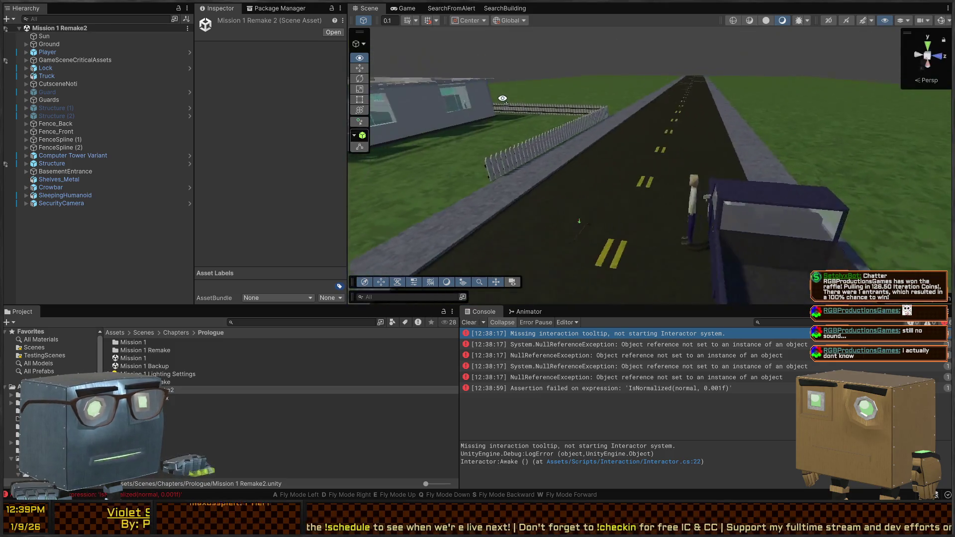
{"action": "key", "text": "w"}
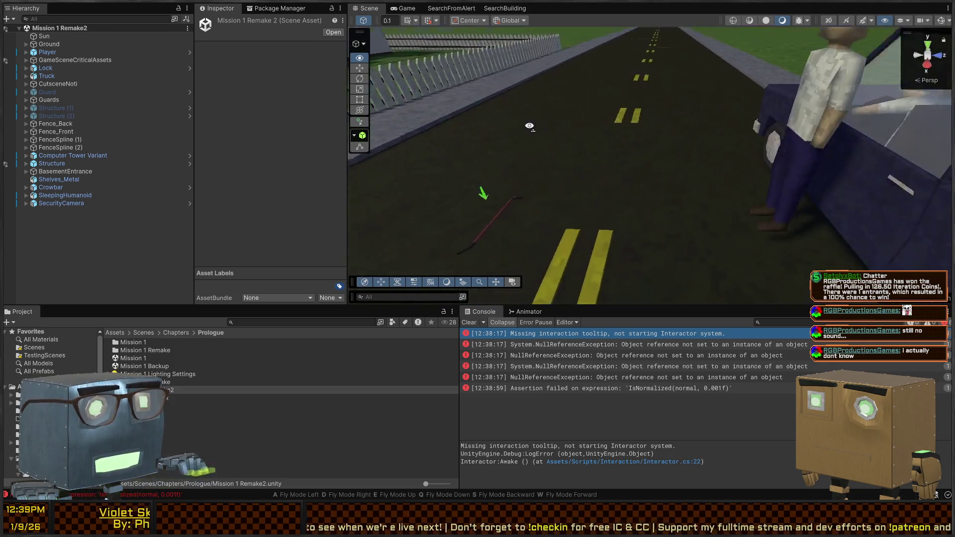
{"action": "key", "text": "w"}
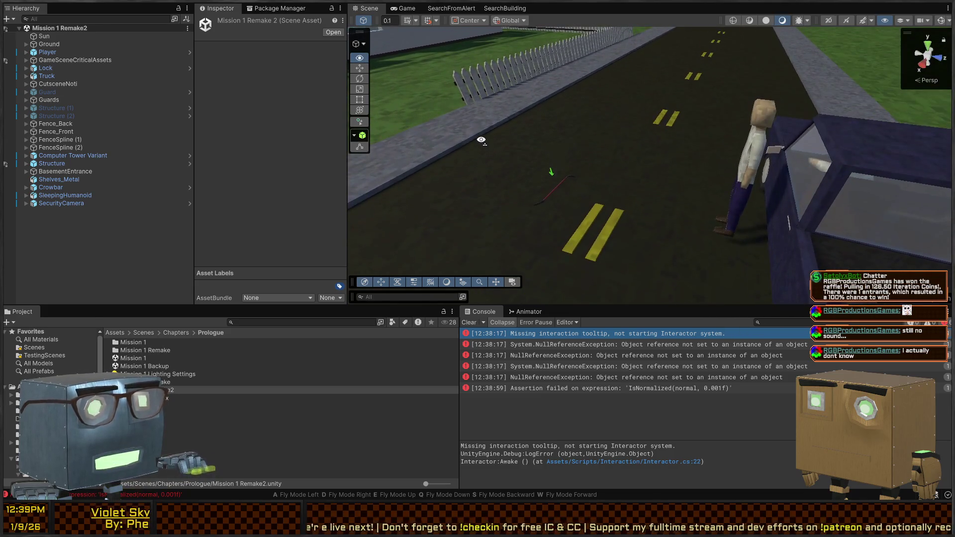
{"action": "left_click", "coordinate": [546, 183]}
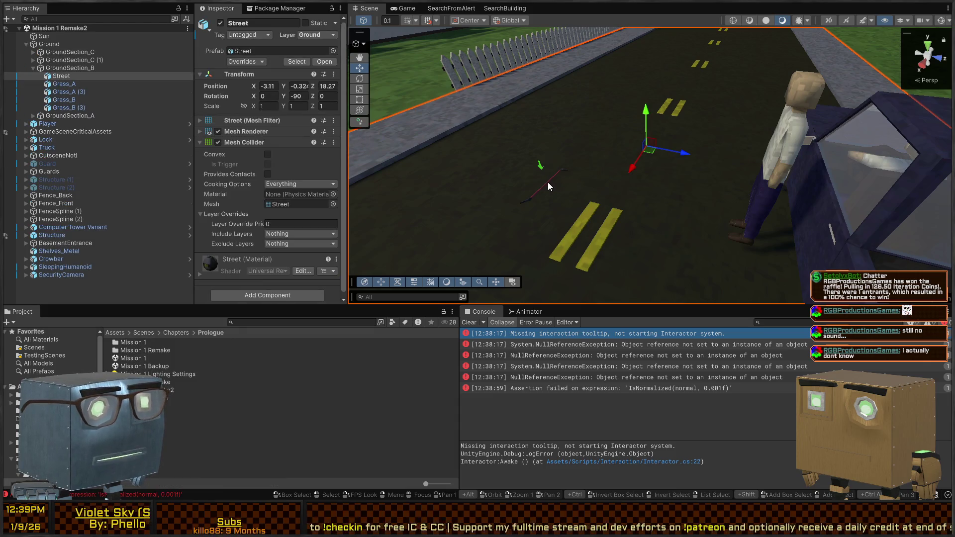
{"action": "left_click", "coordinate": [548, 182]}
{"action": "key", "text": "w"}
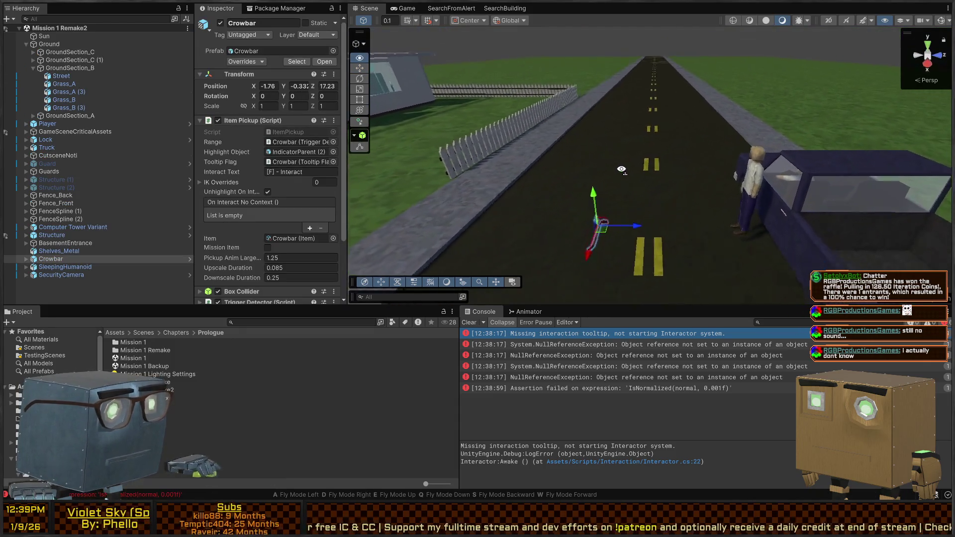
{"action": "key", "text": "w"}
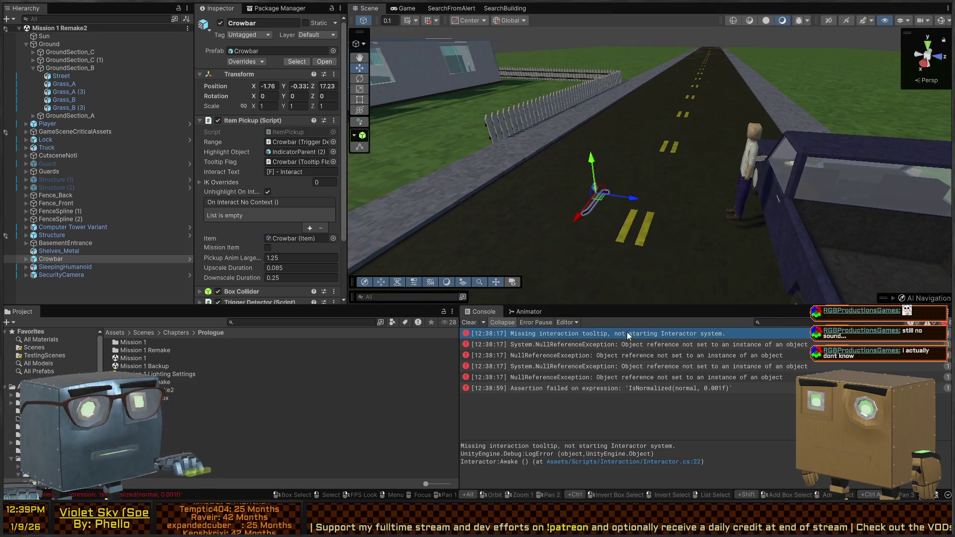
Clear the Console and return to the Game view
{"action": "left_click", "coordinate": [469, 324]}
{"action": "key", "text": "w"}
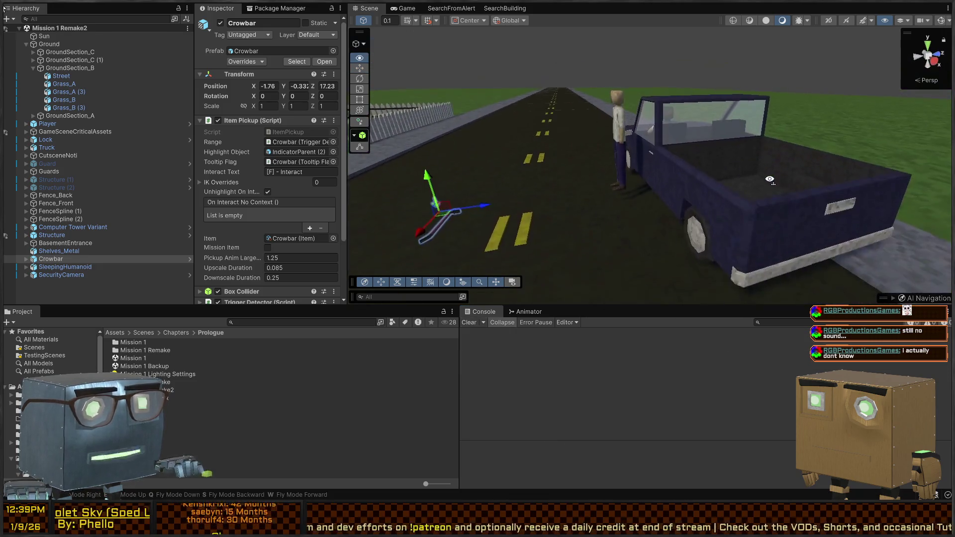
{"action": "key", "text": "s"}
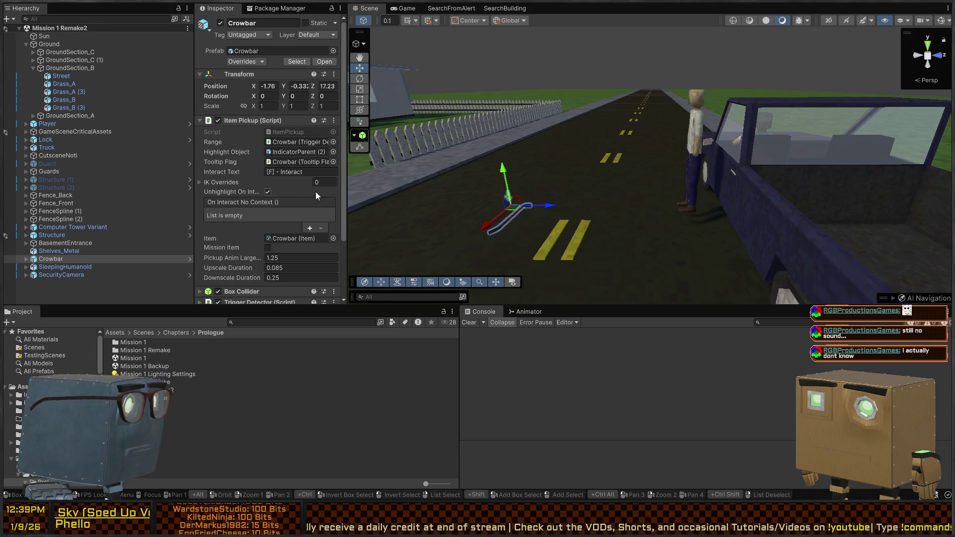
{"action": "left_click", "coordinate": [405, 8]}
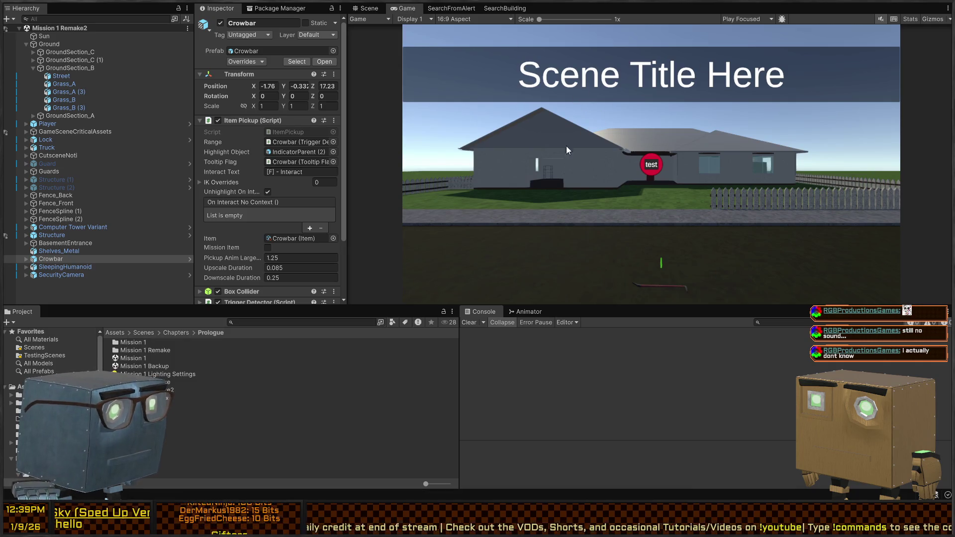
Play-test Mission 1 Remake2, then frame the pasted Draggable Interactable in the Scene view
{"action": "key", "text": "ctrl+p"}
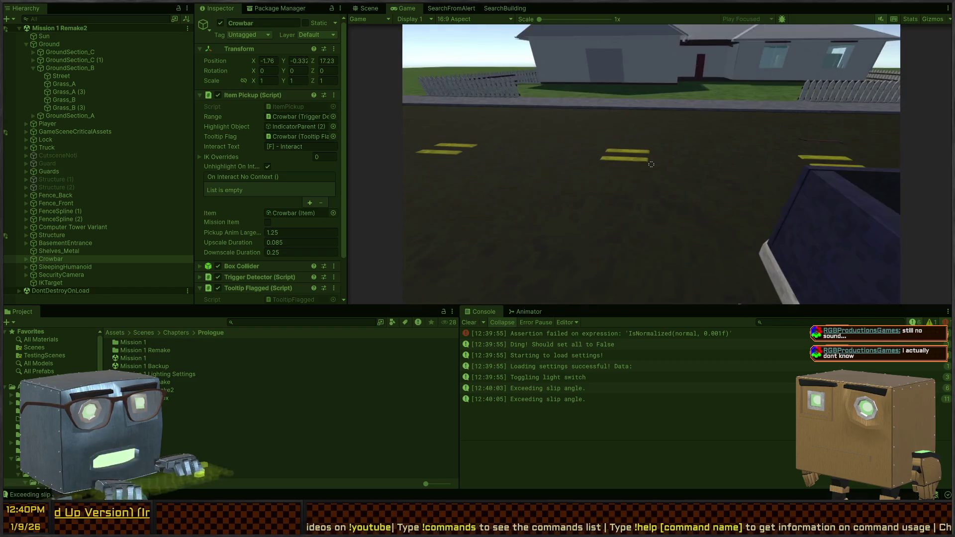
{"action": "key", "text": "ctrl+p"}
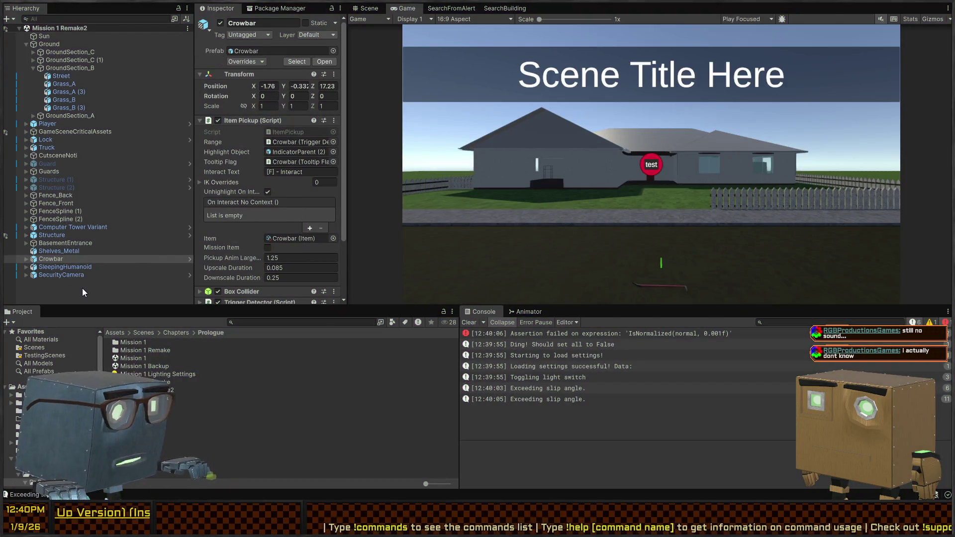
{"action": "left_click", "coordinate": [368, 8]}
{"action": "key", "text": "f"}
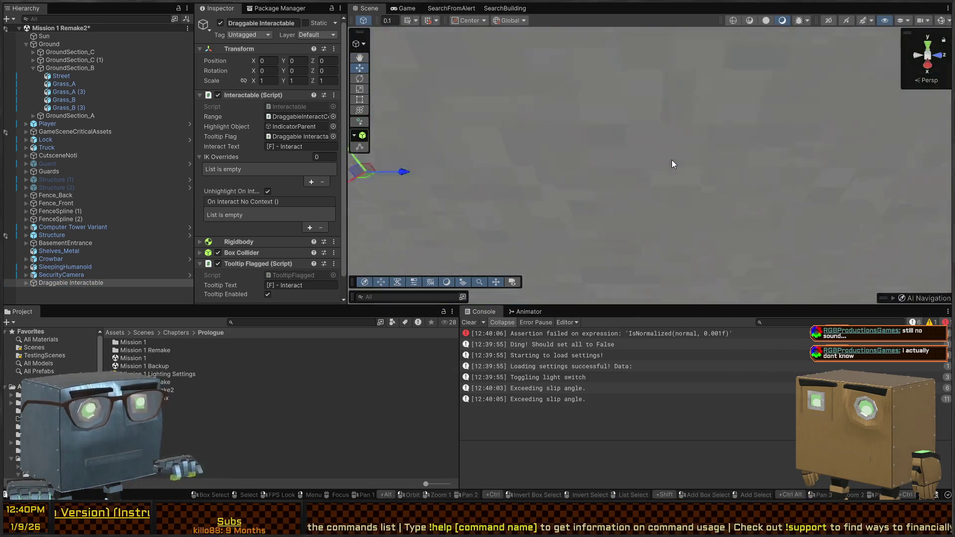
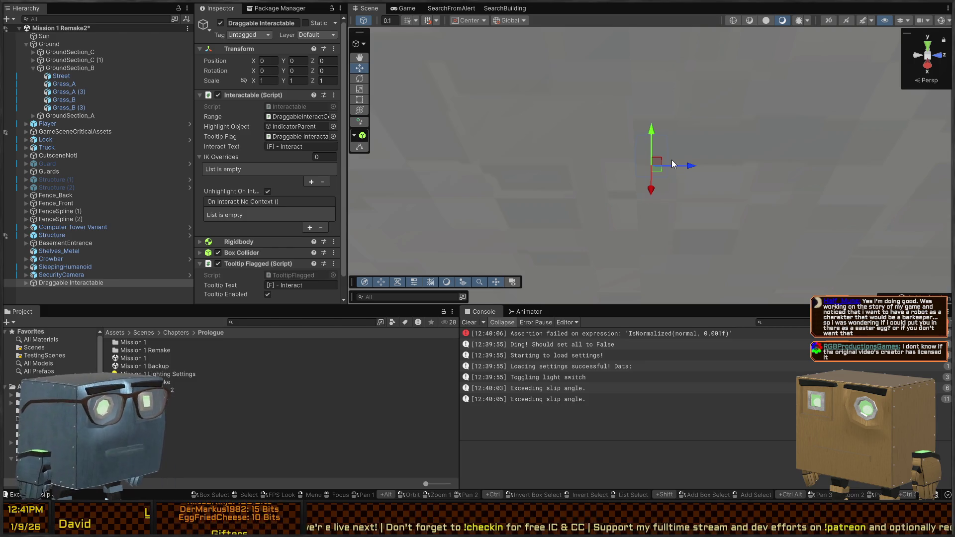
Fly the Scene camera to the draggable cube beside the street and enter Play mode
{"action": "mouse_move", "coordinate": [457, 139]}
{"action": "left_mouse_down"}
{"action": "mouse_move", "coordinate": [571, 98]}
{"action": "mouse_move", "coordinate": [590, 111]}
{"action": "mouse_move", "coordinate": [841, 119]}
{"action": "mouse_move", "coordinate": [446, 163]}
{"action": "mouse_move", "coordinate": [551, 165]}
{"action": "mouse_move", "coordinate": [715, 188]}
{"action": "mouse_move", "coordinate": [629, 148]}
{"action": "mouse_move", "coordinate": [613, 157]}
{"action": "left_mouse_up"}
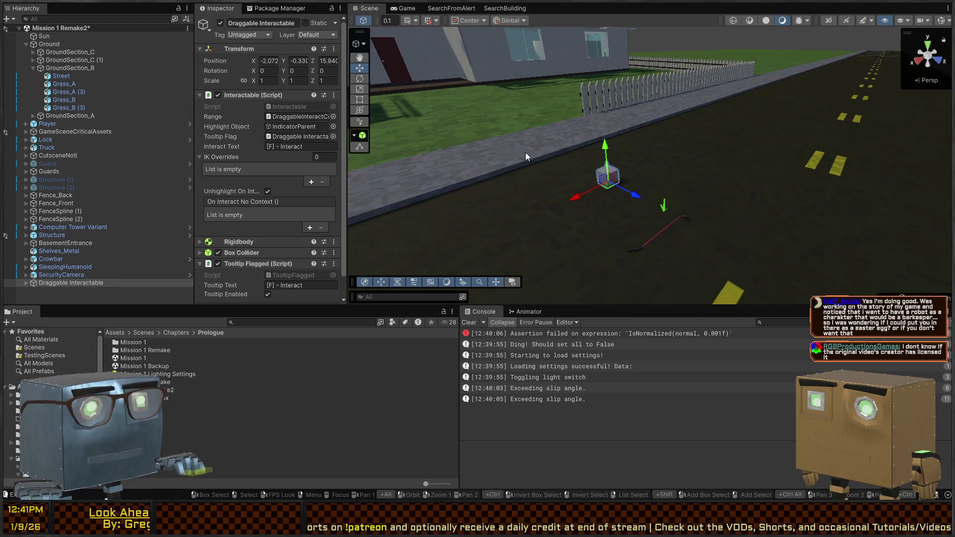
{"action": "key", "text": "ctrl+p"}
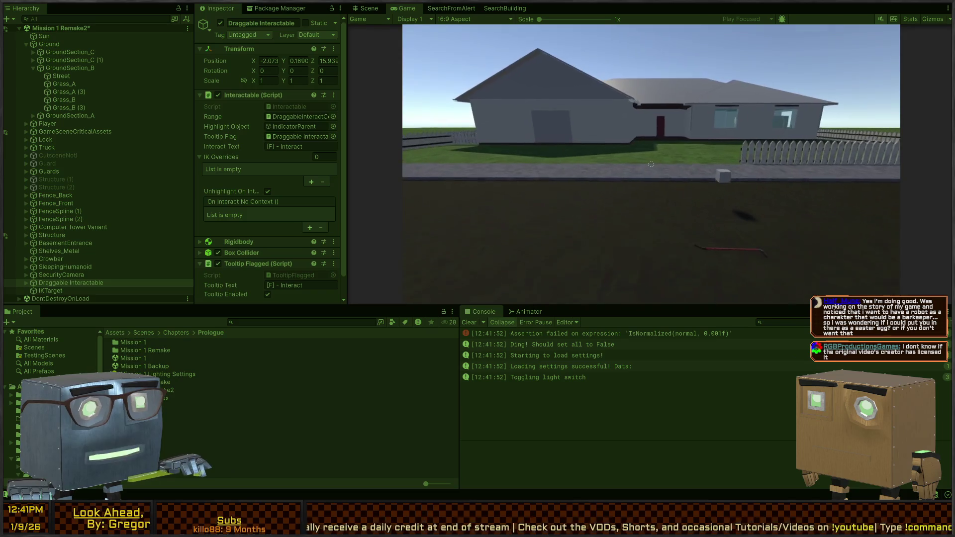
Walk the player up the road to the white cube, grab and carry it, then exit Play mode
{"action": "key", "text": "w"}
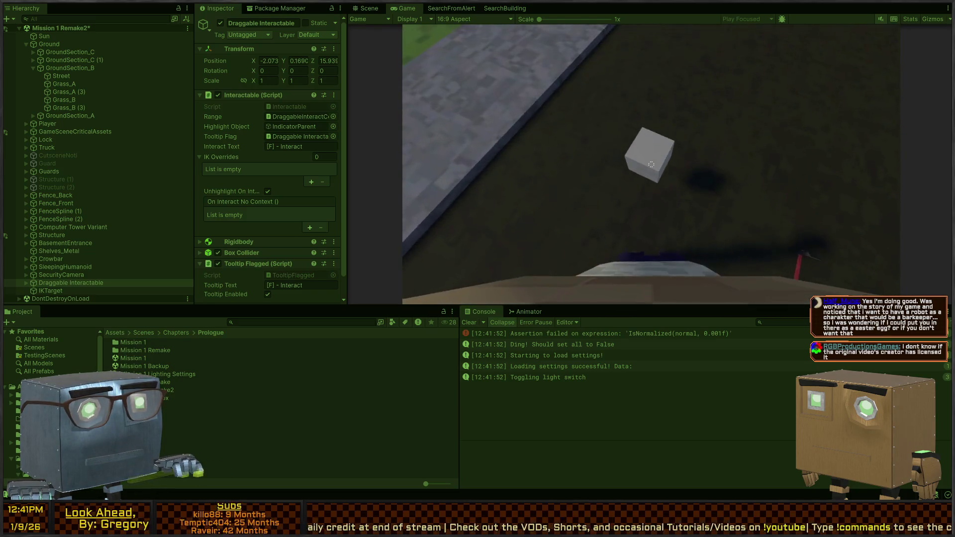
{"action": "key", "text": "w"}
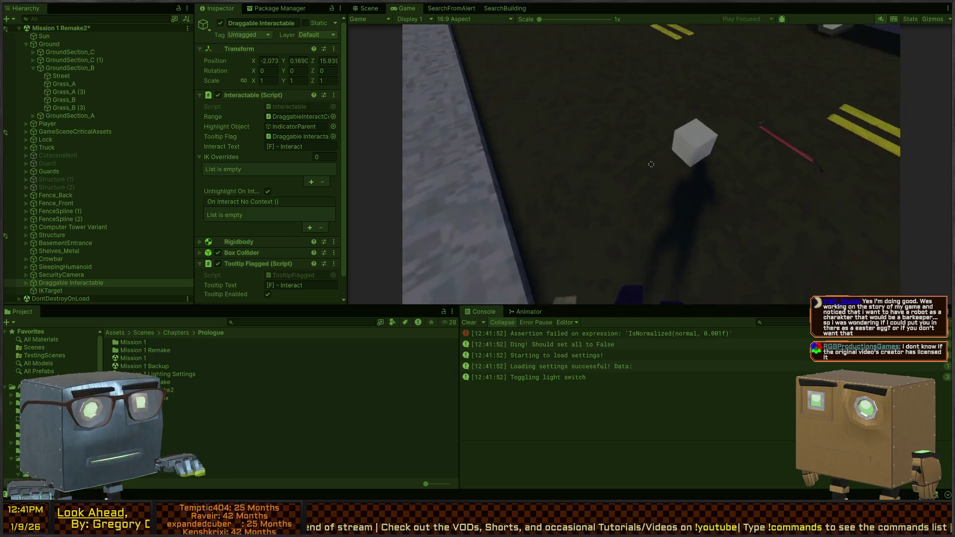
{"action": "key", "text": "f"}
{"action": "key", "text": "f"}
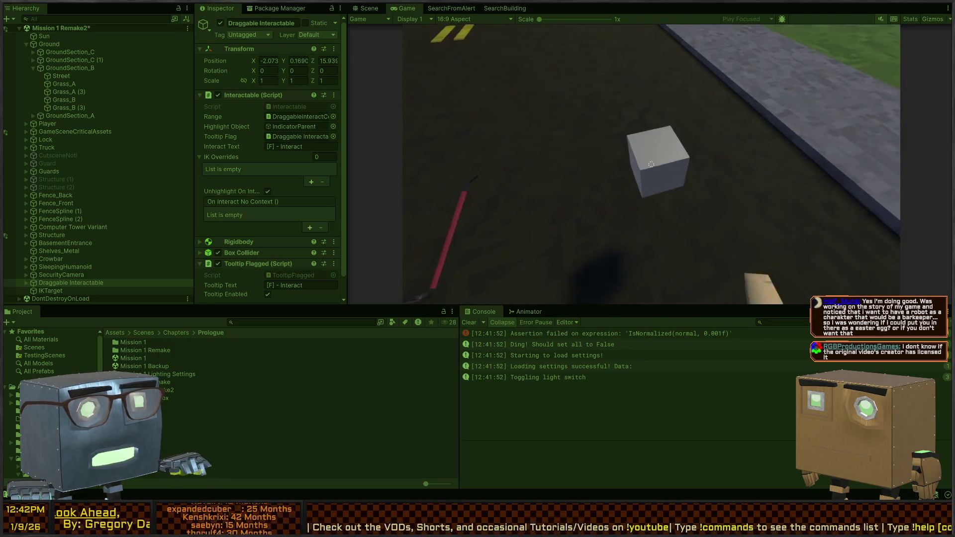
{"action": "key", "text": "w"}
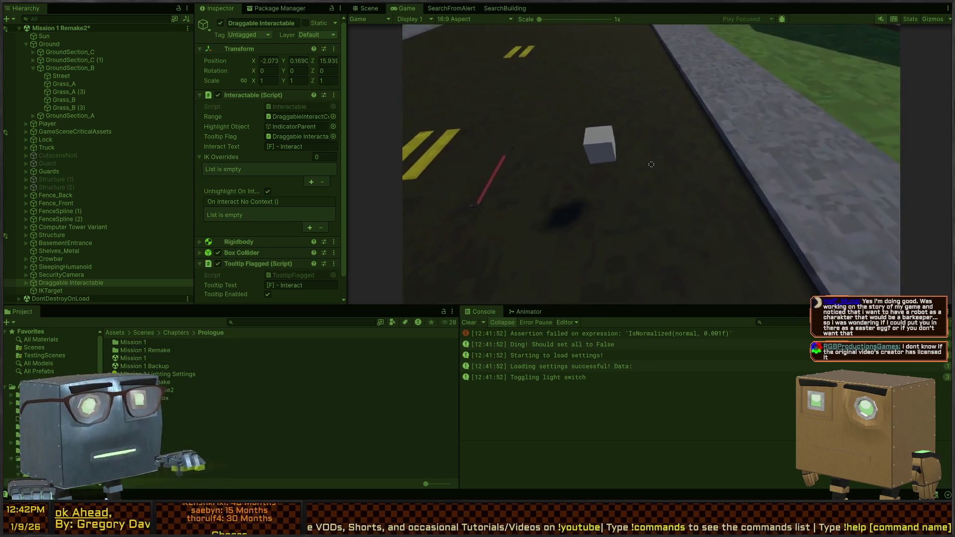
{"action": "key", "text": "s"}
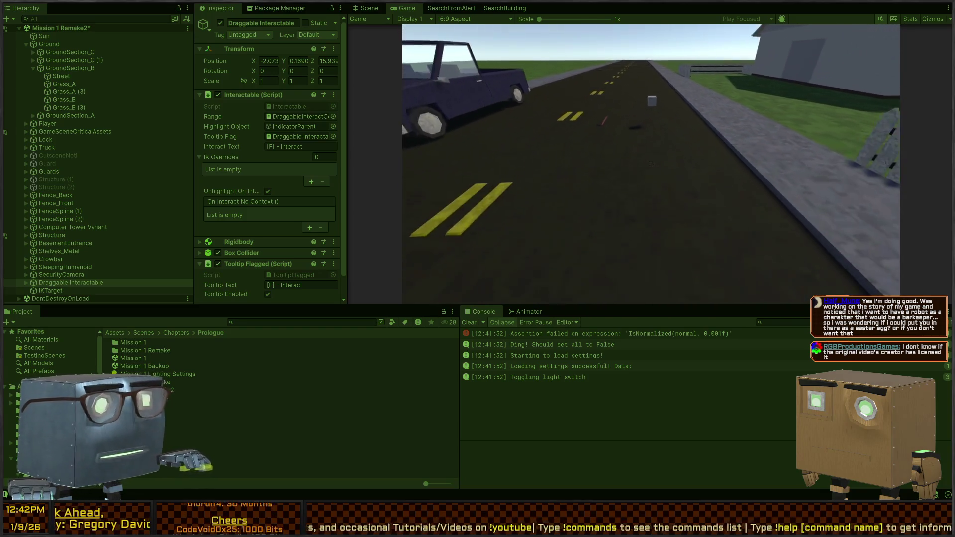
{"action": "key", "text": "w"}
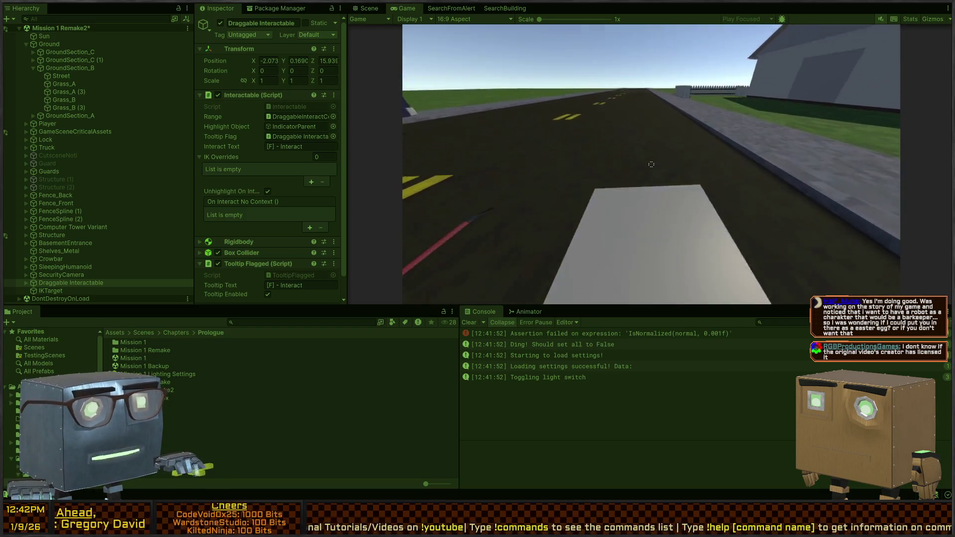
{"action": "key", "text": "f"}
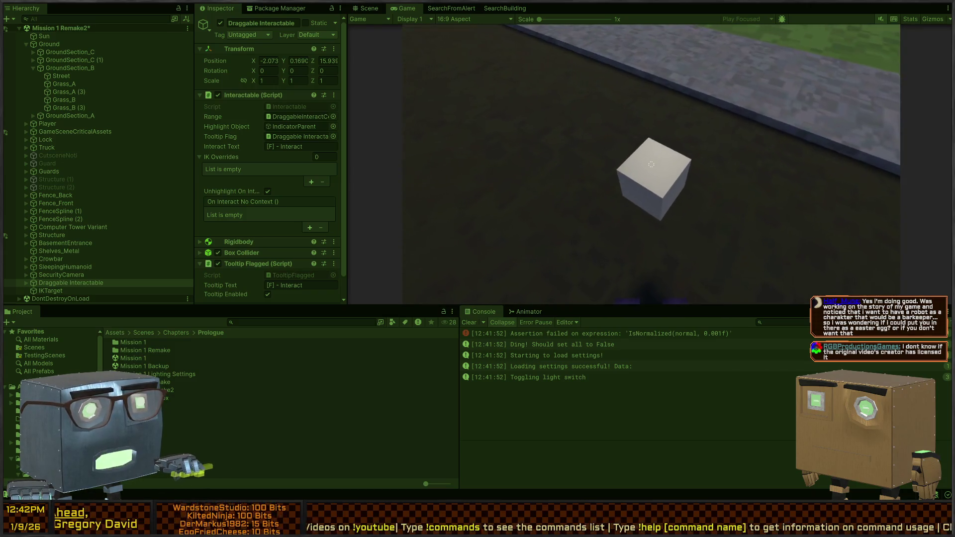
{"action": "left_click_drag", "start_coordinate": [651, 165], "coordinate": [651, 164]}
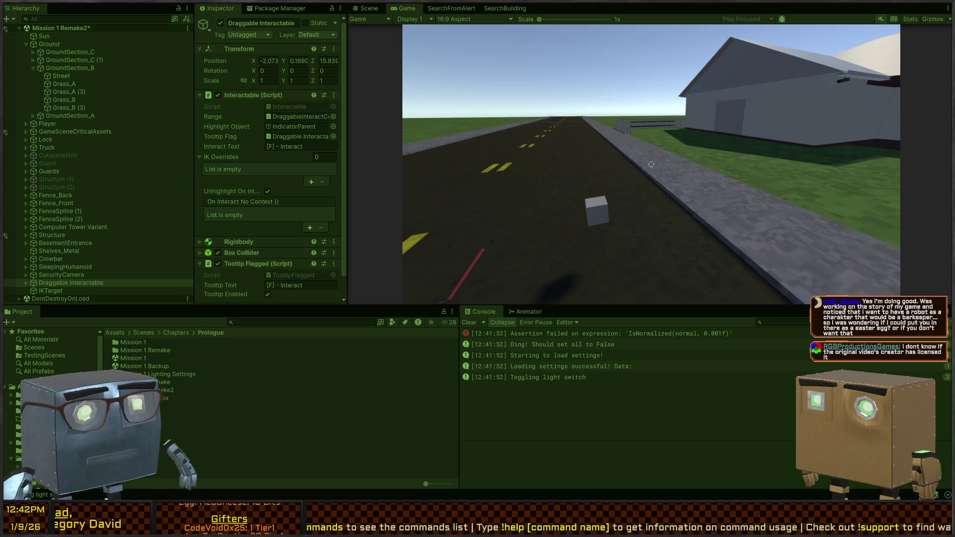
{"action": "key", "text": "w"}
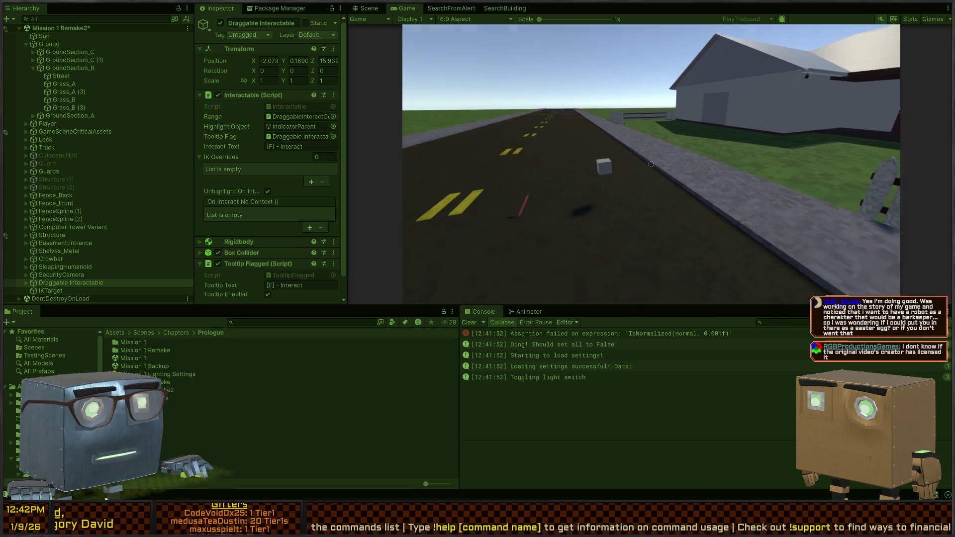
{"action": "left_click_drag", "start_coordinate": [651, 164], "coordinate": [651, 164]}
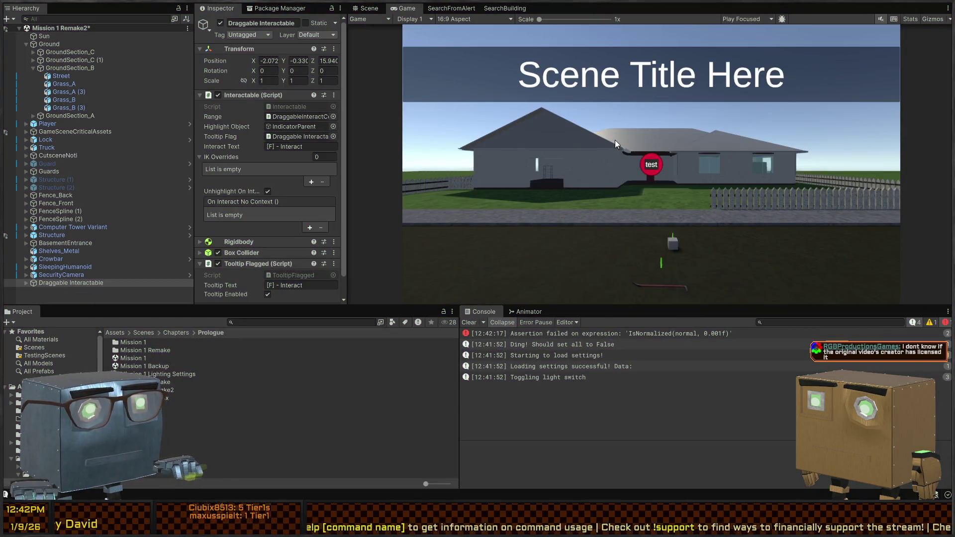
{"action": "key", "text": "shift+space"}
{"action": "key", "text": "shift+space"}
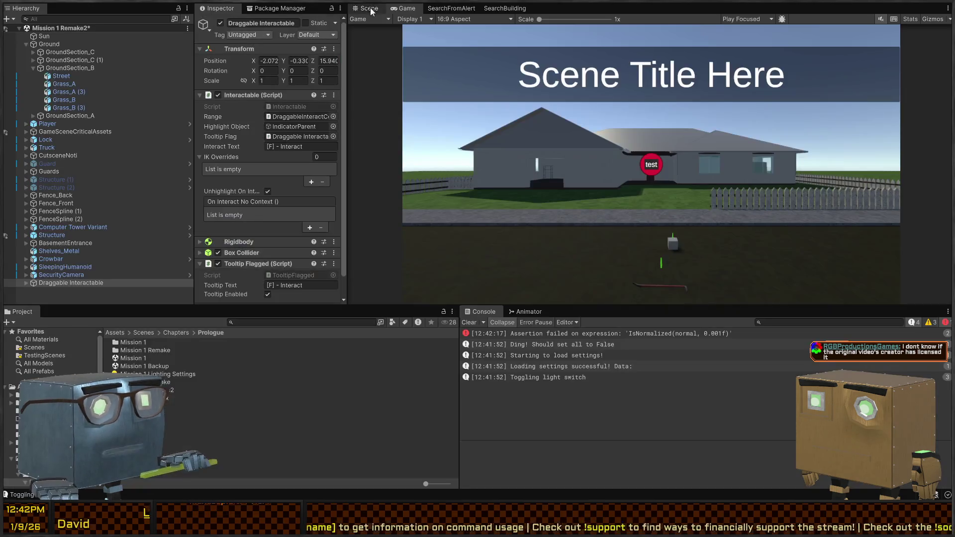
Return to the Scene view and select Draggable Interactable in the Hierarchy
{"action": "left_click", "coordinate": [375, 10]}
{"action": "mouse_move", "coordinate": [661, 188]}
{"action": "left_mouse_down"}
{"action": "mouse_move", "coordinate": [431, 173]}
{"action": "mouse_move", "coordinate": [81, 254]}
{"action": "left_mouse_up"}
{"action": "scroll", "coordinate": [251, 149], "scroll_direction": "down", "scroll_amount": 2}
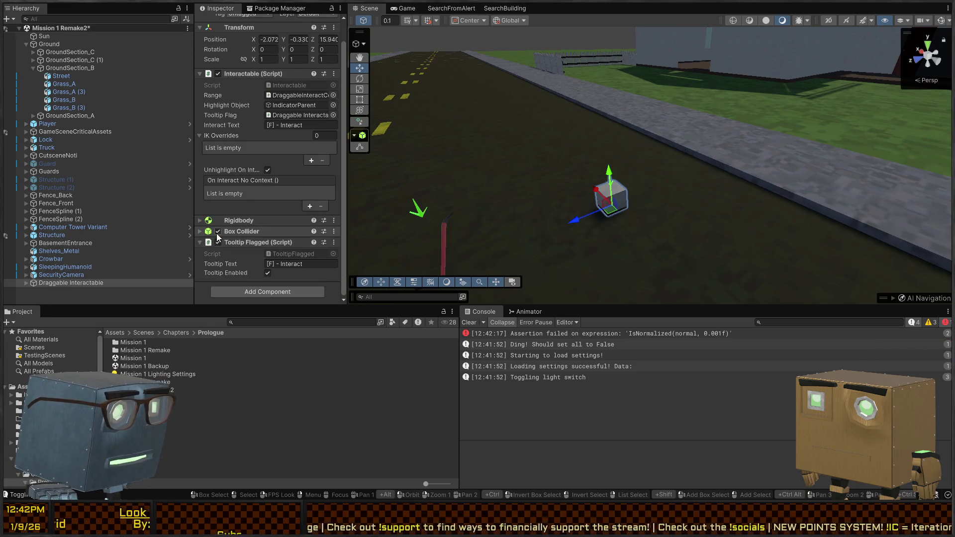
{"action": "left_click", "coordinate": [53, 282]}
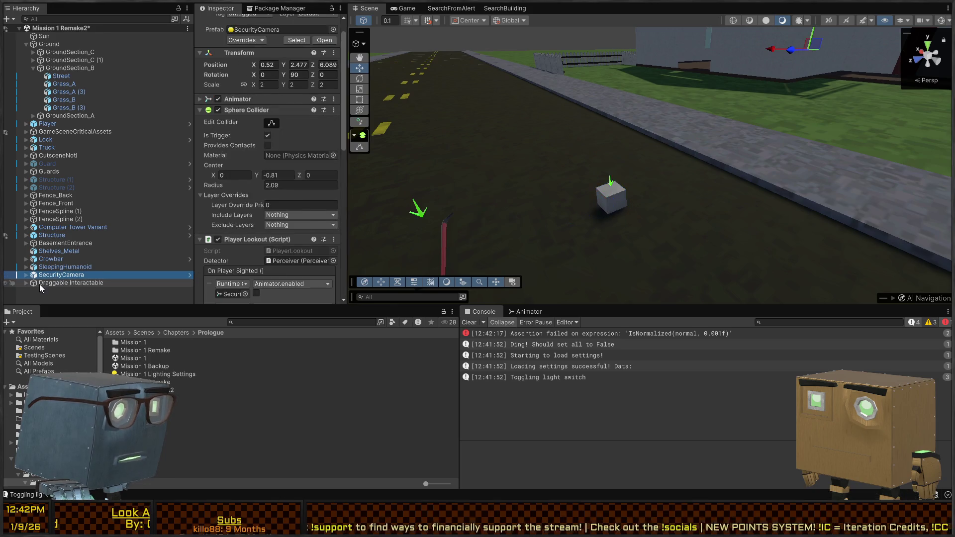
{"action": "left_click", "coordinate": [57, 276]}
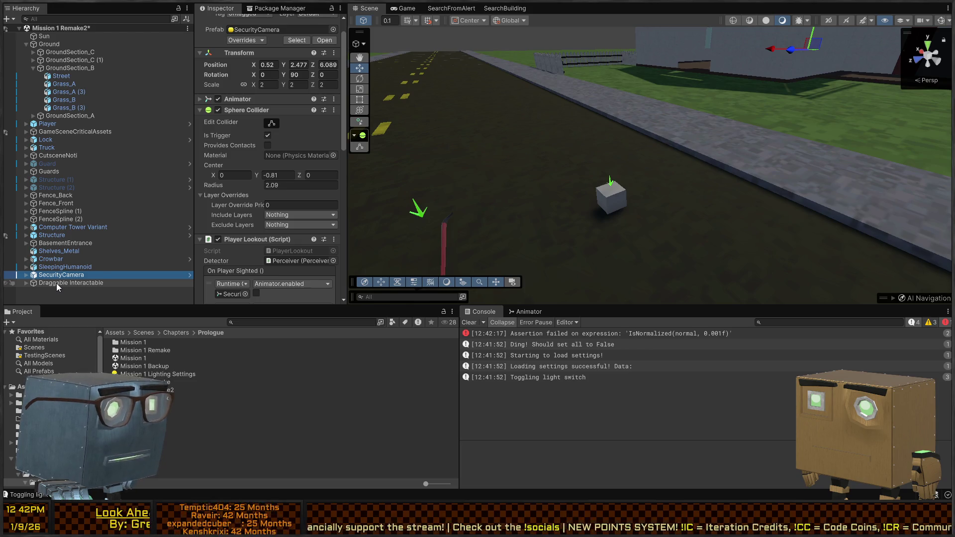
{"action": "left_click", "coordinate": [56, 283]}
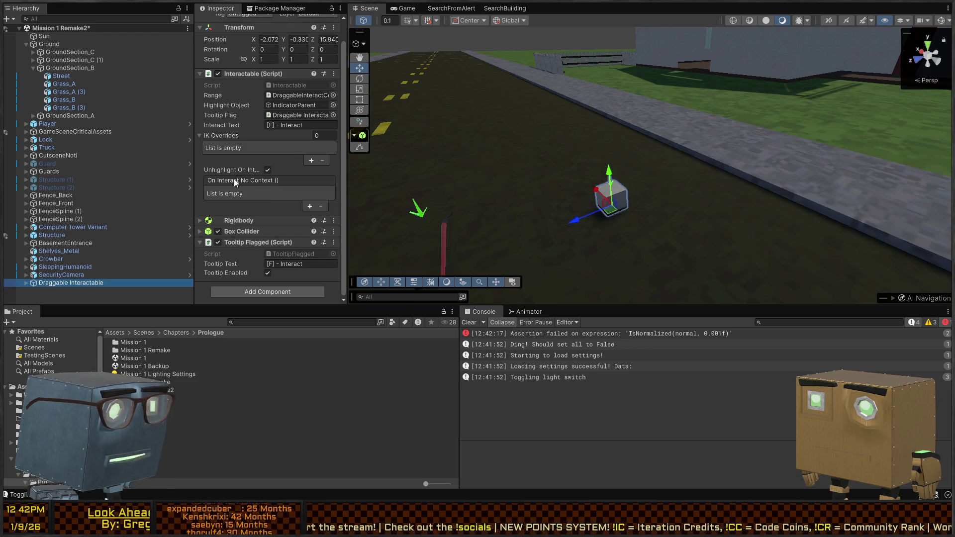
Check its Box Collider, then expand Draggable Interactable to show its IndicatorParent child
{"action": "left_click", "coordinate": [251, 231]}
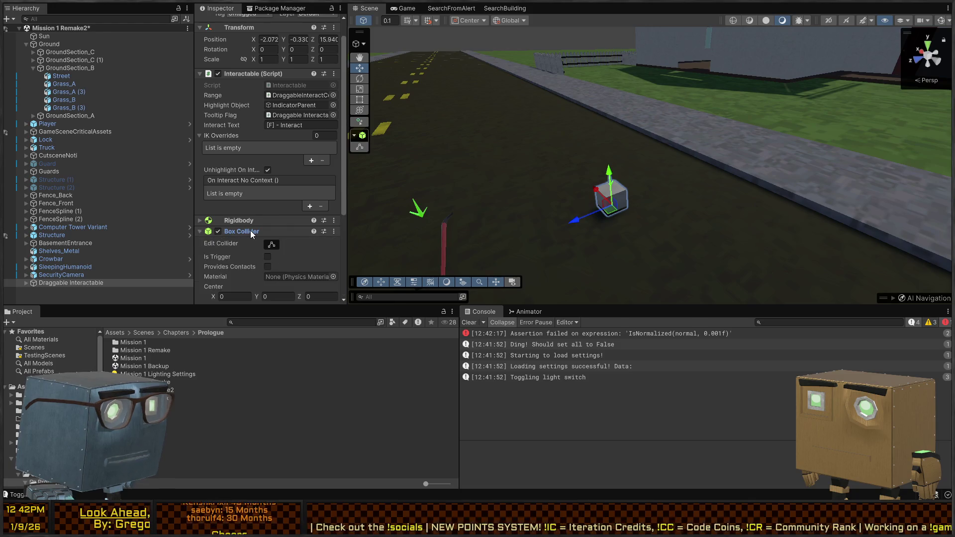
{"action": "left_click", "coordinate": [251, 231]}
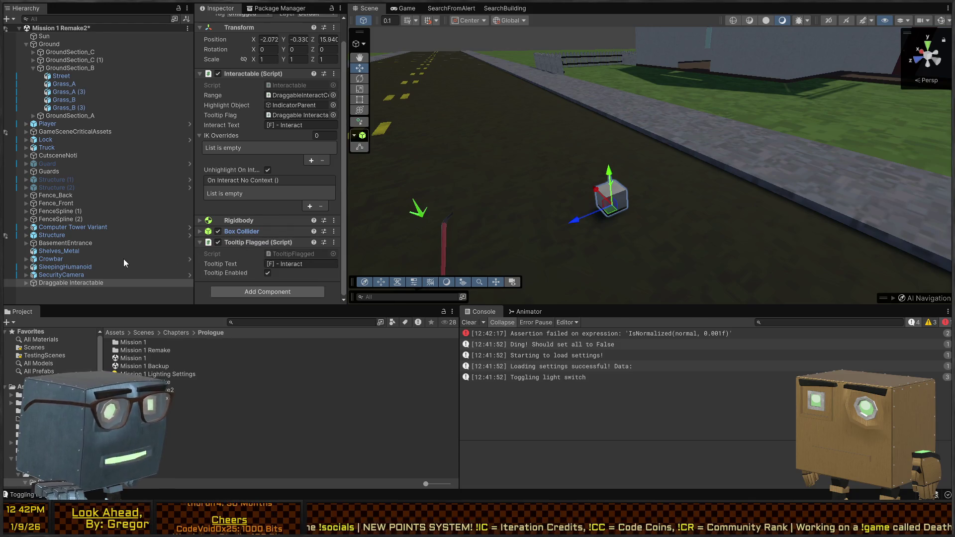
{"action": "scroll", "coordinate": [289, 106], "scroll_direction": "up", "scroll_amount": 2}
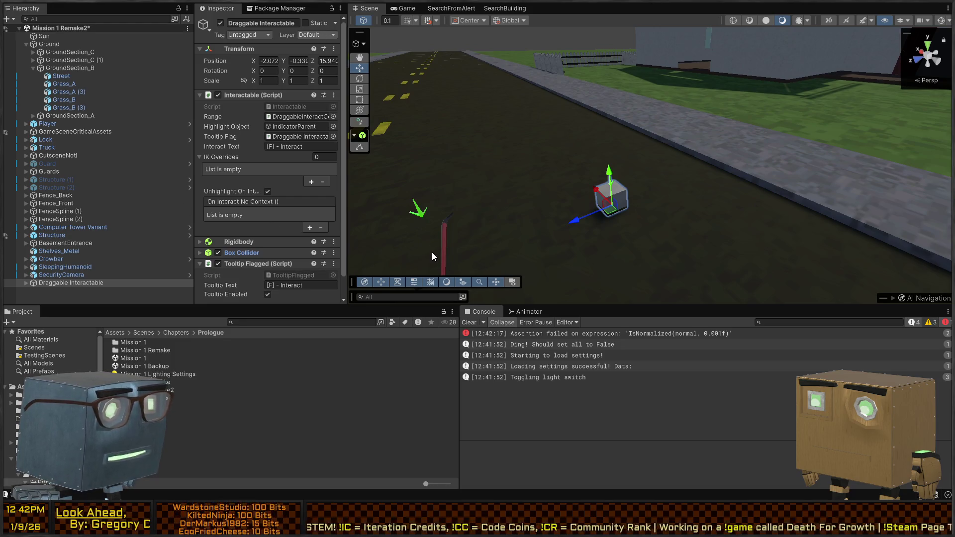
{"action": "left_click", "coordinate": [26, 282]}
{"action": "left_click", "coordinate": [36, 291]}
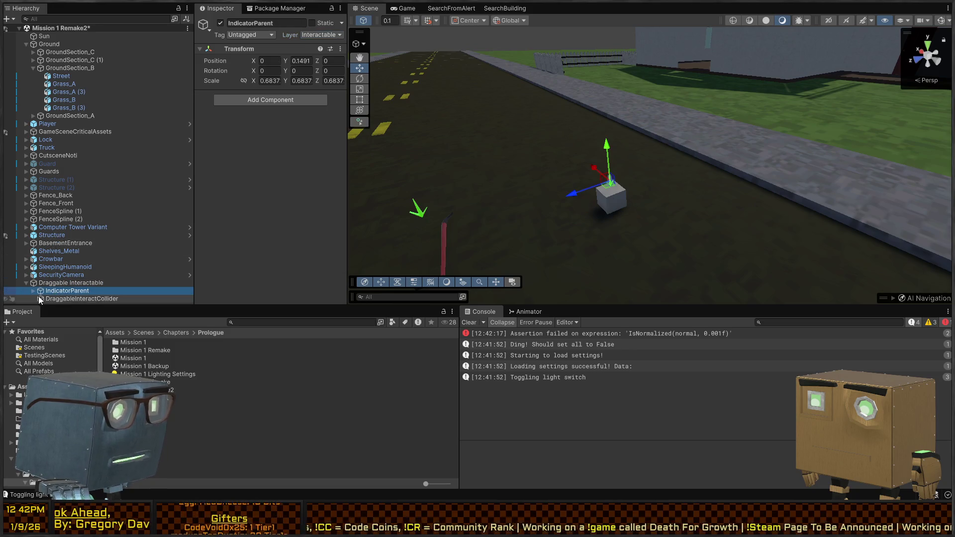
Inspect DraggableInteractCollider's Trigger Detector and Box Collider, and reveal the Arrow under IndicatorParent
{"action": "left_click", "coordinate": [35, 291]}
{"action": "scroll", "coordinate": [55, 297], "scroll_direction": "down", "scroll_amount": 1}
{"action": "left_click", "coordinate": [61, 300]}
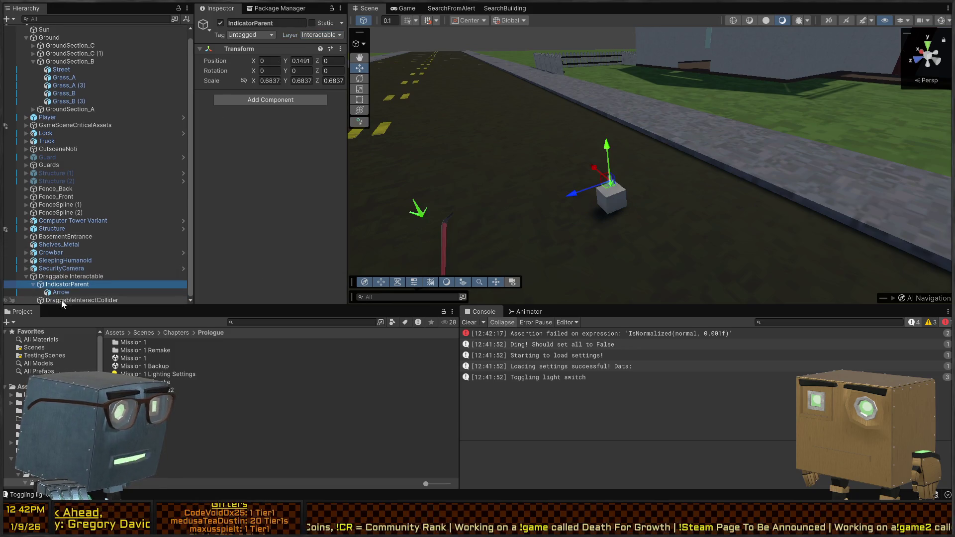
{"action": "scroll", "coordinate": [259, 143], "scroll_direction": "down", "scroll_amount": 2}
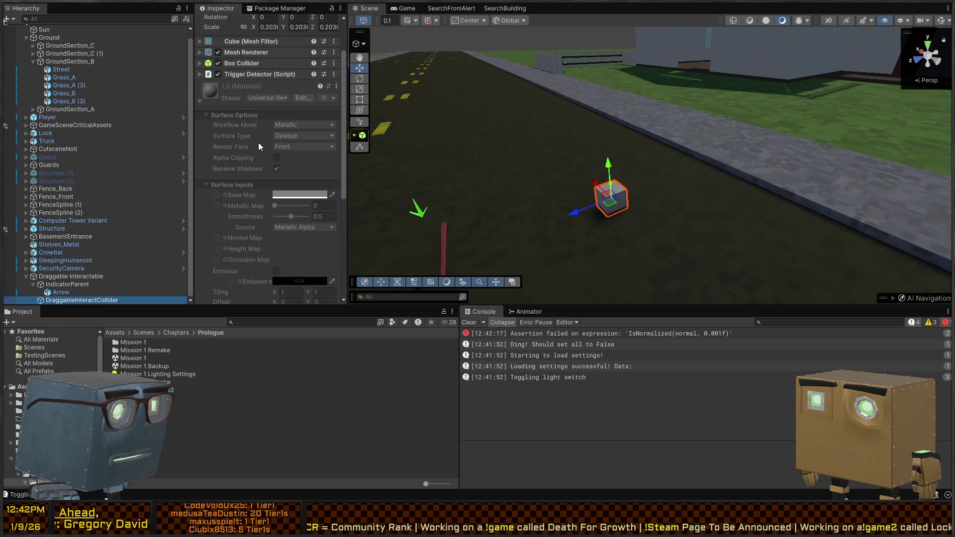
{"action": "left_click", "coordinate": [245, 75]}
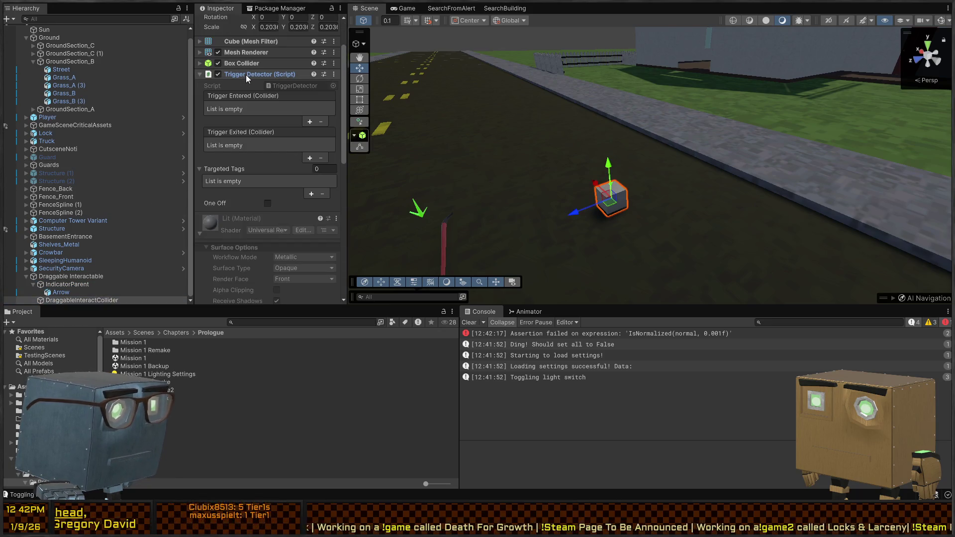
{"action": "left_click", "coordinate": [246, 74]}
{"action": "left_click", "coordinate": [250, 64]}
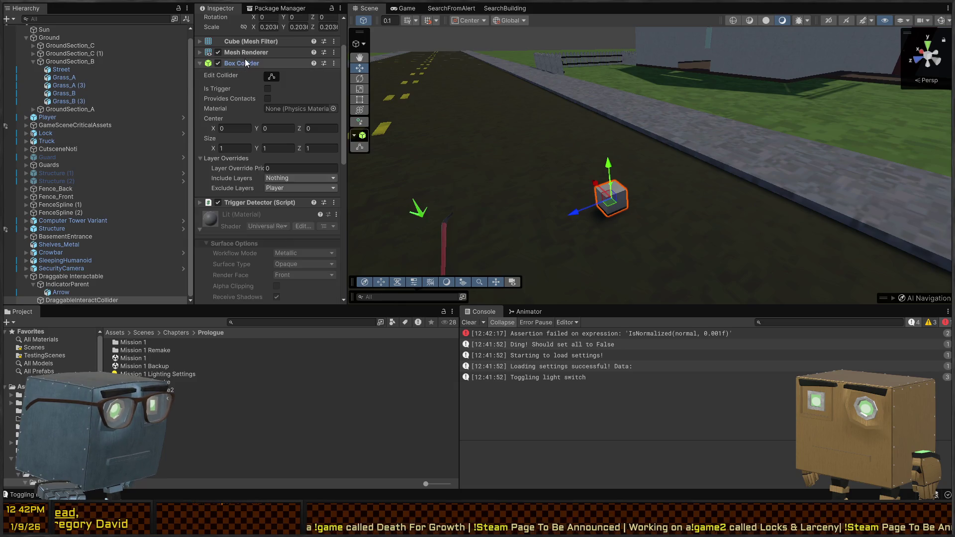
{"action": "scroll", "coordinate": [222, 121], "scroll_direction": "up", "scroll_amount": 2}
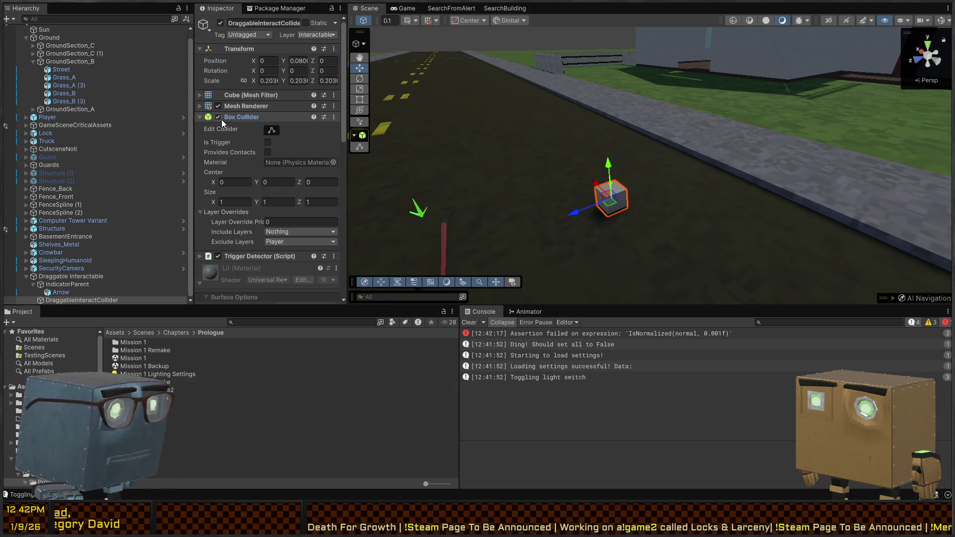
Review IndicatorParent and DraggableInteractCollider, then create a new empty child under Draggable Interactable
{"action": "key", "text": "Up"}
{"action": "key", "text": "Up"}
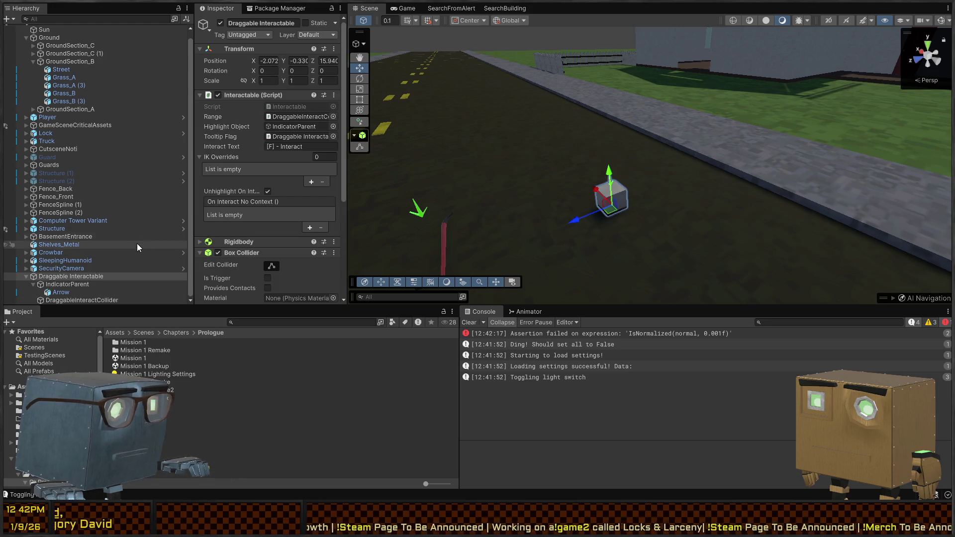
{"action": "left_click", "coordinate": [67, 285]}
{"action": "left_click", "coordinate": [62, 300]}
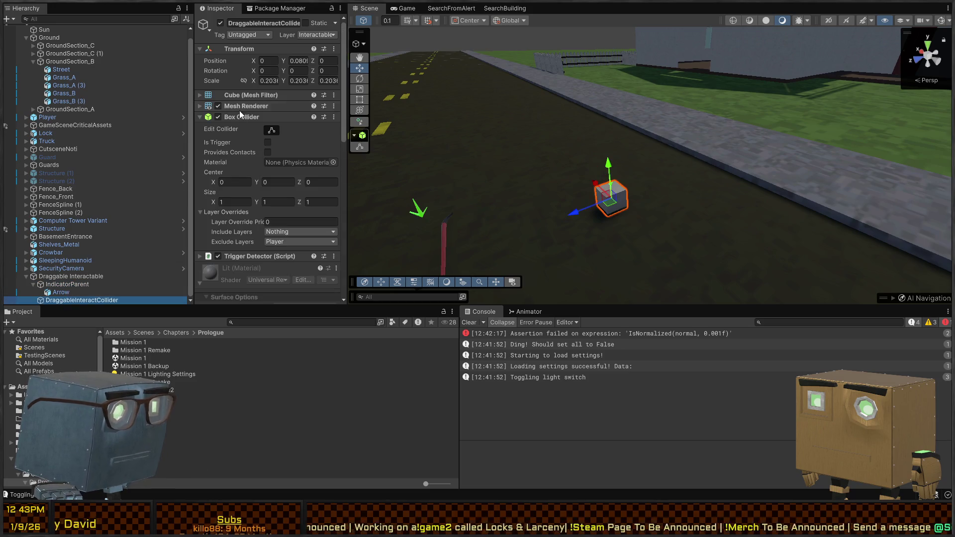
{"action": "scroll", "coordinate": [259, 114], "scroll_direction": "down", "scroll_amount": 1}
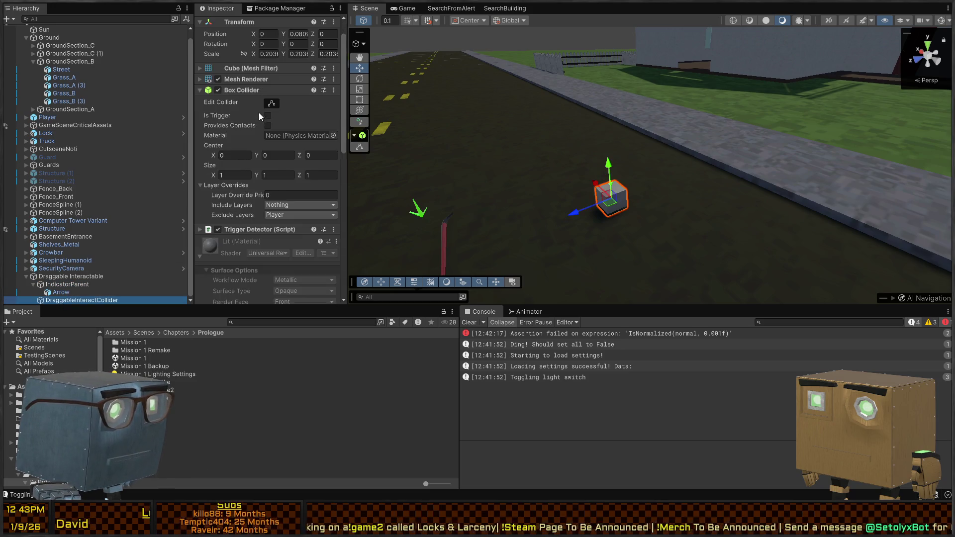
{"action": "scroll", "coordinate": [264, 114], "scroll_direction": "up", "scroll_amount": 1}
{"action": "scroll", "coordinate": [278, 99], "scroll_direction": "down", "scroll_amount": 6}
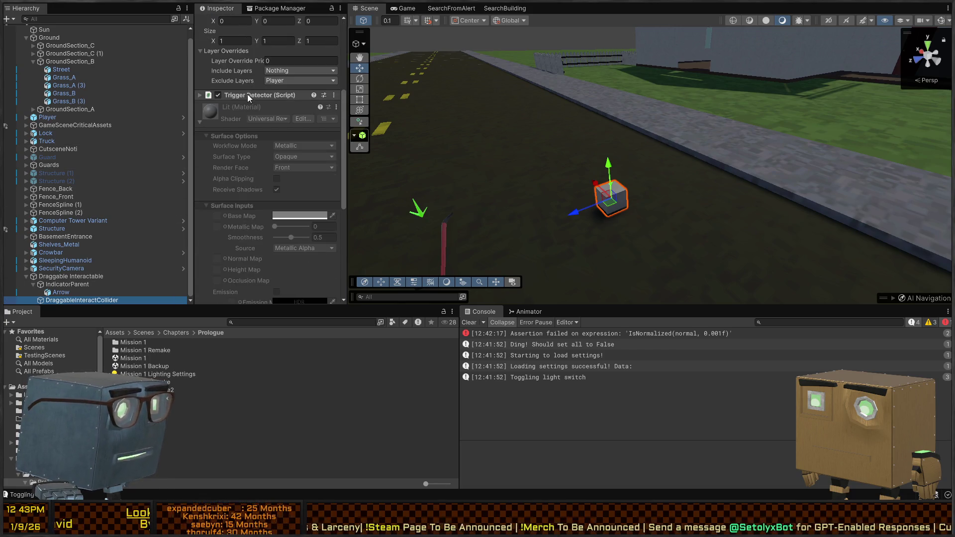
{"action": "left_click", "coordinate": [78, 276]}
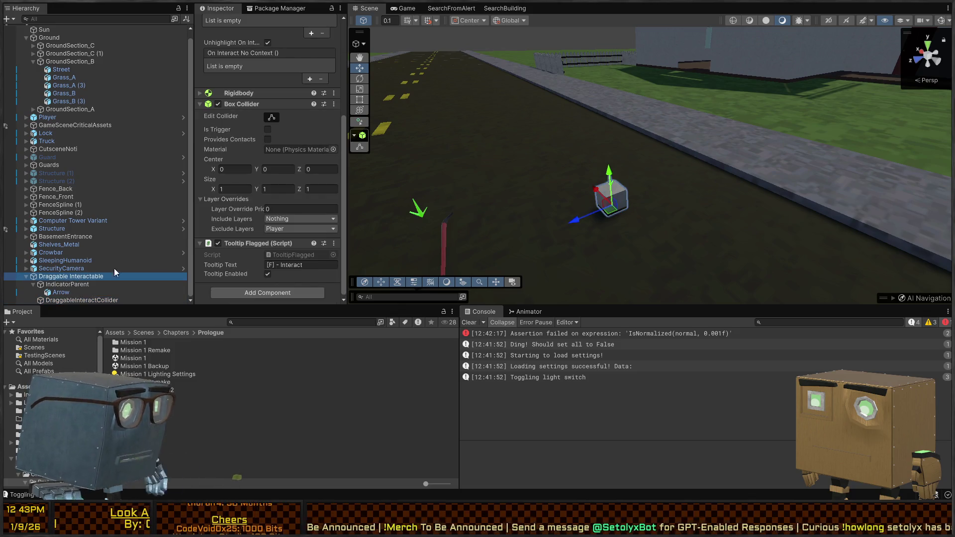
{"action": "key", "text": "alt+shift+n"}
Name the new child TriggerDetector and move the Trigger Detector script onto it from DraggableInteractCollider
{"action": "type", "text": "Tr"}
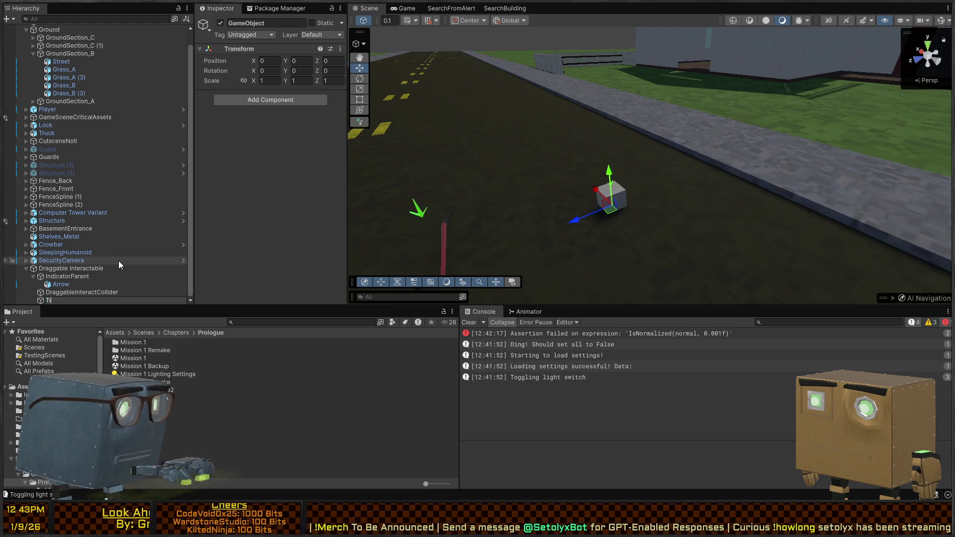
{"action": "type", "text": "iggerDetector"}
{"action": "key", "text": "Return"}
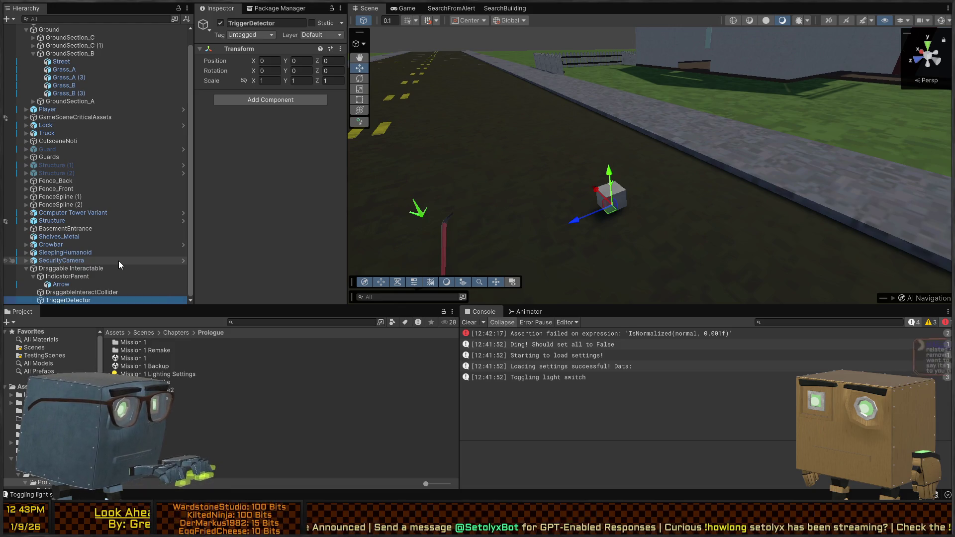
{"action": "left_click", "coordinate": [70, 292]}
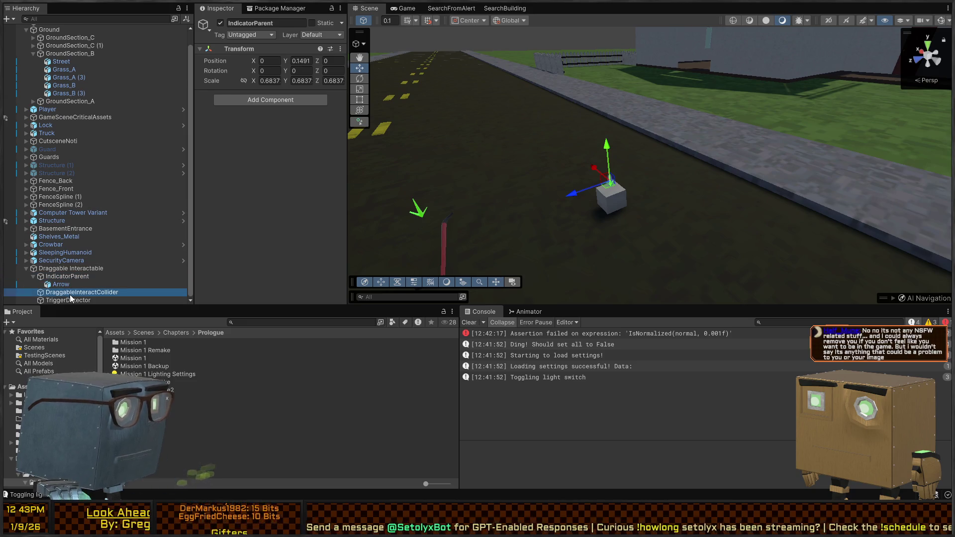
{"action": "scroll", "coordinate": [279, 163], "scroll_direction": "down", "scroll_amount": 3}
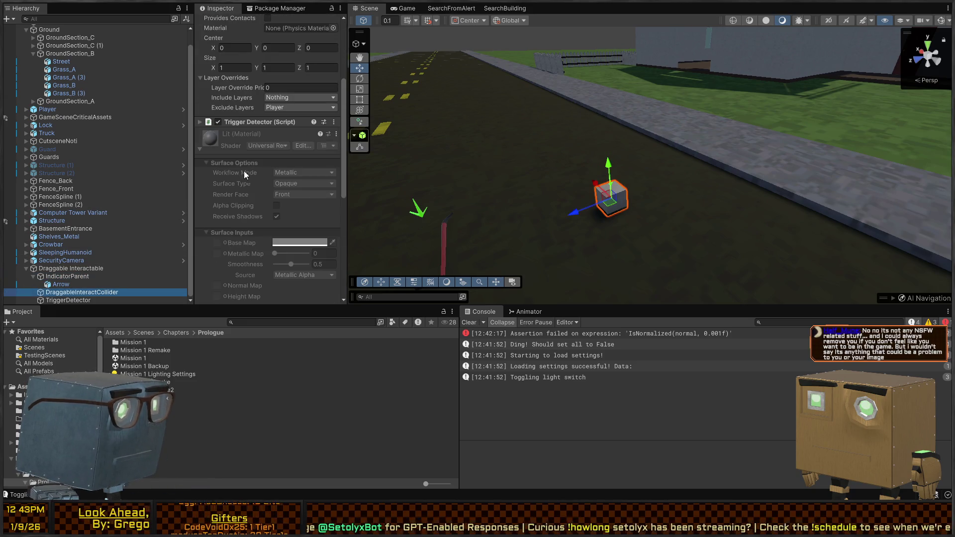
{"action": "left_click_drag", "start_coordinate": [244, 204], "coordinate": [65, 300]}
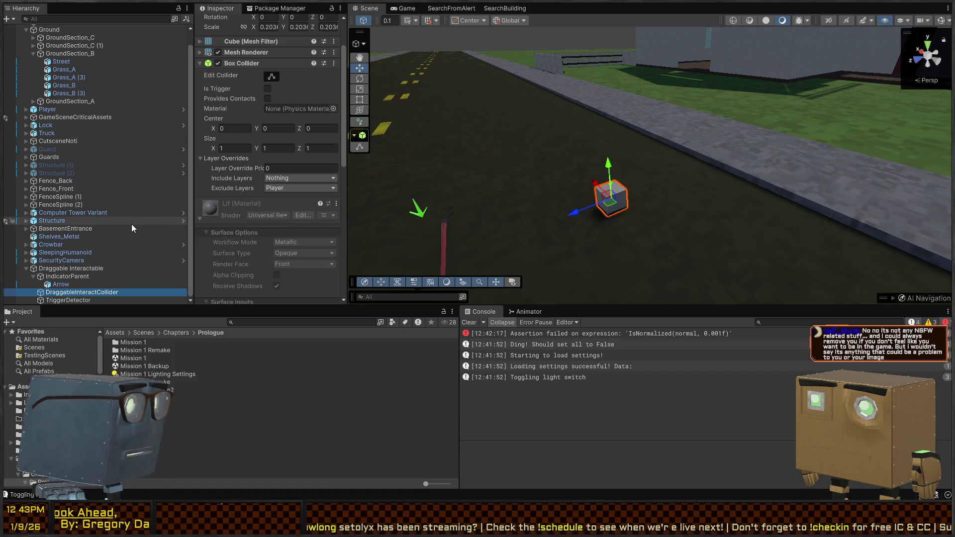
Verify TriggerDetector's script, then collapse DraggableInteractCollider's Box Collider and Lit material sections
{"action": "left_click", "coordinate": [70, 299]}
{"action": "left_click", "coordinate": [241, 97]}
{"action": "left_click", "coordinate": [240, 96]}
{"action": "left_click", "coordinate": [75, 293]}
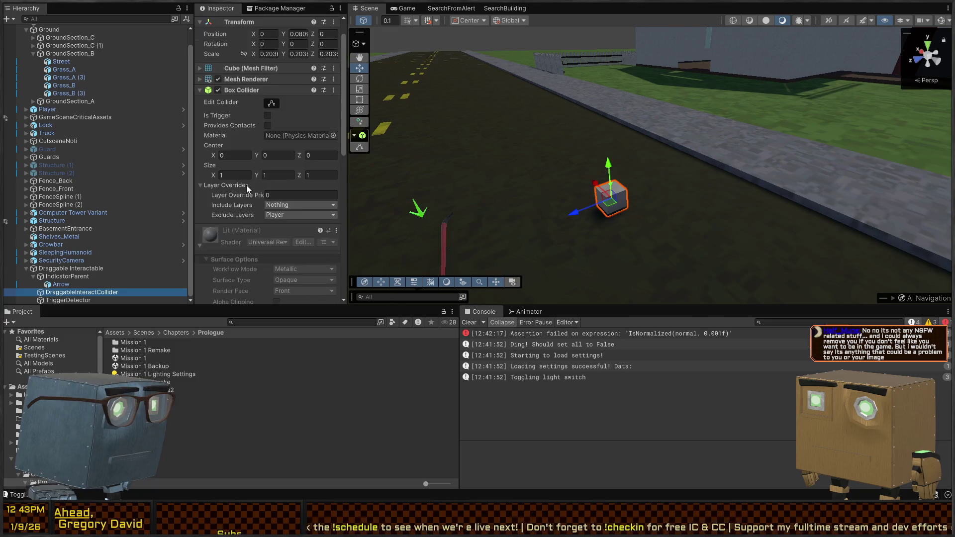
{"action": "scroll", "coordinate": [178, 238], "scroll_direction": "up", "scroll_amount": 1}
{"action": "left_click", "coordinate": [234, 117]}
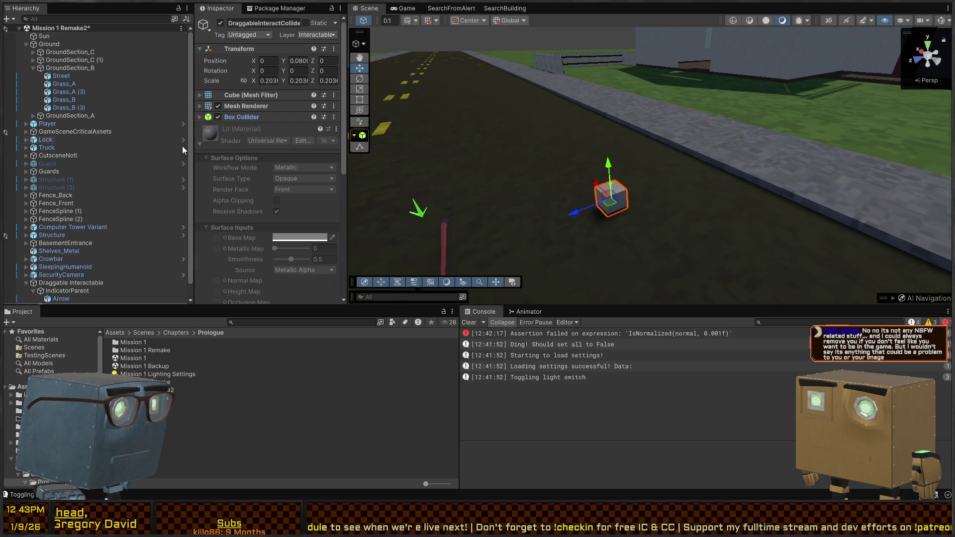
{"action": "left_click", "coordinate": [241, 140]}
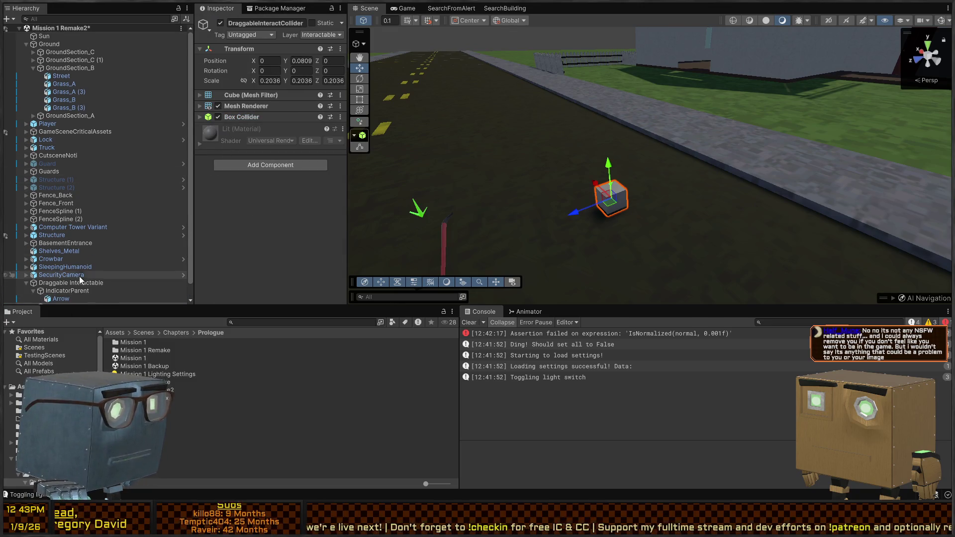
{"action": "scroll", "coordinate": [69, 284], "scroll_direction": "down", "scroll_amount": 1}
Review the children, collapse IndicatorParent, and open the parent's Box Collider settings
{"action": "left_click", "coordinate": [49, 300]}
{"action": "left_click", "coordinate": [54, 293]}
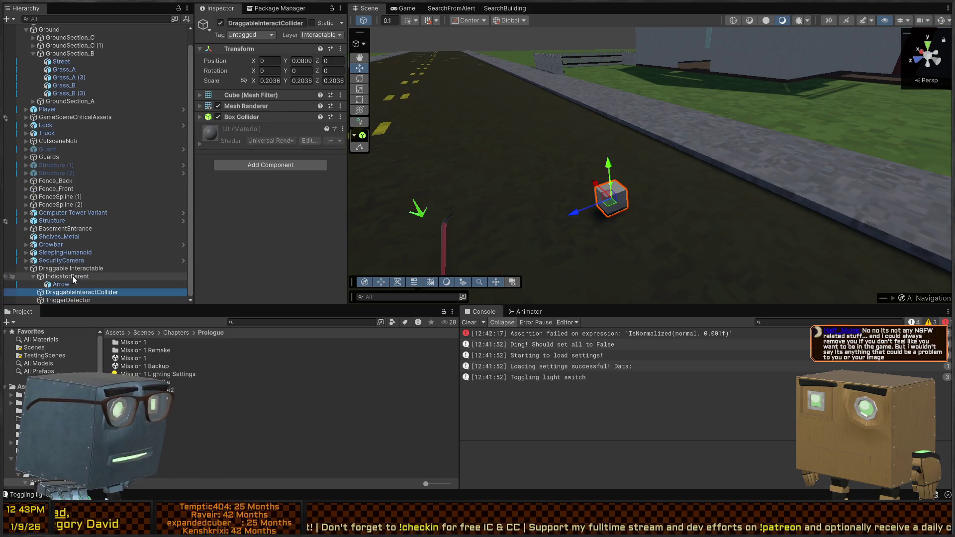
{"action": "left_click", "coordinate": [73, 275]}
{"action": "left_click", "coordinate": [33, 276]}
{"action": "left_click", "coordinate": [71, 276]}
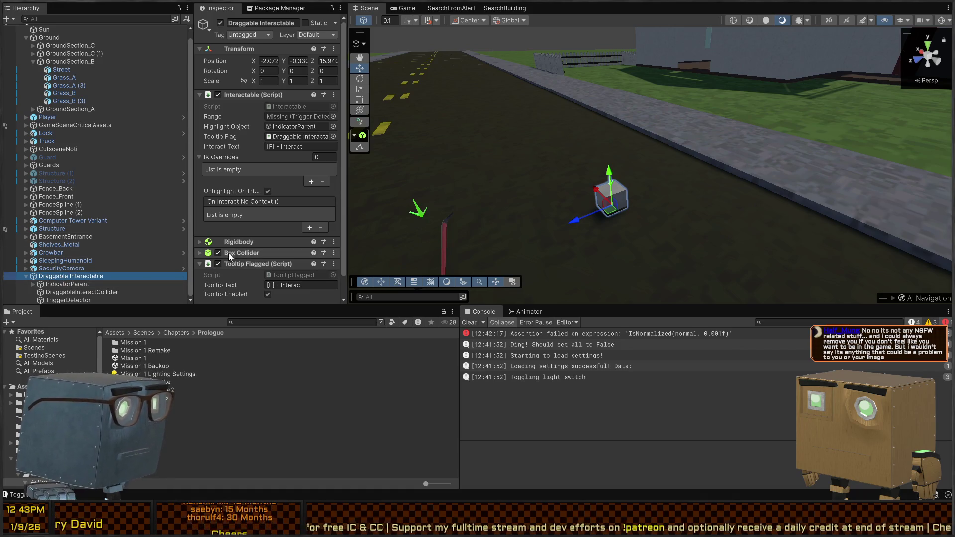
{"action": "scroll", "coordinate": [214, 187], "scroll_direction": "down", "scroll_amount": 1}
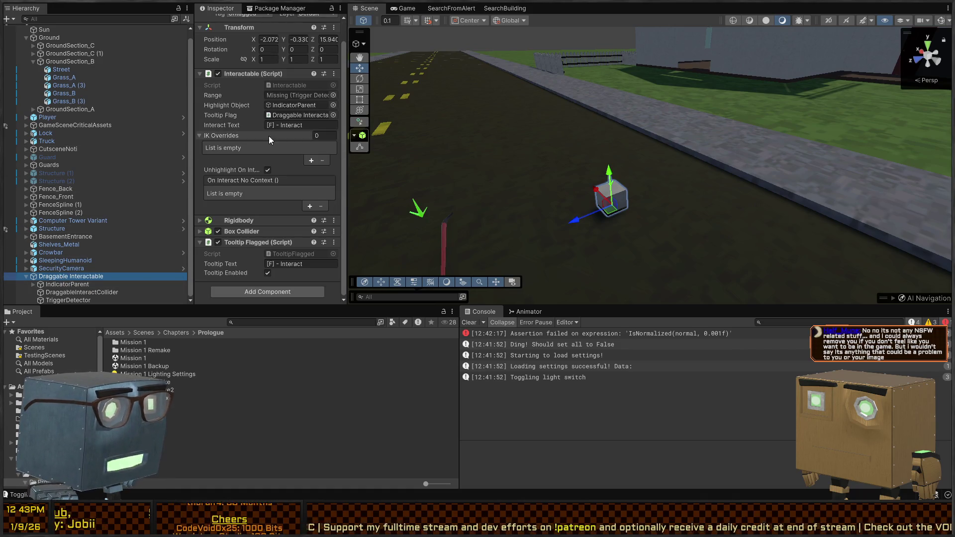
{"action": "left_click", "coordinate": [234, 243]}
{"action": "left_click", "coordinate": [244, 254]}
{"action": "scroll", "coordinate": [238, 213], "scroll_direction": "down", "scroll_amount": 4}
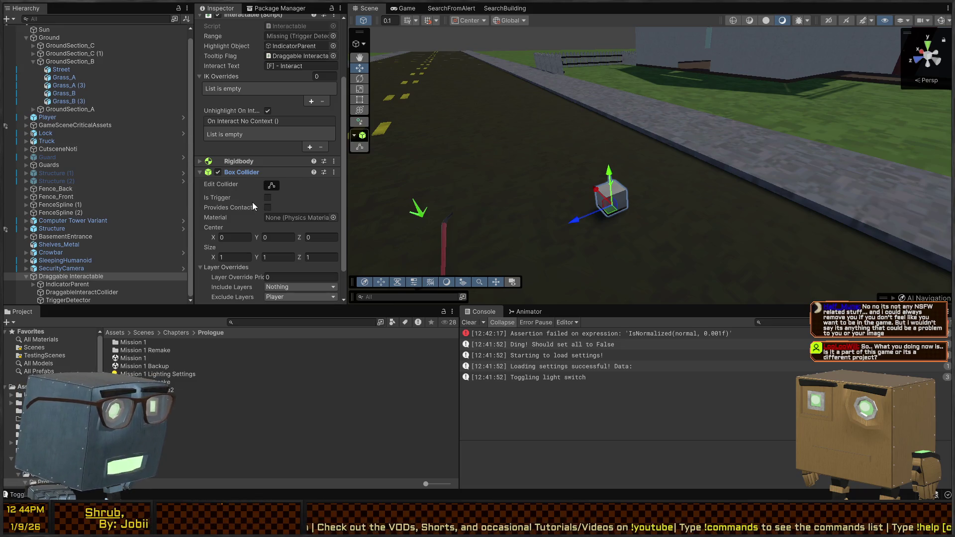
Look around the house and road in the Scene view, then reselect Draggable Interactable
{"action": "mouse_move", "coordinate": [636, 196]}
{"action": "left_mouse_down"}
{"action": "mouse_move", "coordinate": [739, 182]}
{"action": "mouse_move", "coordinate": [758, 196]}
{"action": "mouse_move", "coordinate": [584, 190]}
{"action": "mouse_move", "coordinate": [650, 218]}
{"action": "mouse_move", "coordinate": [548, 228]}
{"action": "left_mouse_up"}
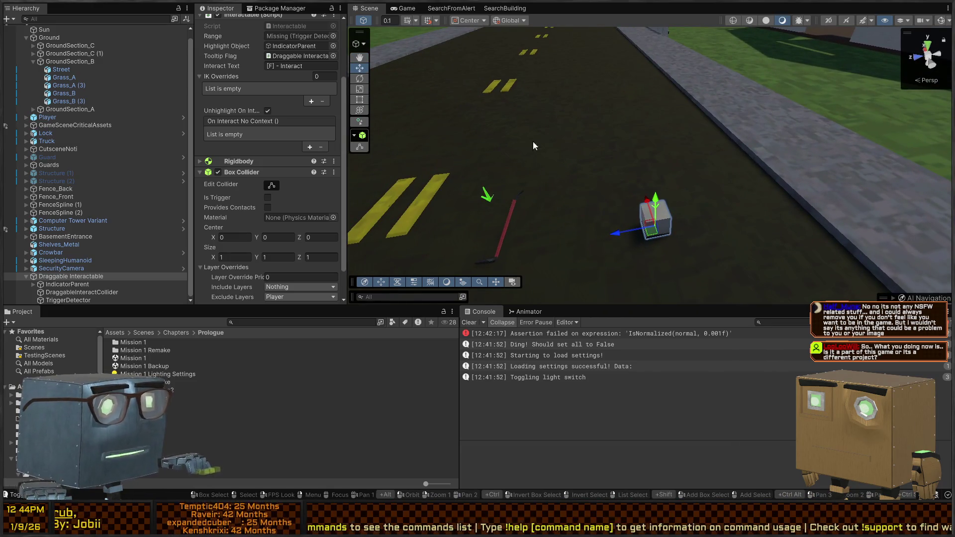
{"action": "scroll", "coordinate": [556, 133], "scroll_direction": "down", "scroll_amount": 5}
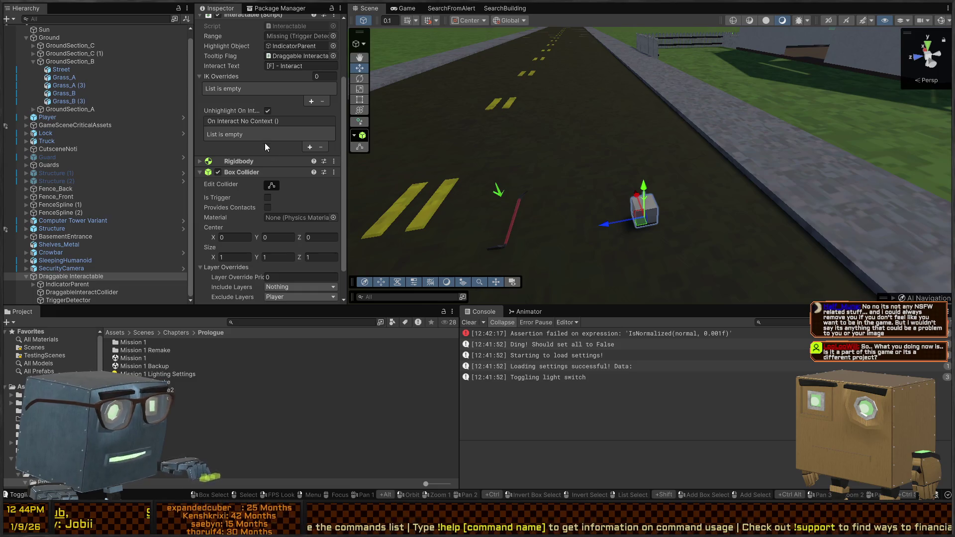
{"action": "scroll", "coordinate": [200, 158], "scroll_direction": "down", "scroll_amount": 2}
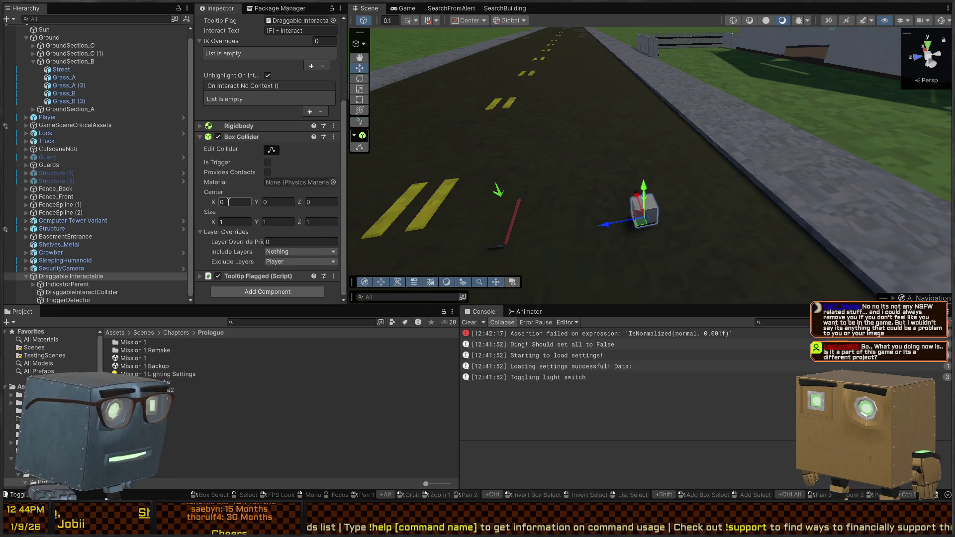
{"action": "mouse_move", "coordinate": [574, 160]}
{"action": "left_mouse_down"}
{"action": "mouse_move", "coordinate": [790, 125]}
{"action": "mouse_move", "coordinate": [530, 173]}
{"action": "mouse_move", "coordinate": [481, 130]}
{"action": "left_mouse_up"}
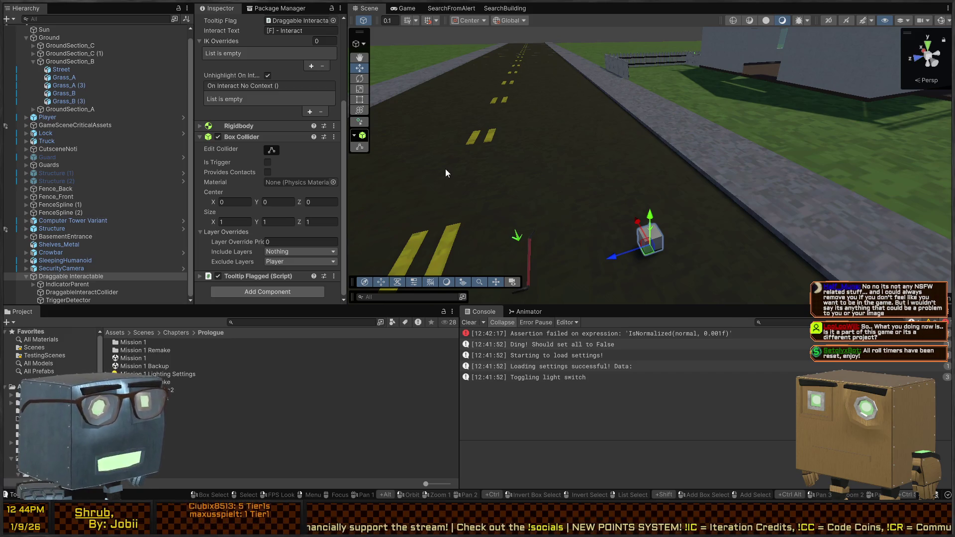
{"action": "right_click", "coordinate": [650, 207]}
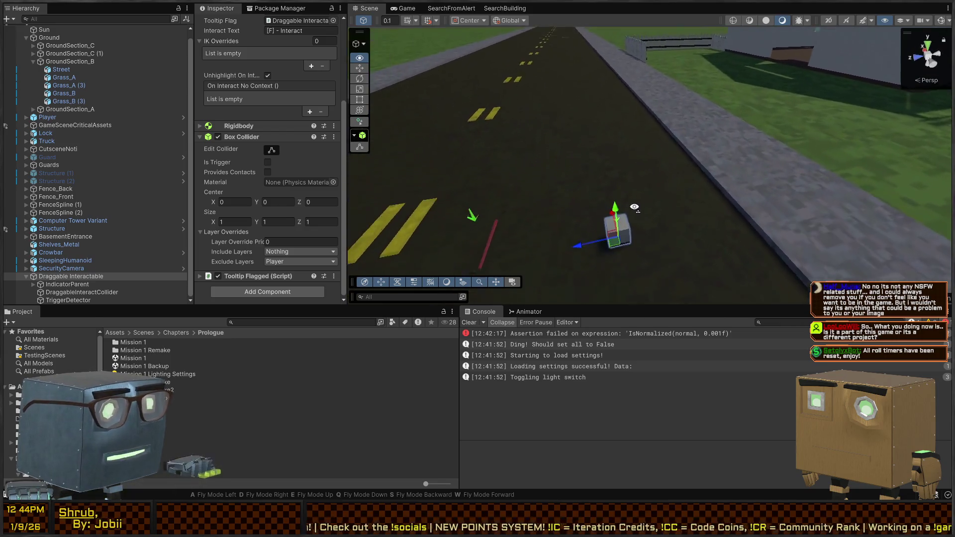
{"action": "key", "text": "s"}
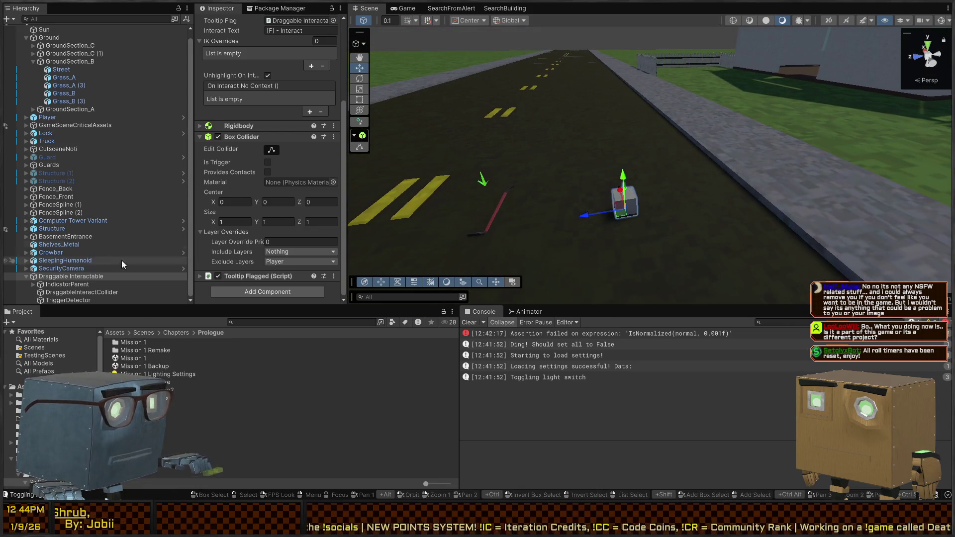
{"action": "left_click", "coordinate": [57, 284]}
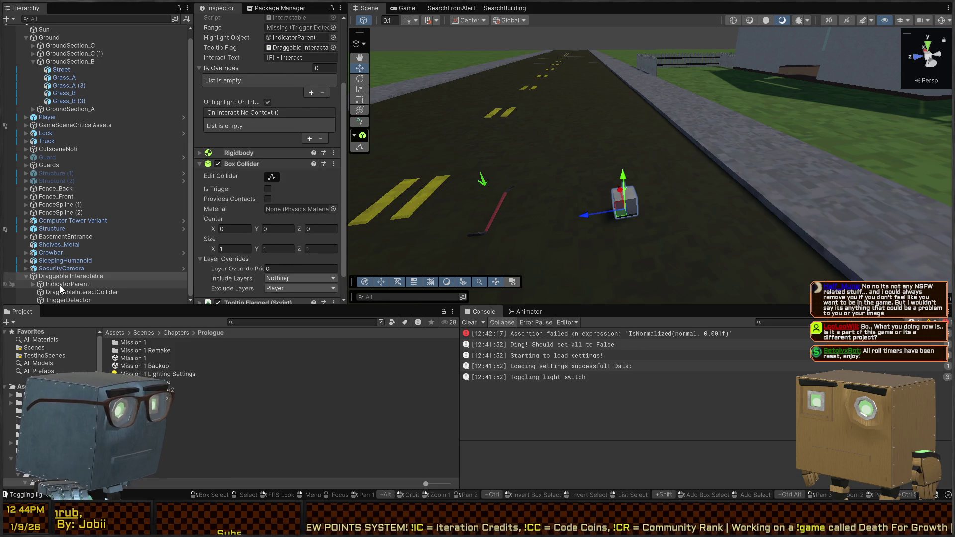
{"action": "left_click", "coordinate": [67, 278]}
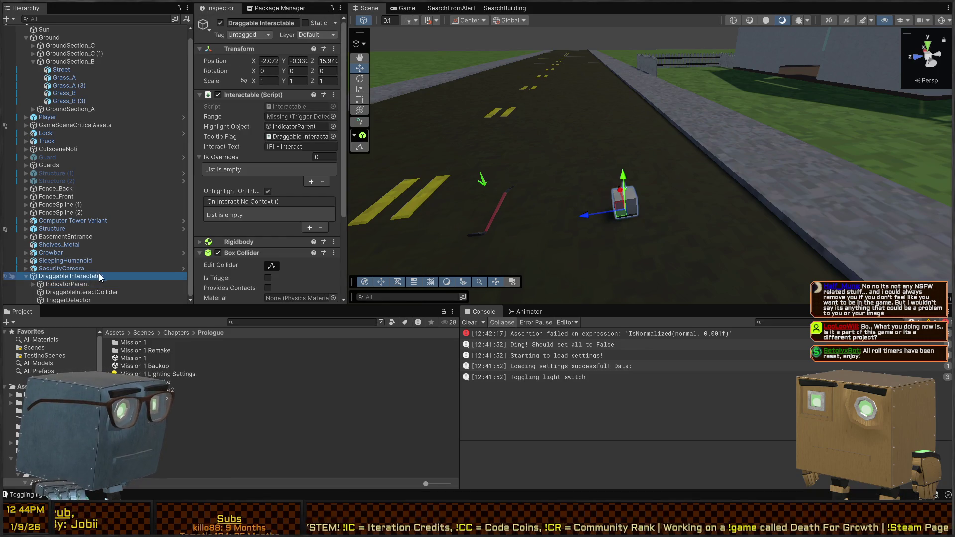
{"action": "scroll", "coordinate": [230, 221], "scroll_direction": "down", "scroll_amount": 5}
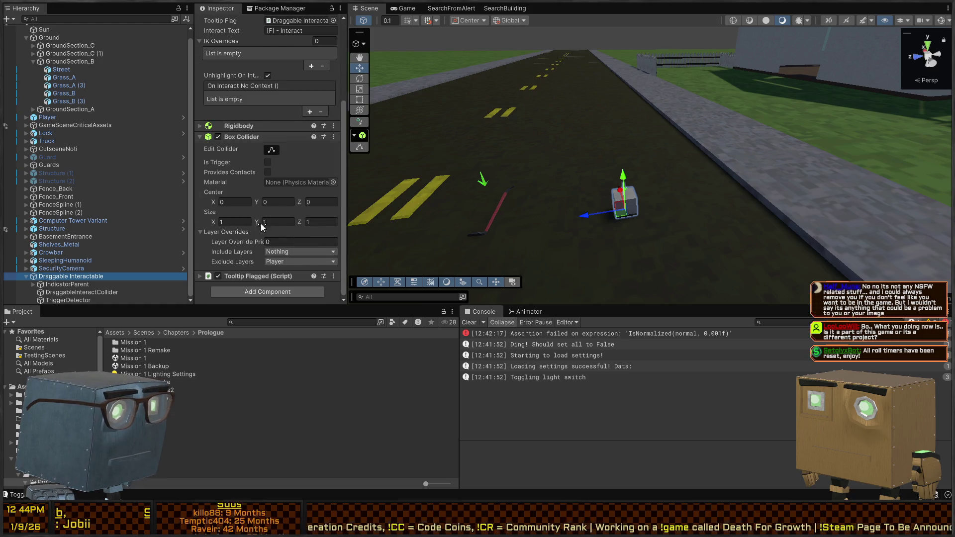
{"action": "scroll", "coordinate": [239, 214], "scroll_direction": "up", "scroll_amount": 5}
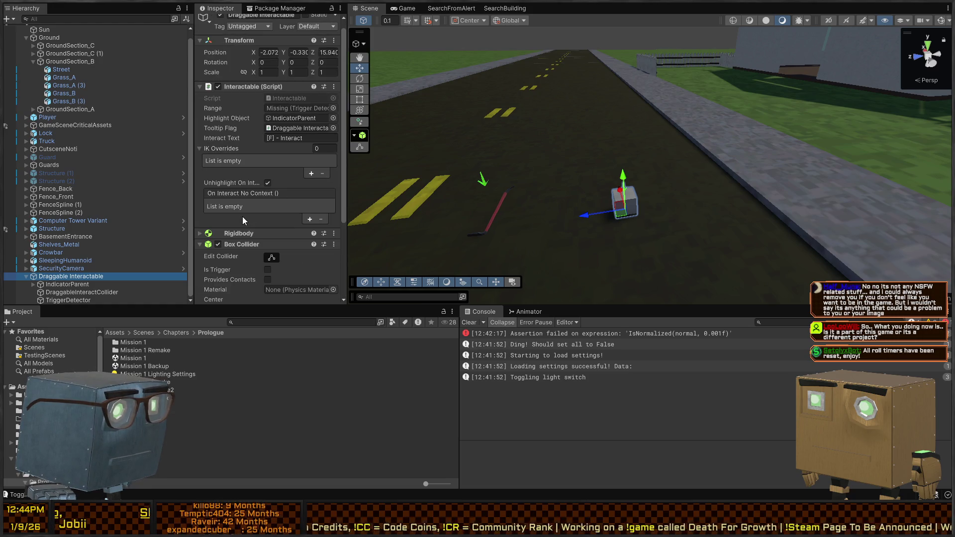
Add a trigger Sphere Collider to TriggerDetector and drag its radius out to 2.82688
{"action": "left_click", "coordinate": [67, 300]}
{"action": "key", "text": "Return"}
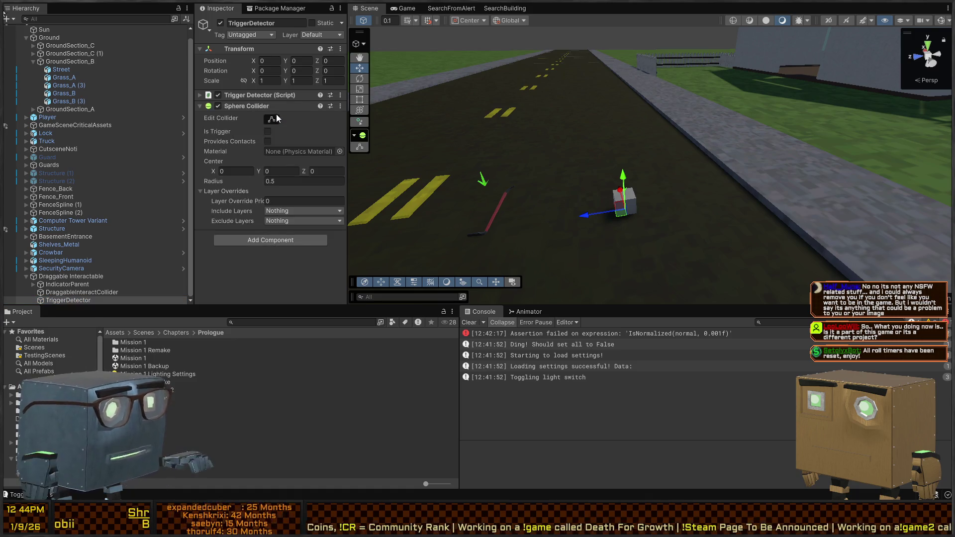
{"action": "left_click", "coordinate": [271, 119]}
{"action": "scroll", "coordinate": [640, 133], "scroll_direction": "down", "scroll_amount": 5}
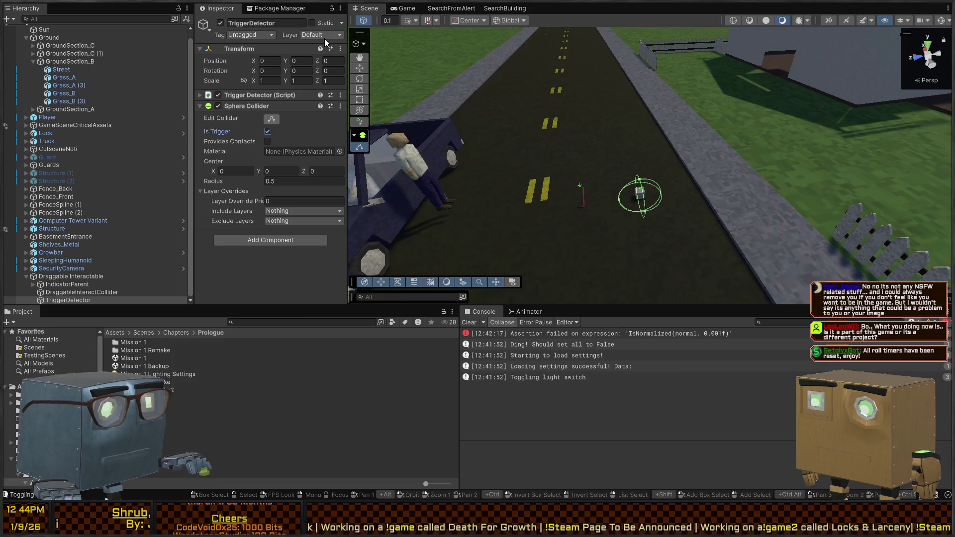
{"action": "mouse_move", "coordinate": [662, 196]}
{"action": "left_mouse_down"}
{"action": "mouse_move", "coordinate": [748, 175]}
{"action": "mouse_move", "coordinate": [680, 205]}
{"action": "left_mouse_up"}
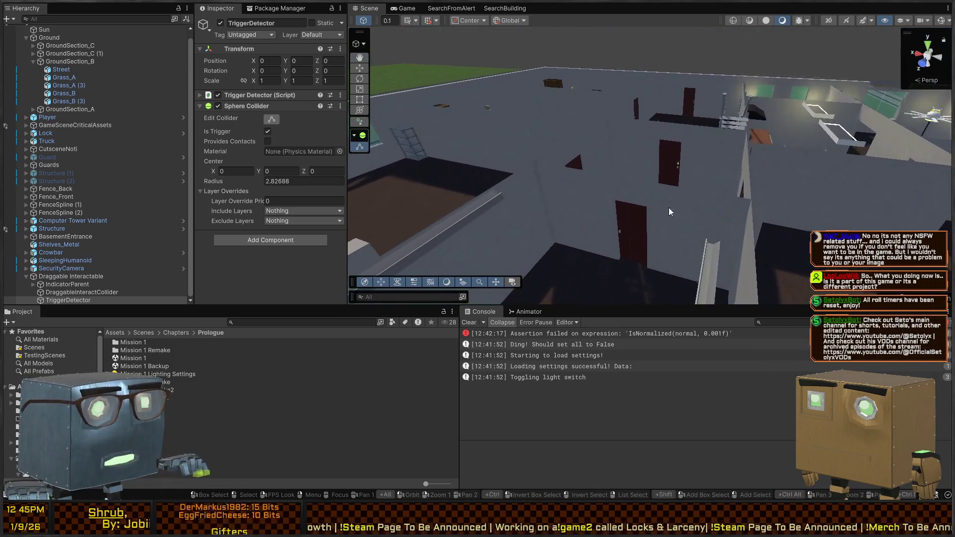
{"action": "left_click", "coordinate": [614, 223]}
Frame the door, expand Door's RootOverride in the Hierarchy, and turn on scene gizmos
{"action": "key", "text": "f"}
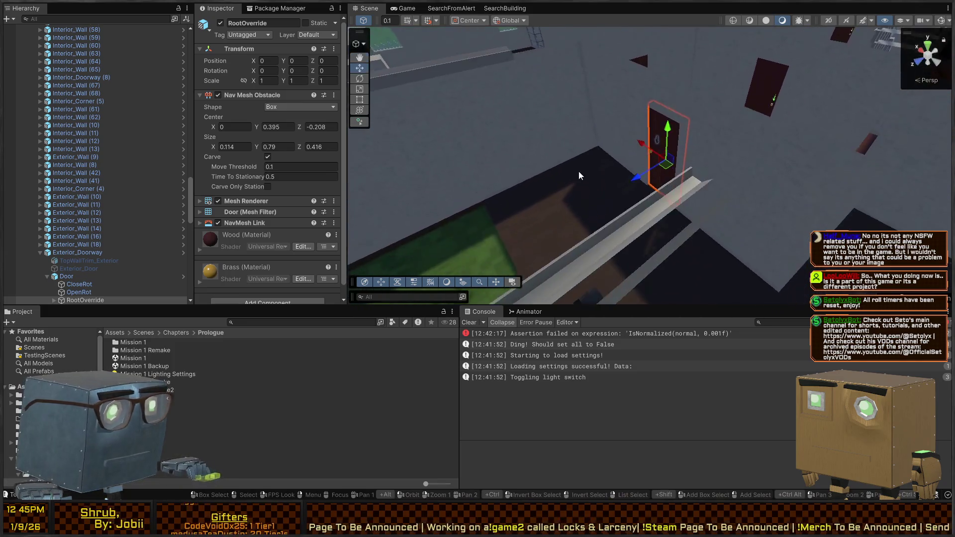
{"action": "scroll", "coordinate": [93, 269], "scroll_direction": "down", "scroll_amount": 5}
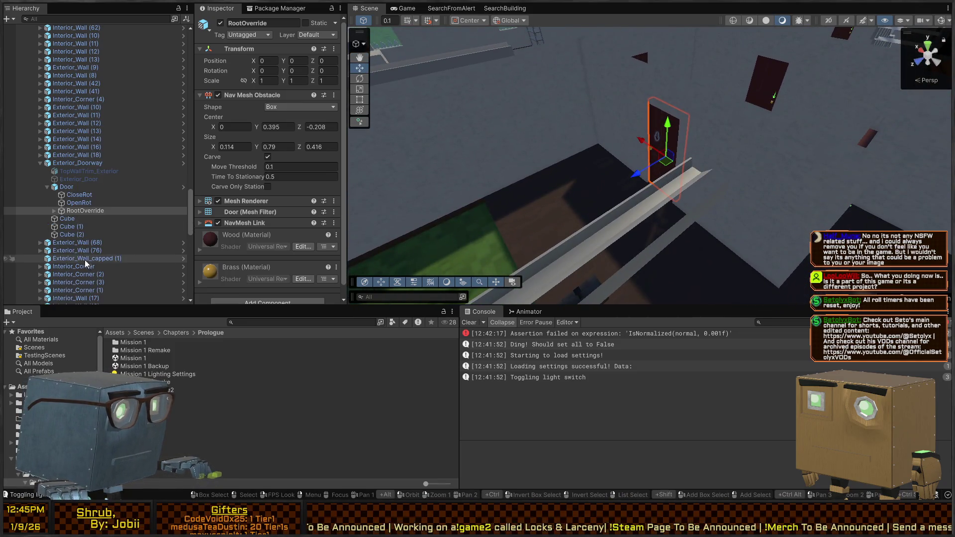
{"action": "left_click", "coordinate": [70, 203]}
{"action": "left_click", "coordinate": [66, 186]}
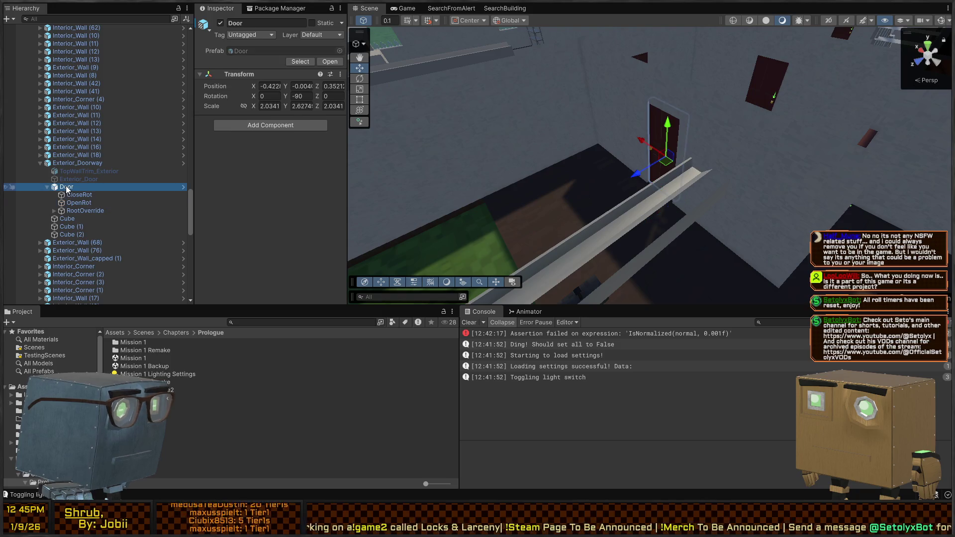
{"action": "left_click", "coordinate": [54, 211]}
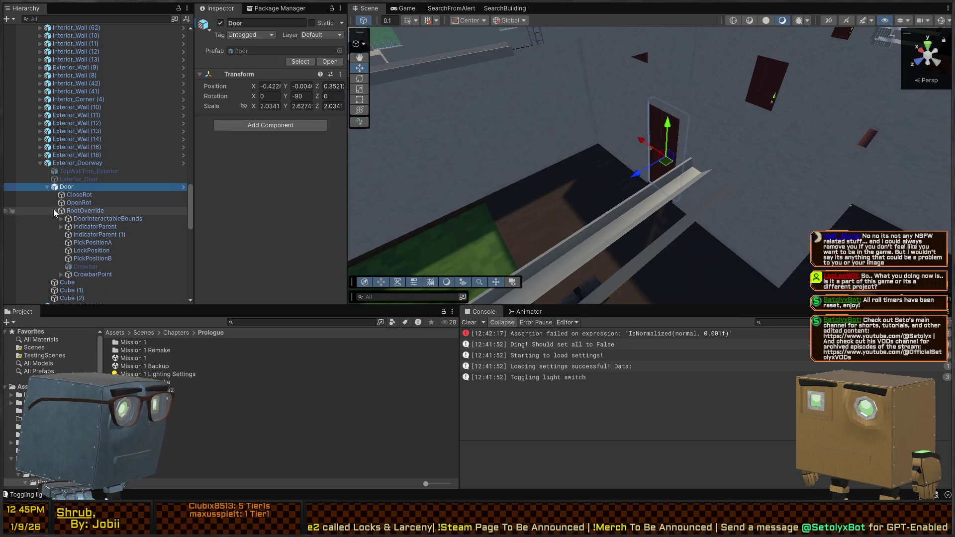
{"action": "left_click", "coordinate": [941, 21]}
{"action": "left_click_drag", "start_coordinate": [453, 111], "coordinate": [453, 111]}
{"action": "key", "text": "f"}
Browse the door's children and select DoorInteractableBounds to view its Door script
{"action": "left_click", "coordinate": [79, 203]}
{"action": "left_click", "coordinate": [87, 211]}
{"action": "left_click", "coordinate": [92, 227]}
{"action": "left_click", "coordinate": [95, 235]}
{"action": "left_click", "coordinate": [80, 259]}
{"action": "left_click", "coordinate": [79, 250]}
{"action": "left_click", "coordinate": [82, 226]}
{"action": "left_click", "coordinate": [82, 219]}
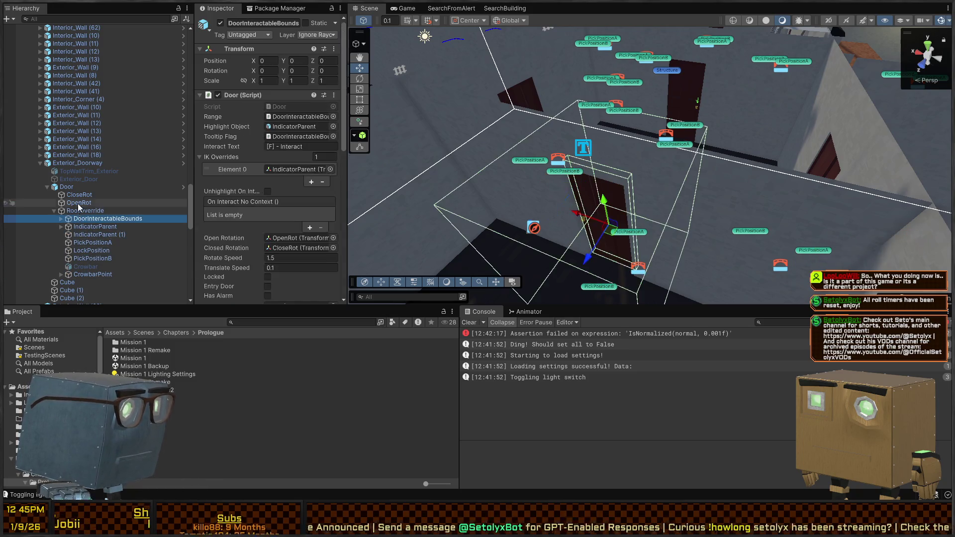
{"action": "mouse_move", "coordinate": [613, 143]}
{"action": "left_mouse_down"}
{"action": "mouse_move", "coordinate": [443, 182]}
{"action": "mouse_move", "coordinate": [656, 148]}
{"action": "mouse_move", "coordinate": [684, 171]}
{"action": "mouse_move", "coordinate": [646, 139]}
{"action": "left_mouse_up"}
Select the draggable cube and inspect its TriggerDetector, DraggableInteractCollider and IndicatorParent children
{"action": "left_click", "coordinate": [649, 137]}
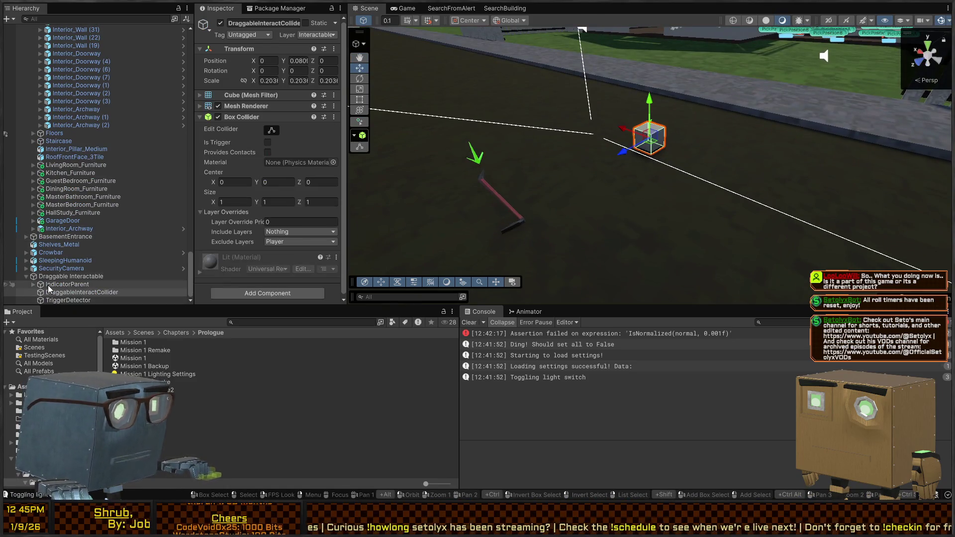
{"action": "left_click", "coordinate": [50, 284]}
{"action": "left_click", "coordinate": [57, 292]}
{"action": "left_click", "coordinate": [68, 300]}
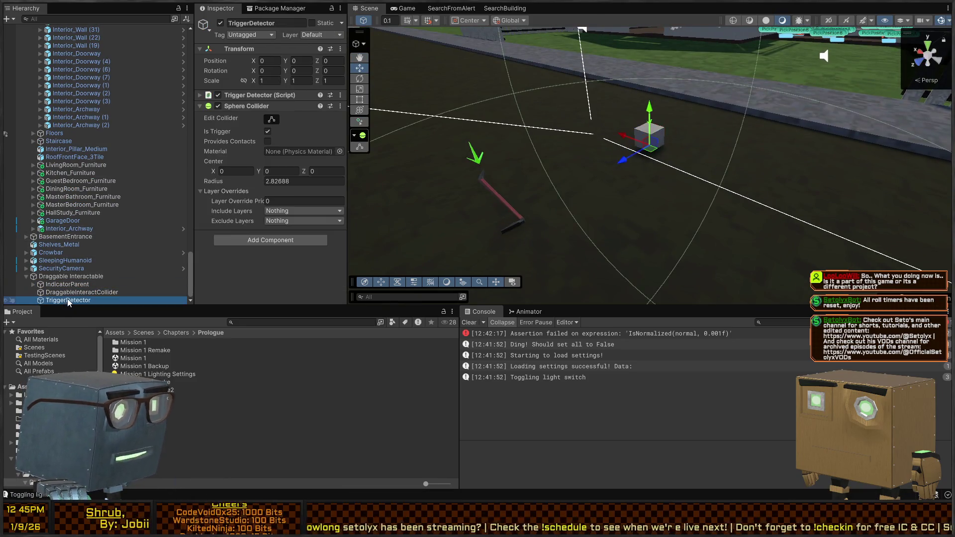
{"action": "left_click", "coordinate": [75, 292]}
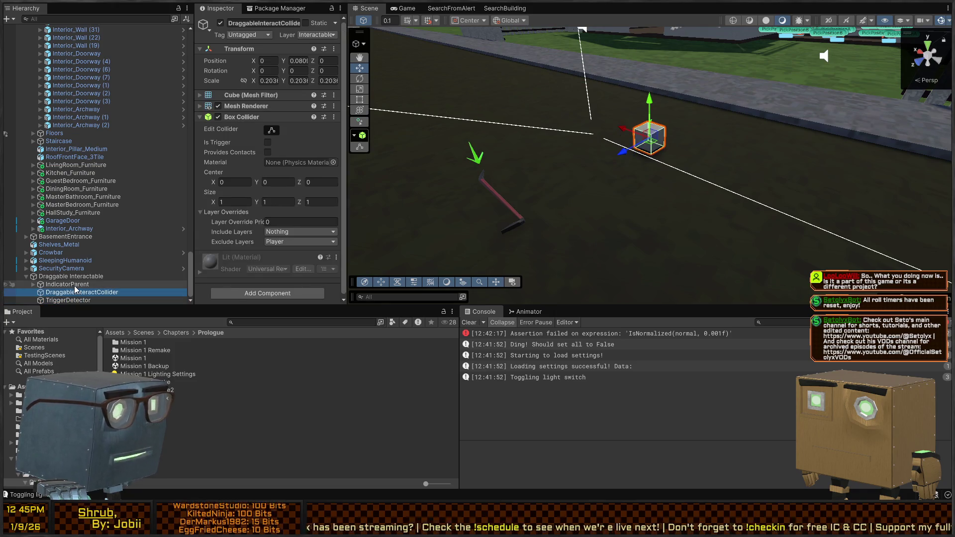
{"action": "left_click", "coordinate": [62, 300]}
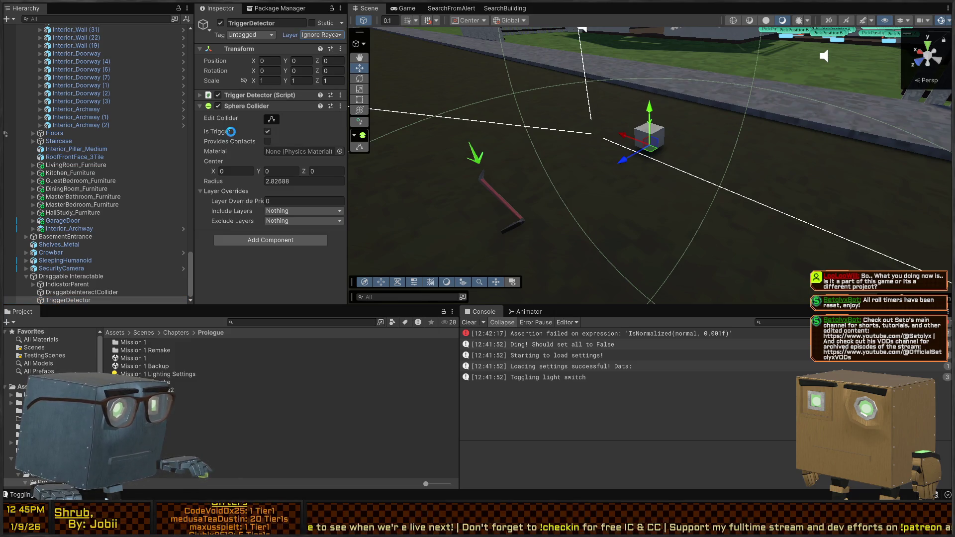
{"action": "left_click", "coordinate": [74, 284]}
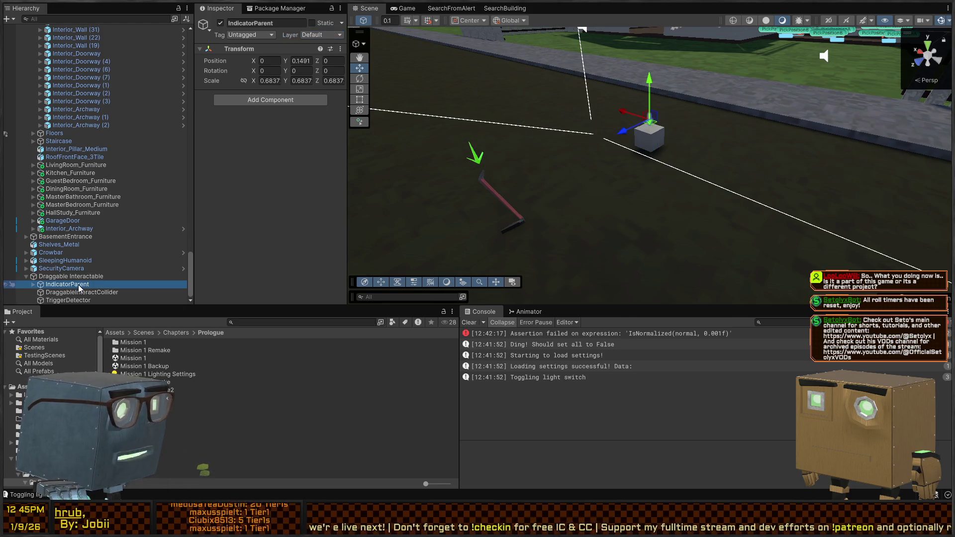
{"action": "left_click", "coordinate": [78, 293]}
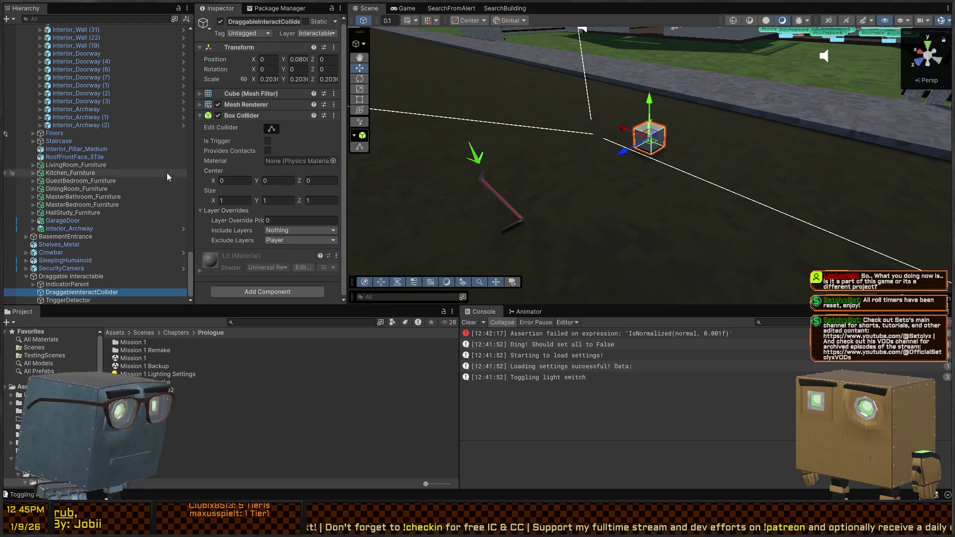
{"action": "left_click", "coordinate": [75, 276]}
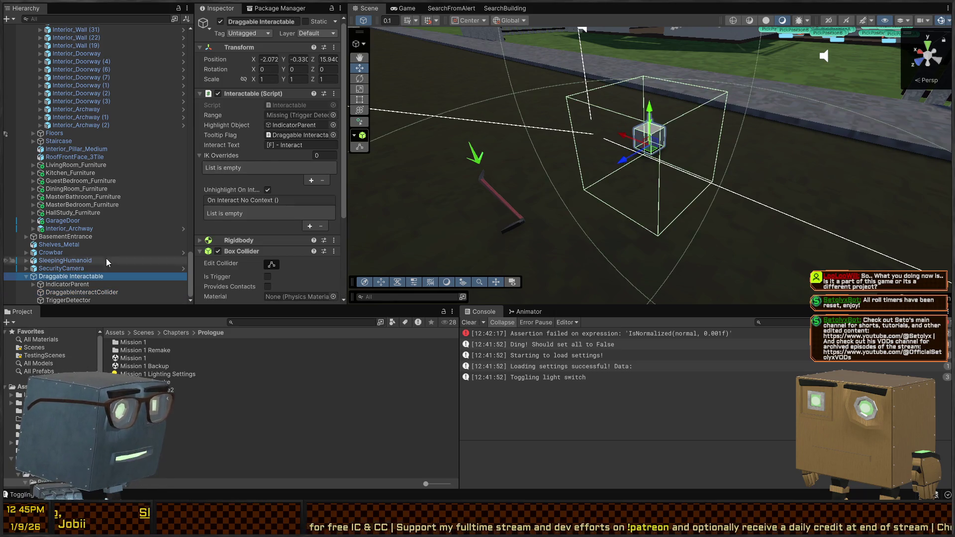
Assign TriggerDetector to the Interactable script's Range field and enter Play mode
{"action": "left_click_drag", "start_coordinate": [70, 300], "coordinate": [261, 144]}
{"action": "left_click_drag", "start_coordinate": [302, 119], "coordinate": [302, 121]}
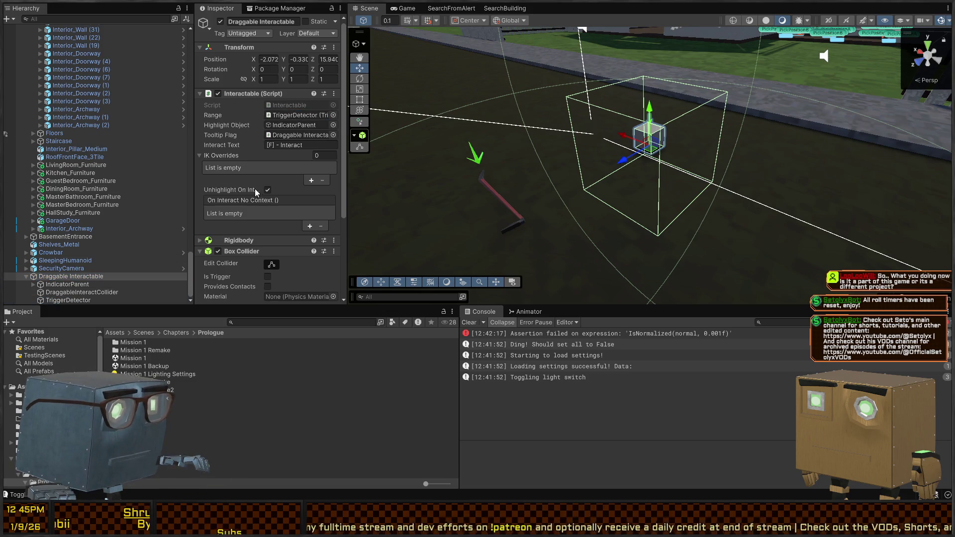
{"action": "scroll", "coordinate": [260, 193], "scroll_direction": "down", "scroll_amount": 3}
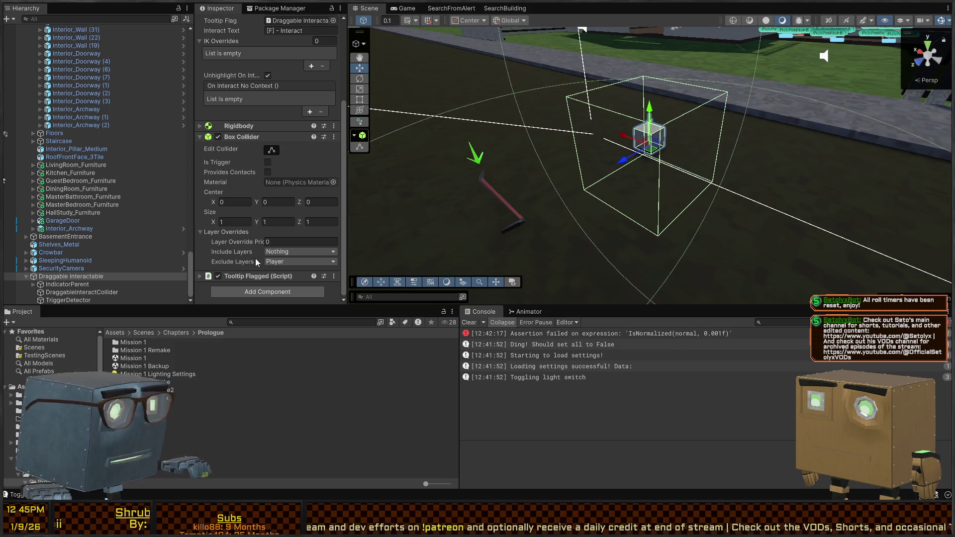
{"action": "key", "text": "ctrl+p"}
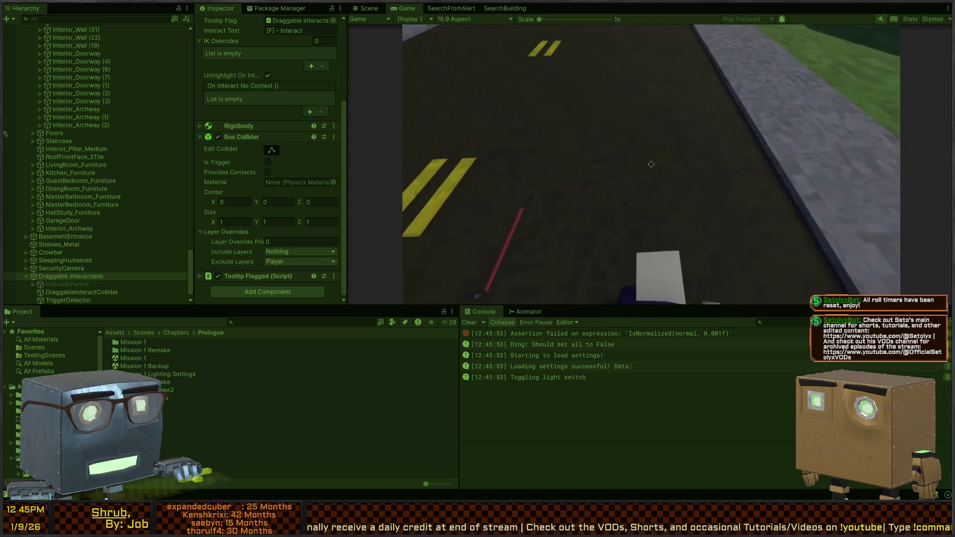
Stop playing, set the parent Box Collider's Exclude Layers to Nothing, and remove that Box Collider
{"action": "key", "text": "ctrl+p"}
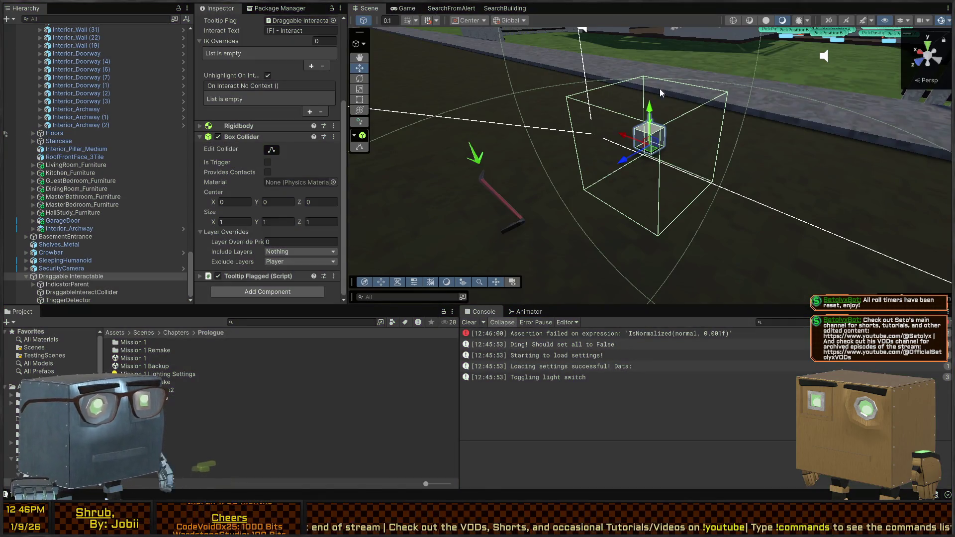
{"action": "scroll", "coordinate": [657, 87], "scroll_direction": "up", "scroll_amount": 5}
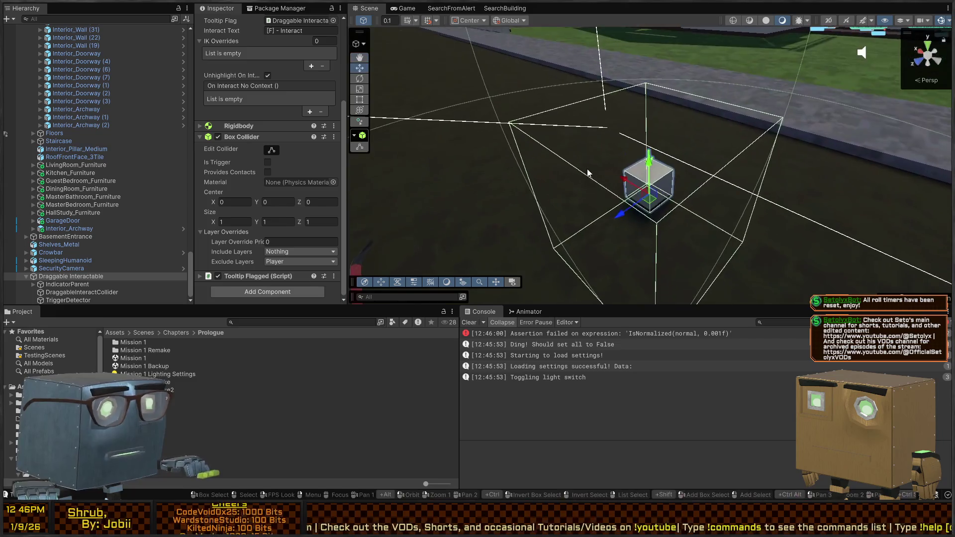
{"action": "left_click", "coordinate": [272, 150]}
{"action": "left_click", "coordinate": [273, 149]}
{"action": "scroll", "coordinate": [244, 151], "scroll_direction": "up", "scroll_amount": 5}
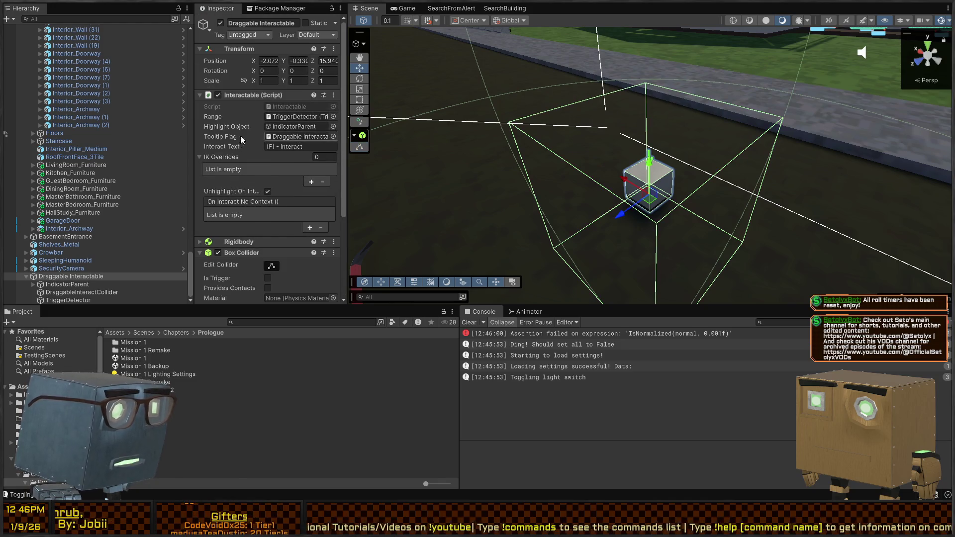
{"action": "scroll", "coordinate": [241, 123], "scroll_direction": "down", "scroll_amount": 5}
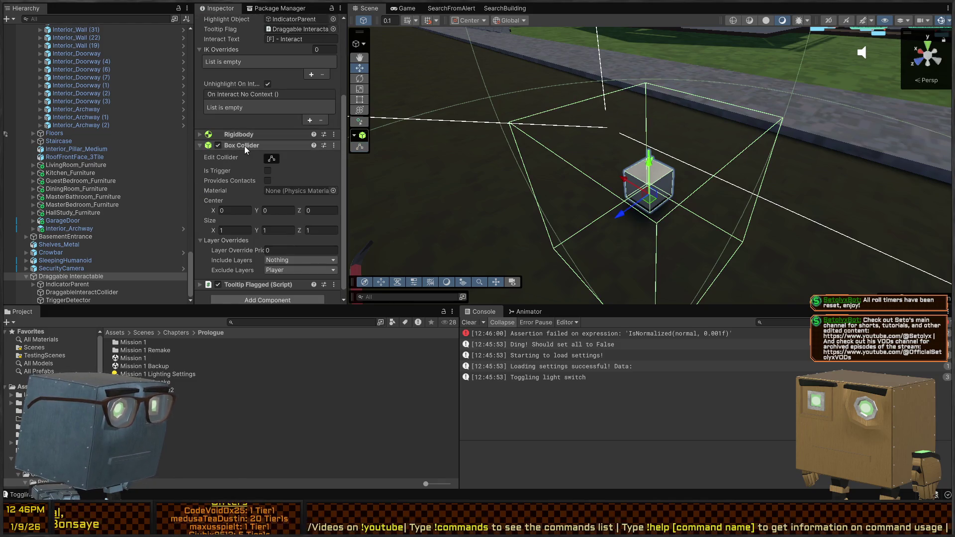
{"action": "key", "text": "ctrl+z"}
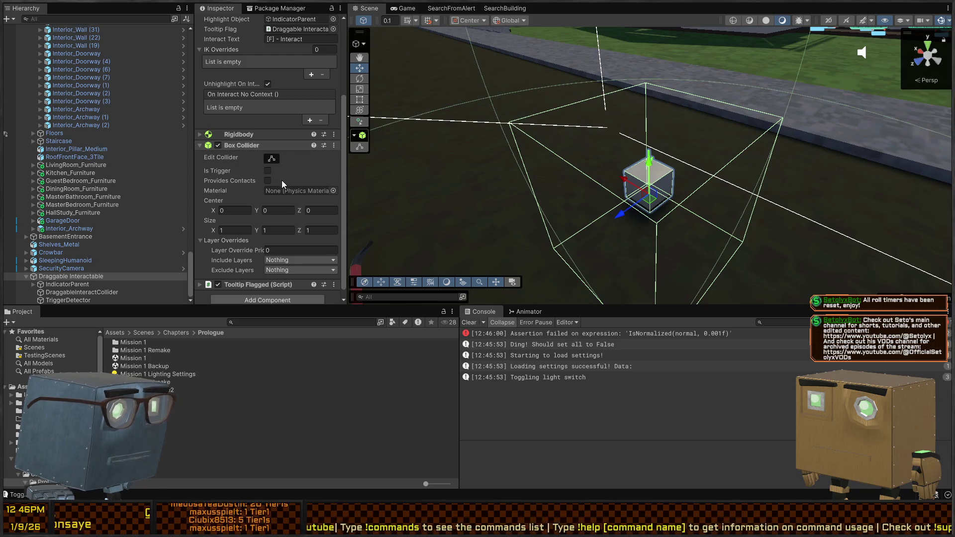
{"action": "key", "text": "ctrl+z"}
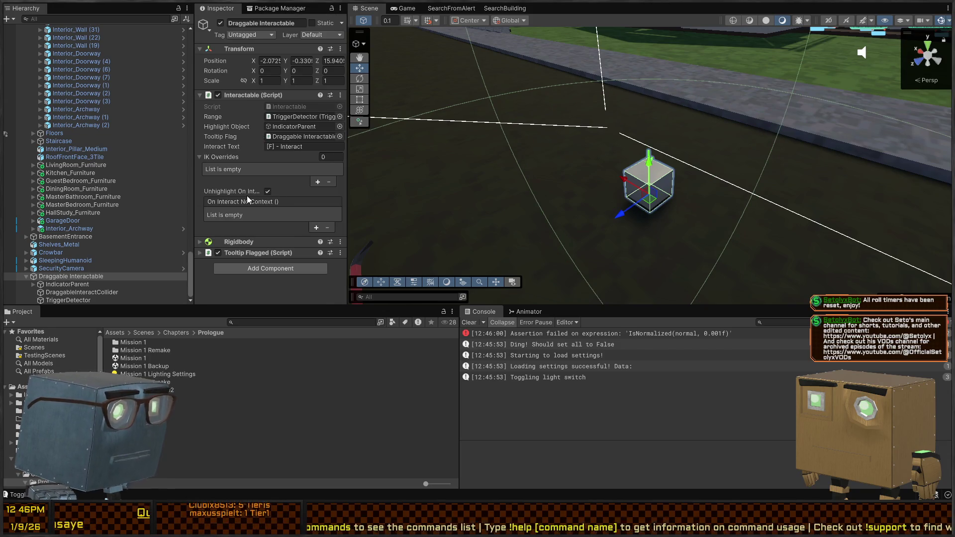
Play-test again, skipping the cutscene and walking toward the cube, then stop Play mode
{"action": "key", "text": "ctrl+p"}
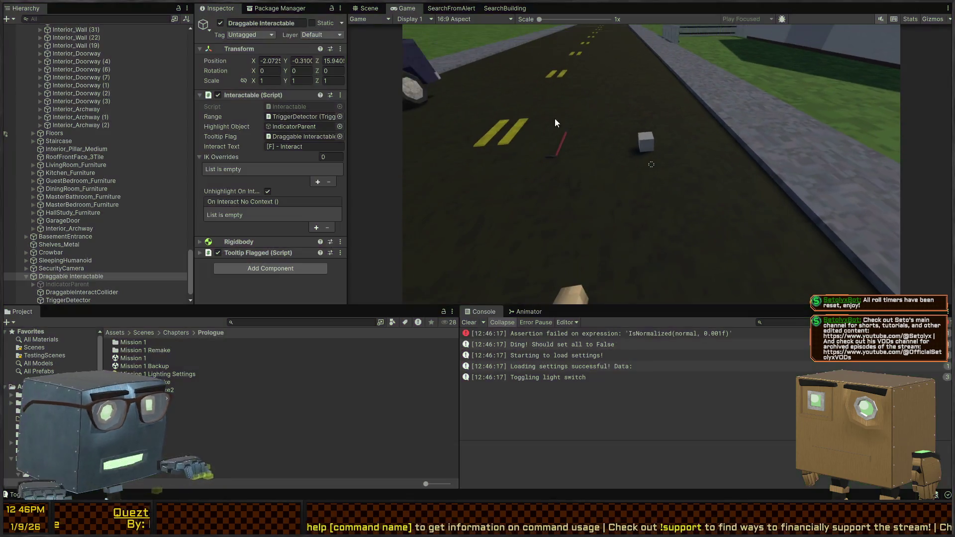
{"action": "double_click", "coordinate": [53, 276]}
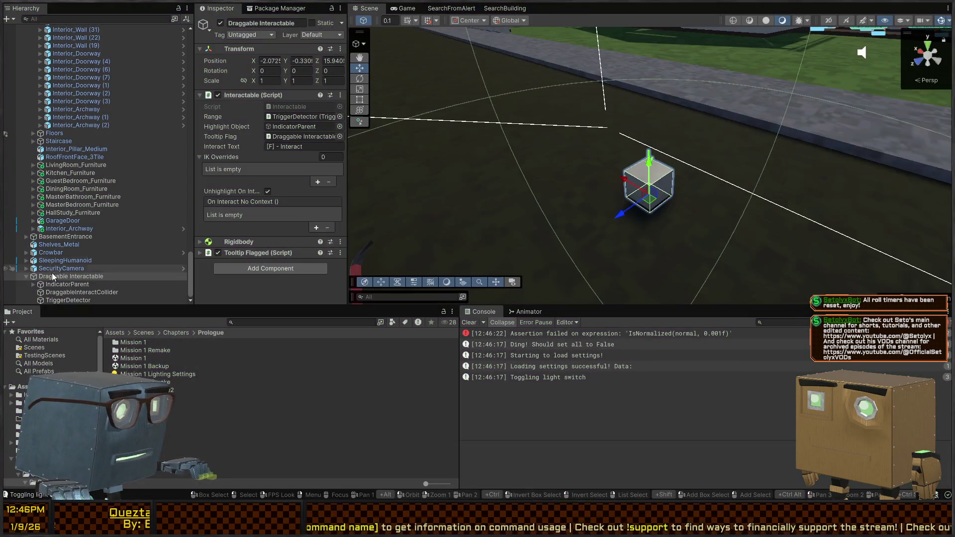
{"action": "right_click", "coordinate": [692, 136]}
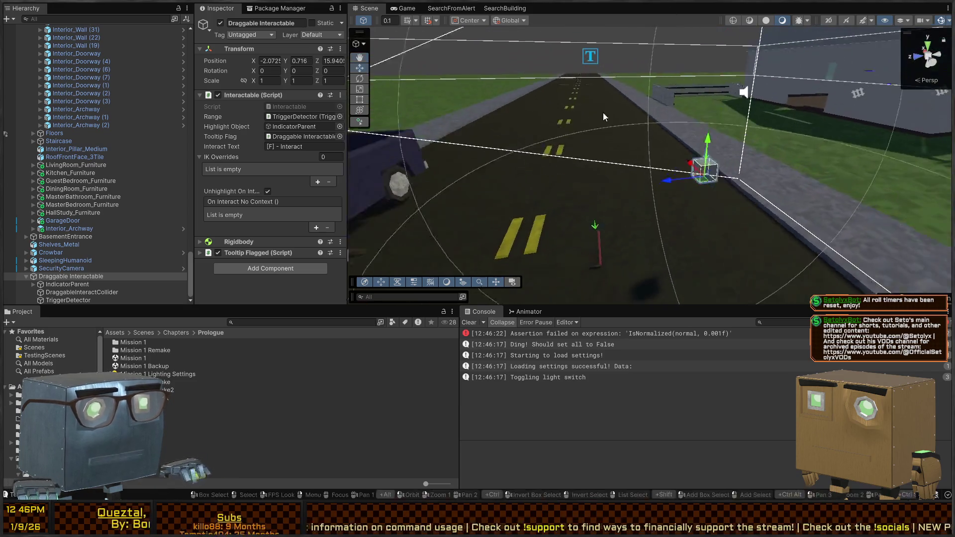
{"action": "key", "text": "ctrl+p"}
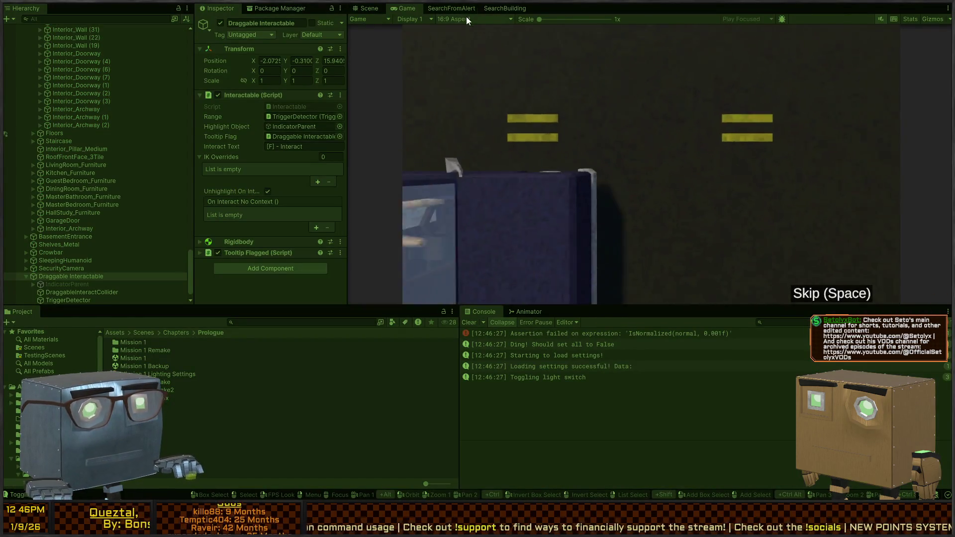
{"action": "key", "text": "space"}
{"action": "key", "text": "w"}
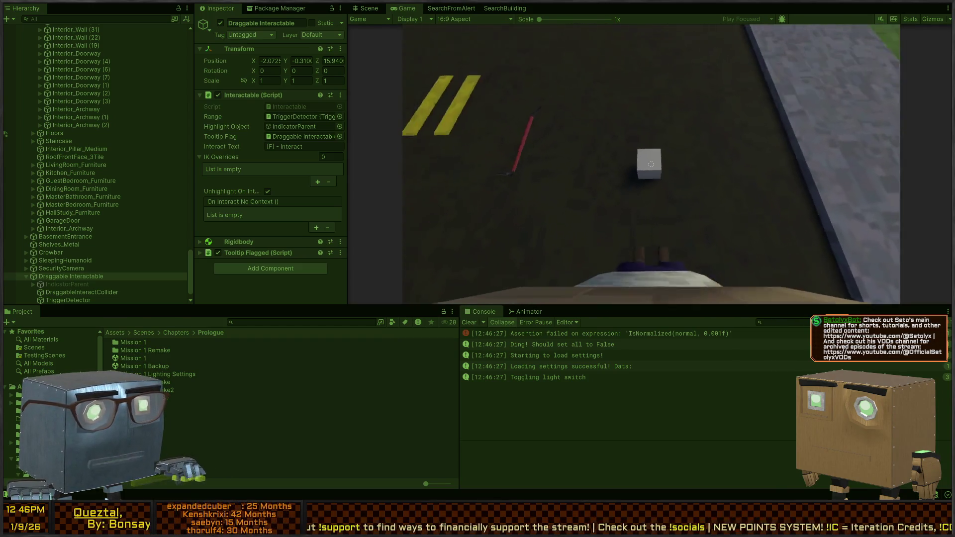
{"action": "key", "text": "ctrl+p"}
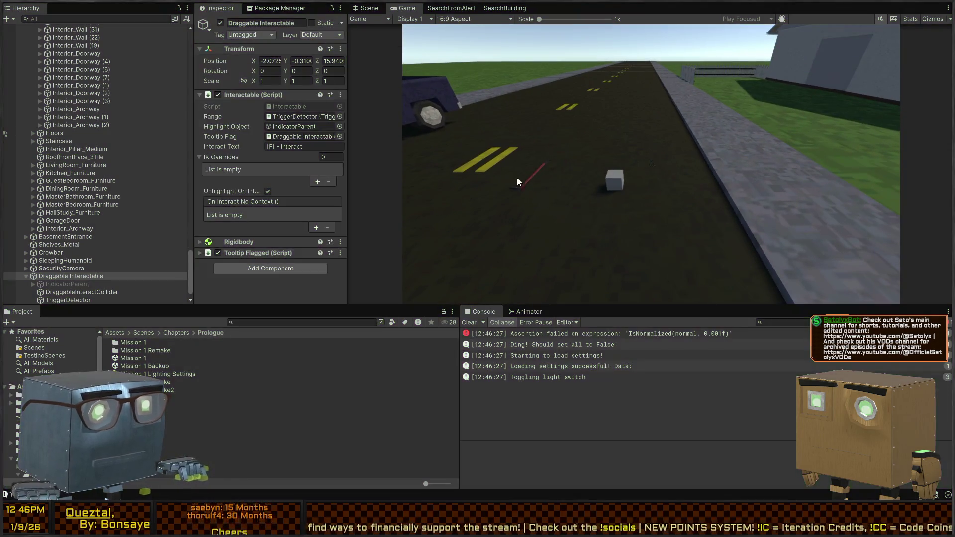
{"action": "left_click_drag", "start_coordinate": [634, 170], "coordinate": [612, 177]}
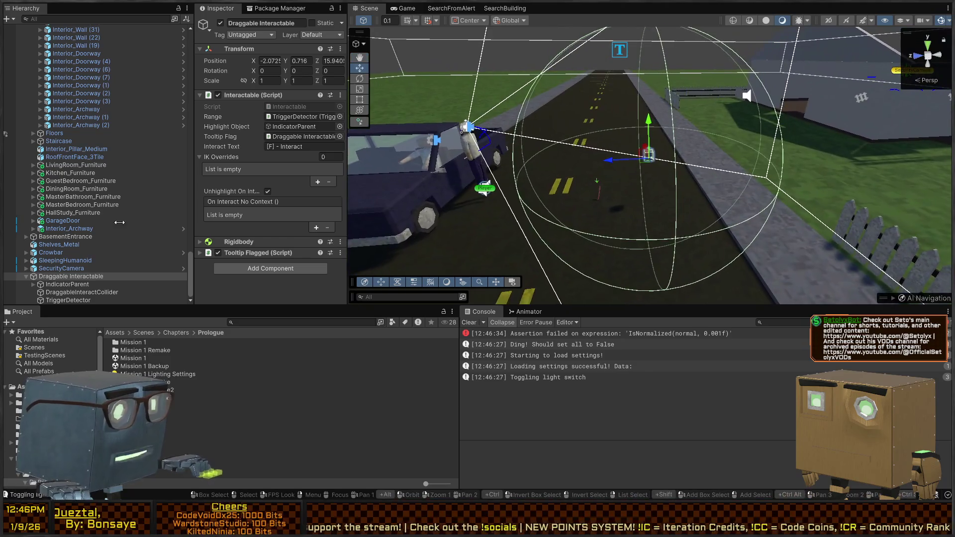
Check the cube's IndicatorParent and DraggableInteractCollider children, then select the house door
{"action": "left_click", "coordinate": [67, 284]}
{"action": "left_click", "coordinate": [61, 293]}
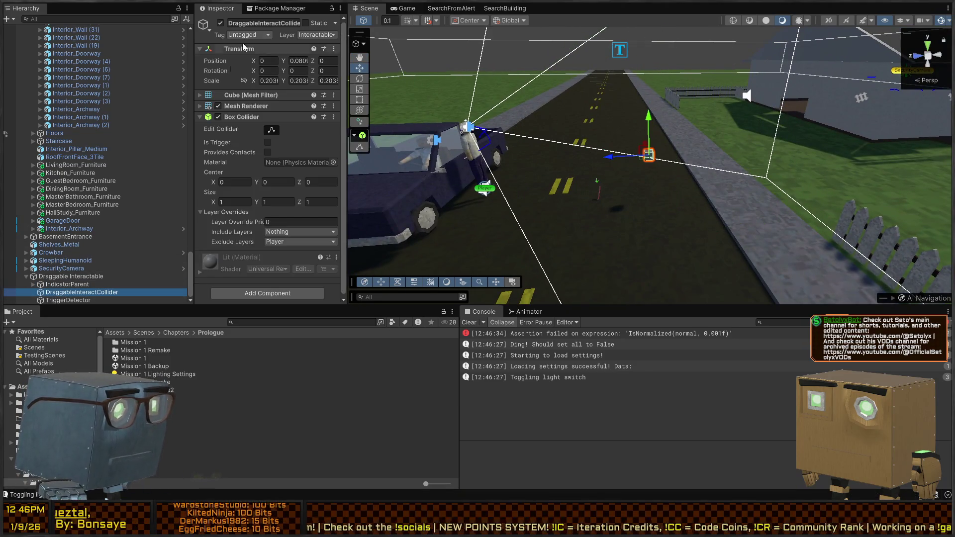
{"action": "mouse_move", "coordinate": [696, 192]}
{"action": "left_mouse_down"}
{"action": "mouse_move", "coordinate": [572, 196]}
{"action": "mouse_move", "coordinate": [554, 213]}
{"action": "left_mouse_up"}
{"action": "left_click", "coordinate": [664, 173]}
{"action": "left_click", "coordinate": [628, 213]}
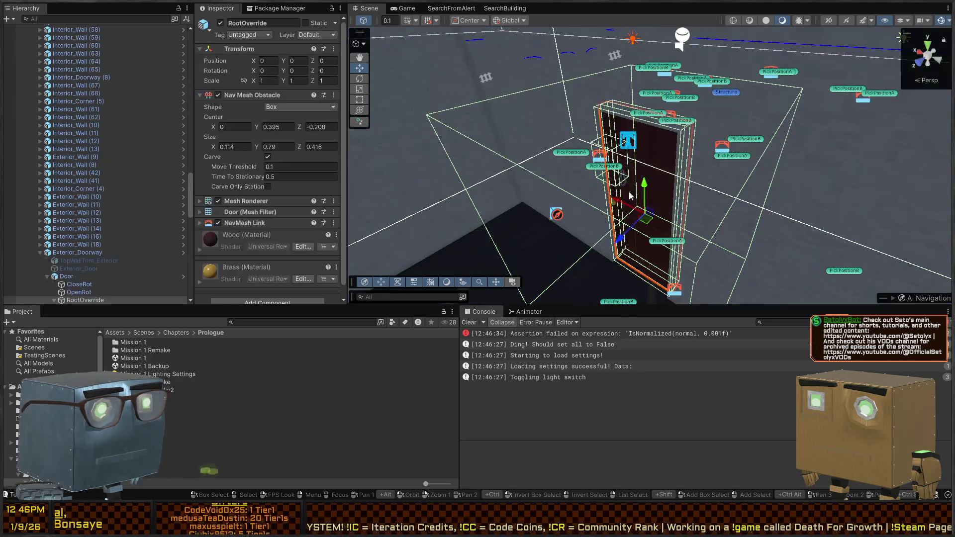
Inspect the door's DoorInteractableBounds object and the Cube child beneath it
{"action": "left_click", "coordinate": [110, 189]}
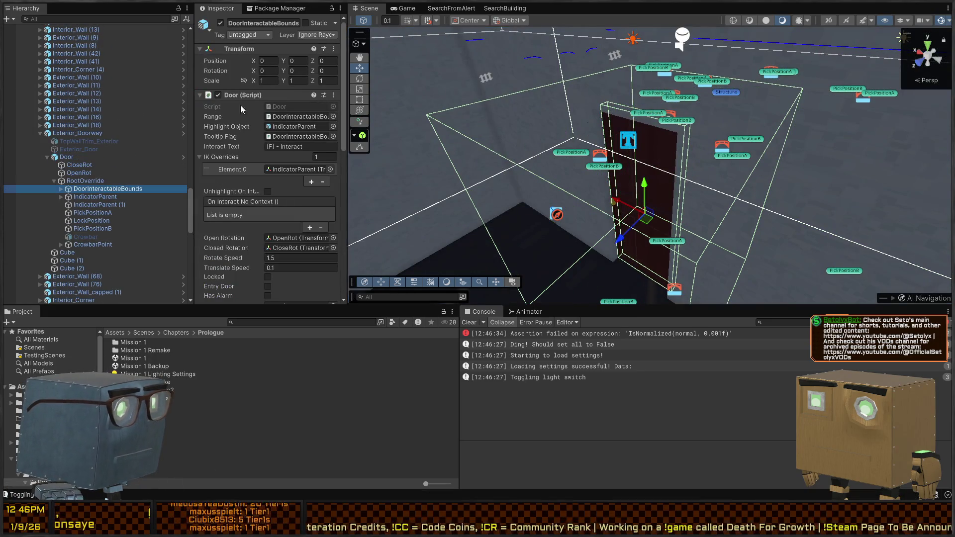
{"action": "scroll", "coordinate": [234, 106], "scroll_direction": "down", "scroll_amount": 10}
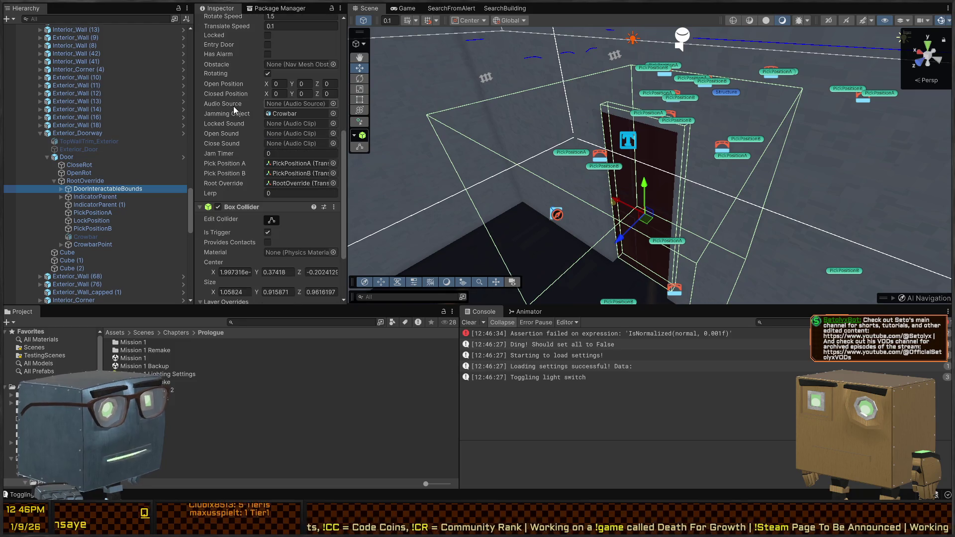
{"action": "scroll", "coordinate": [240, 128], "scroll_direction": "down", "scroll_amount": 4}
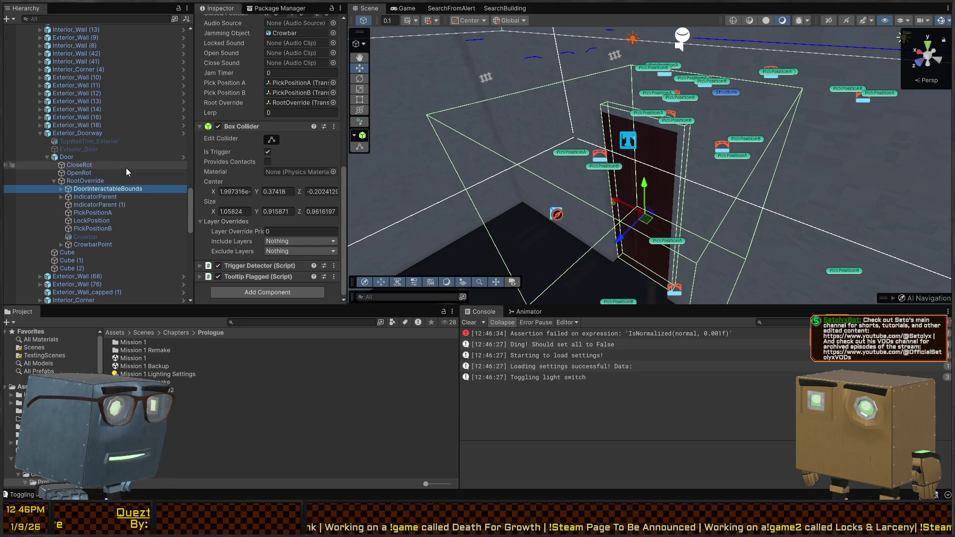
{"action": "left_click", "coordinate": [61, 189]}
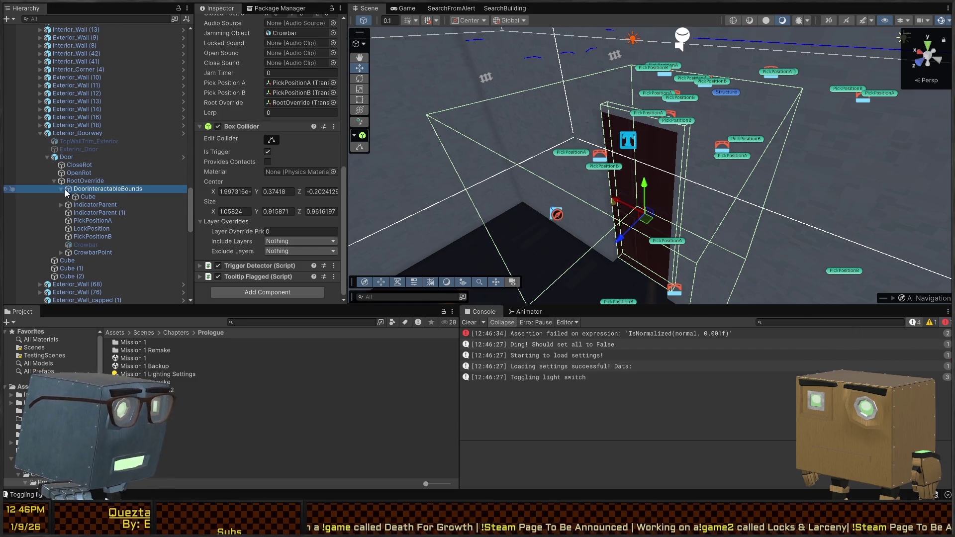
{"action": "left_click", "coordinate": [91, 197]}
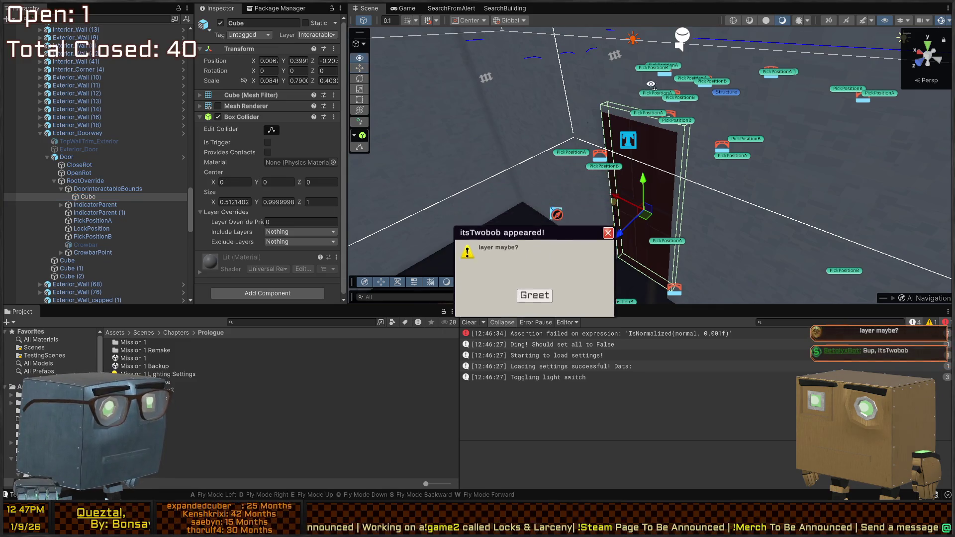
{"action": "left_click_drag", "start_coordinate": [654, 82], "coordinate": [311, 74]}
{"action": "left_click_drag", "start_coordinate": [448, 75], "coordinate": [542, 75]}
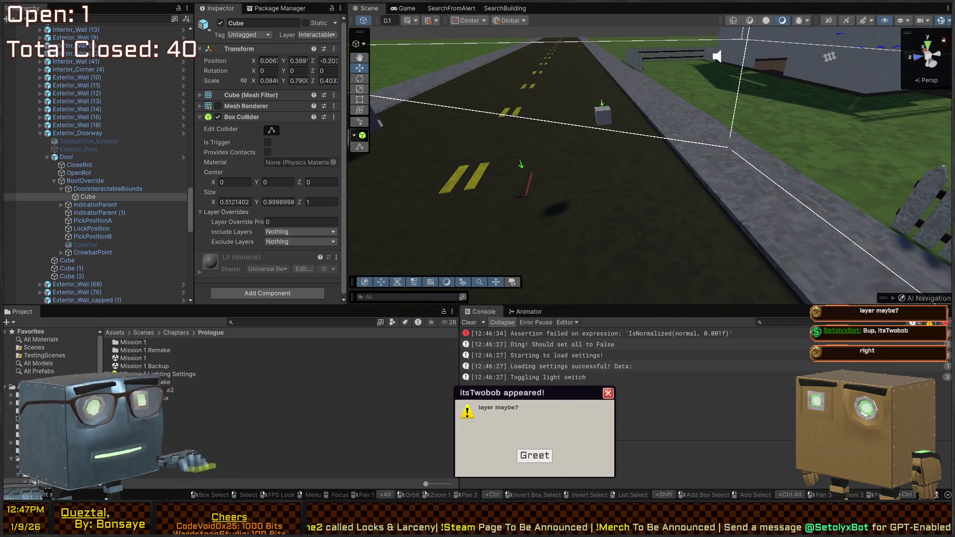
{"action": "left_click_drag", "start_coordinate": [622, 146], "coordinate": [622, 146]}
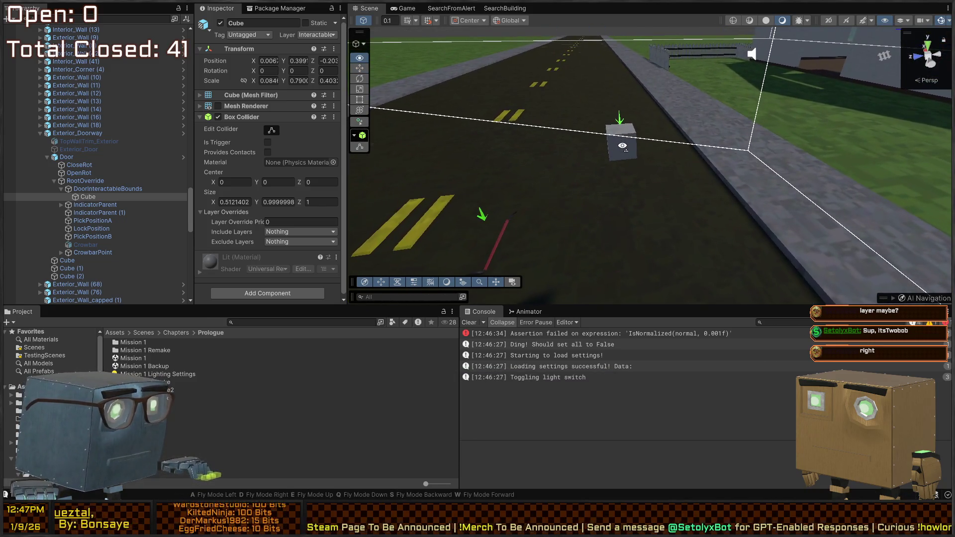
Compare DoorInteractableBounds with RootOverride, then select the draggable cube's Draggable Interactable
{"action": "left_click", "coordinate": [101, 190]}
{"action": "left_click", "coordinate": [87, 181]}
{"action": "left_click", "coordinate": [66, 157]}
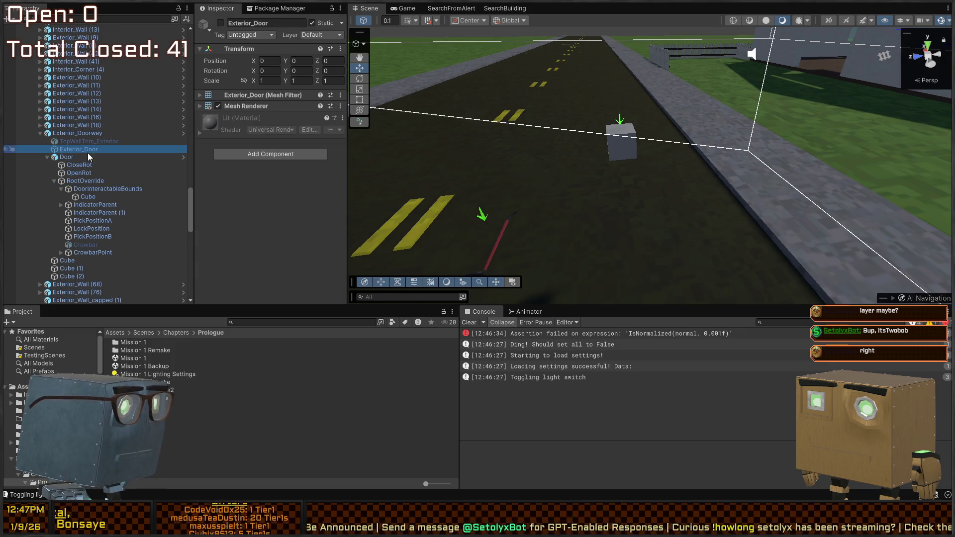
{"action": "left_click", "coordinate": [99, 189]}
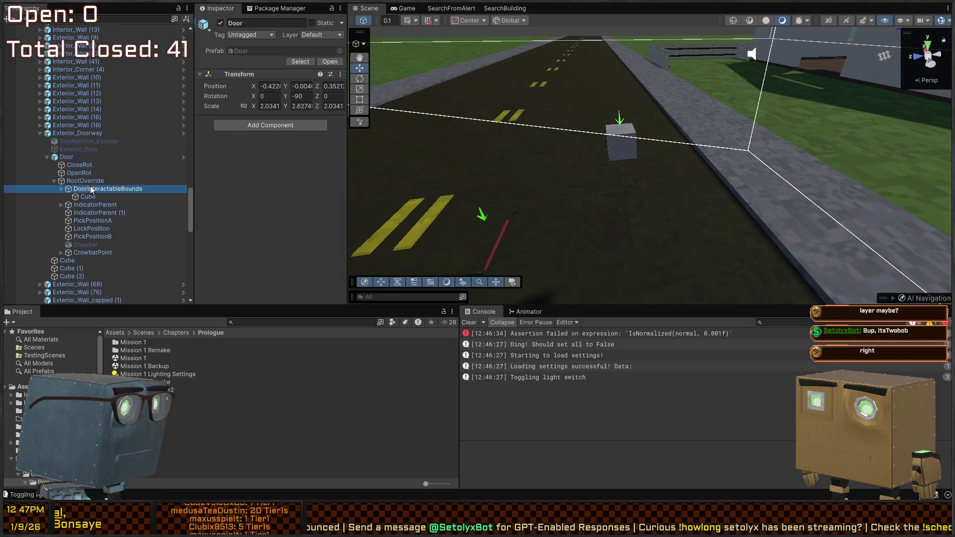
{"action": "left_click", "coordinate": [620, 151]}
{"action": "left_click", "coordinate": [86, 277]}
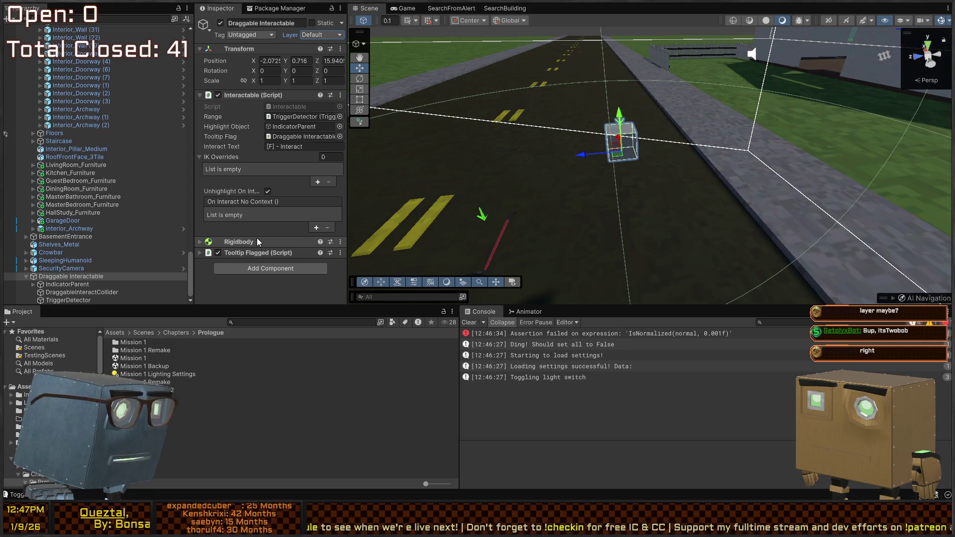
{"action": "left_click", "coordinate": [60, 293]}
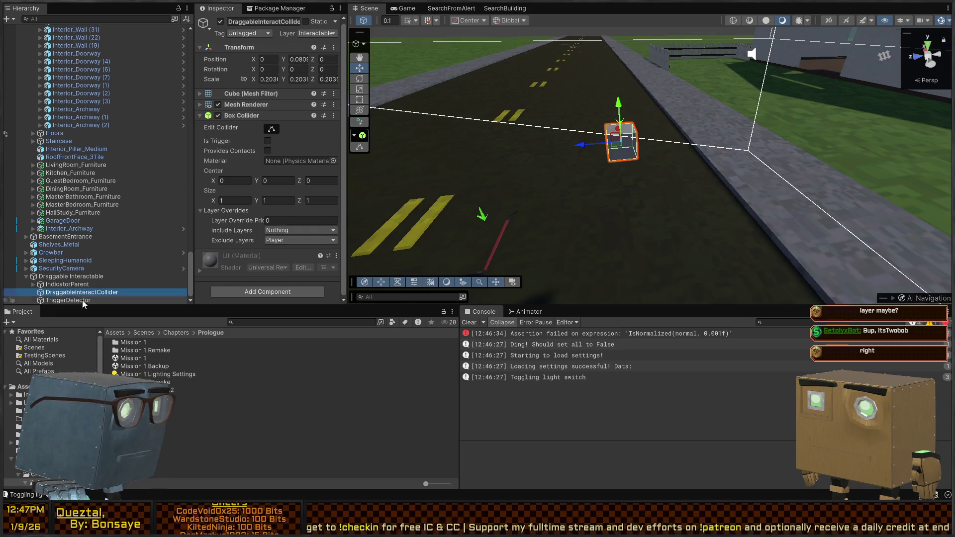
{"action": "left_click", "coordinate": [55, 276]}
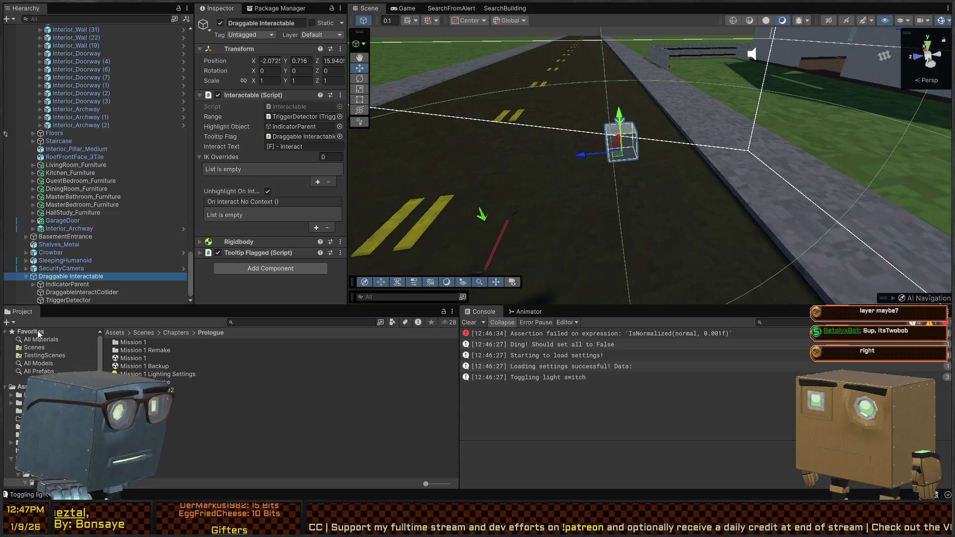
{"action": "key", "text": "ctrl+p"}
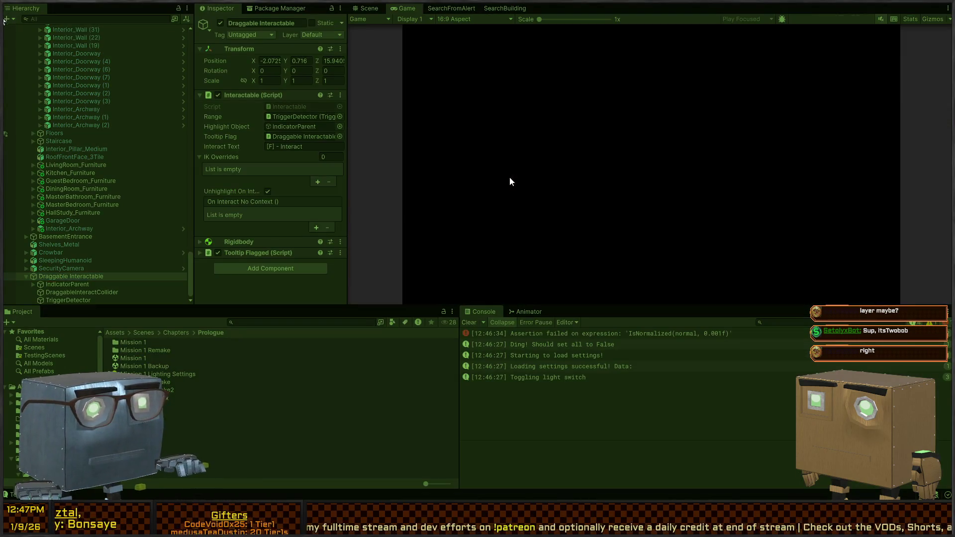
{"action": "key", "text": "w"}
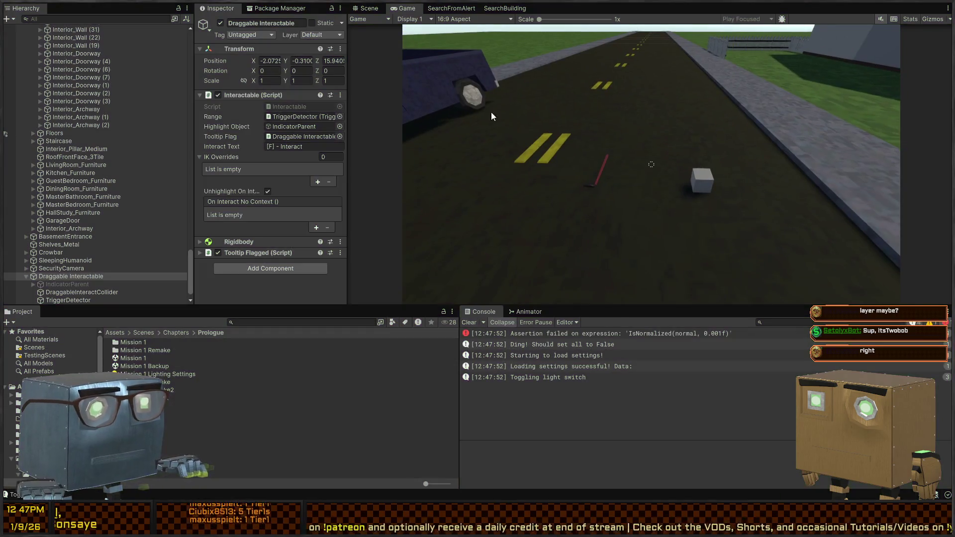
{"action": "left_click", "coordinate": [369, 8]}
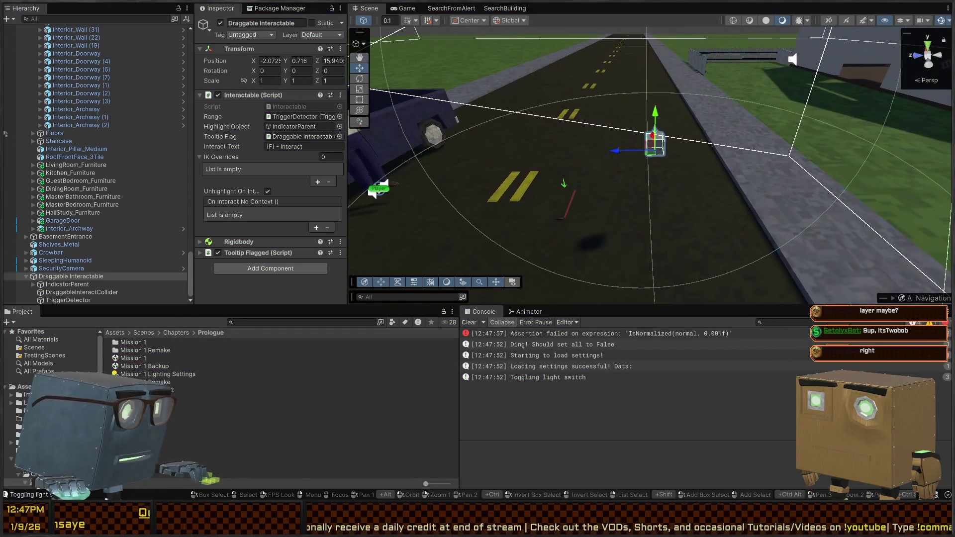
Search the Project for 'pickup' and drop Pickup Prefab into the scene near the cube
{"action": "left_click", "coordinate": [285, 324]}
{"action": "type", "text": "pickup"}
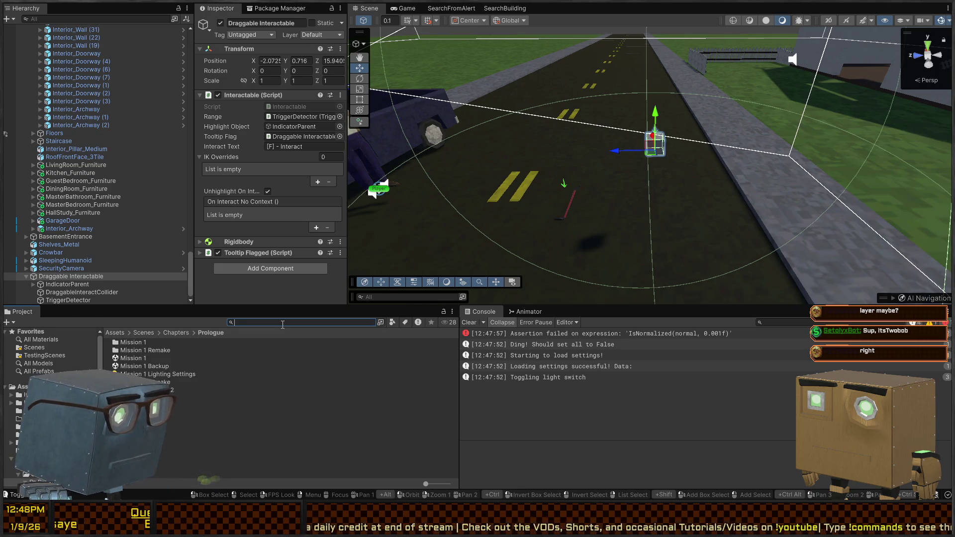
{"action": "mouse_move", "coordinate": [136, 343]}
{"action": "left_mouse_down"}
{"action": "mouse_move", "coordinate": [495, 249]}
{"action": "mouse_move", "coordinate": [634, 245]}
{"action": "left_mouse_up"}
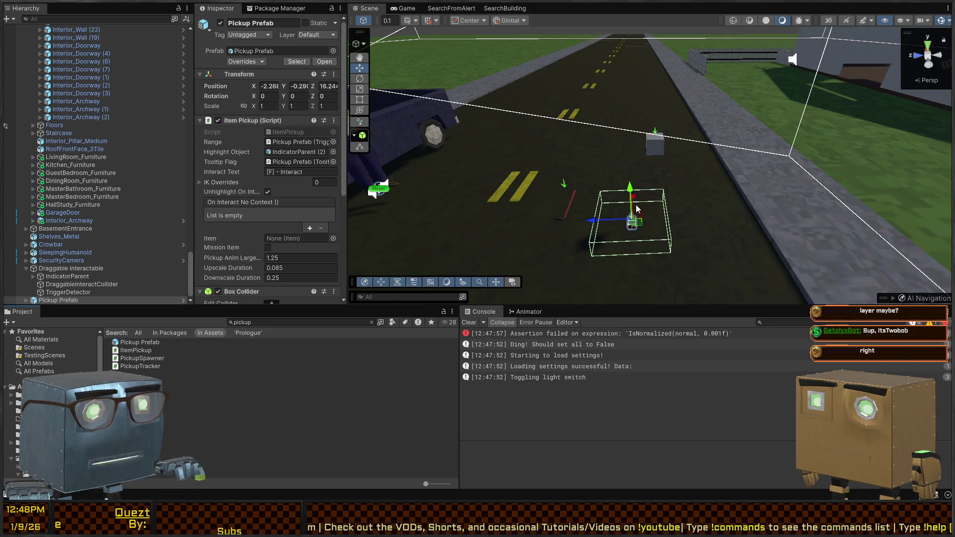
{"action": "left_click", "coordinate": [146, 301]}
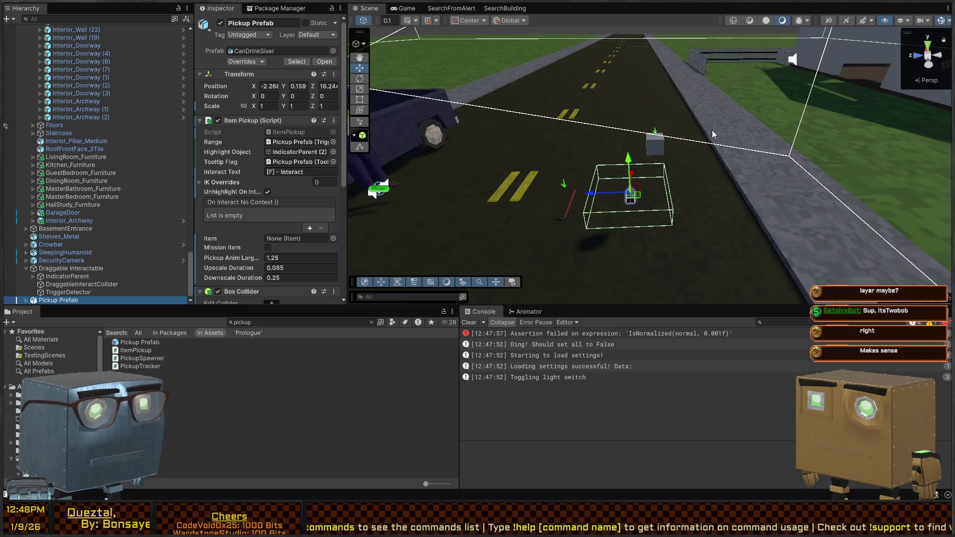
{"action": "right_click", "coordinate": [622, 148]}
{"action": "key", "text": "w"}
{"action": "key", "text": "w"}
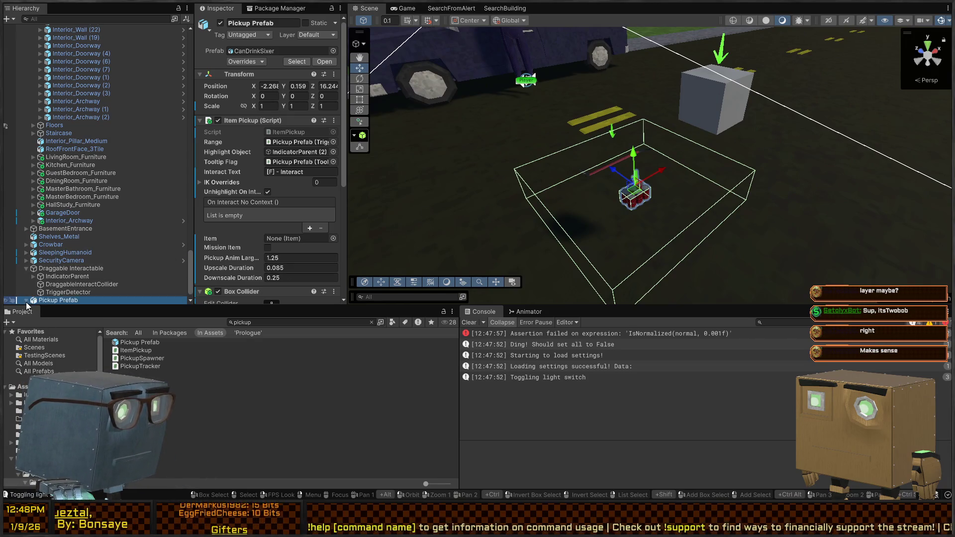
Inspect the Pickup Prefab's Mesh and IndicatorParent (2) children
{"action": "left_click", "coordinate": [26, 299]}
{"action": "scroll", "coordinate": [30, 293], "scroll_direction": "down", "scroll_amount": 1}
{"action": "left_click", "coordinate": [54, 292]}
{"action": "left_click", "coordinate": [64, 299]}
{"action": "left_click", "coordinate": [67, 293]}
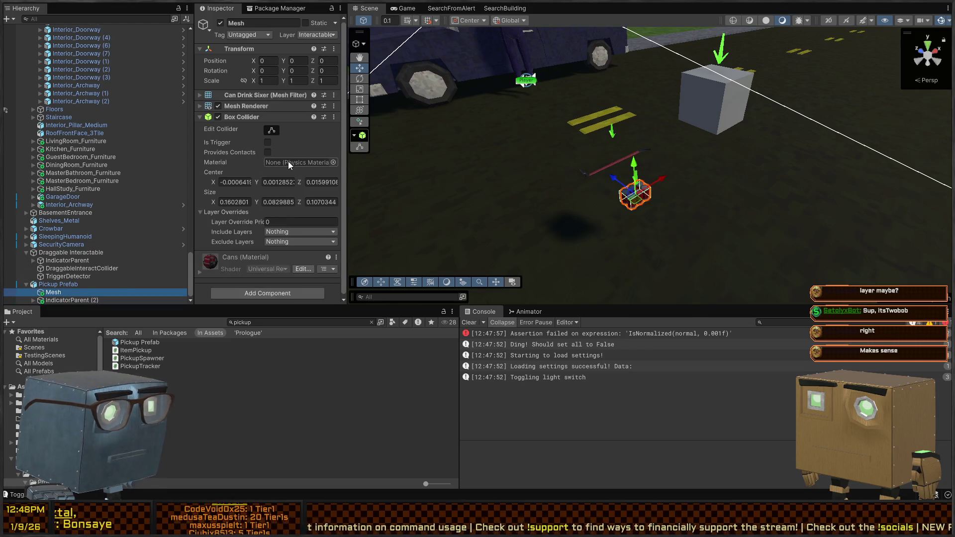
Add a Rigidbody with gravity enabled to the Pickup Prefab root
{"action": "left_click", "coordinate": [60, 287]}
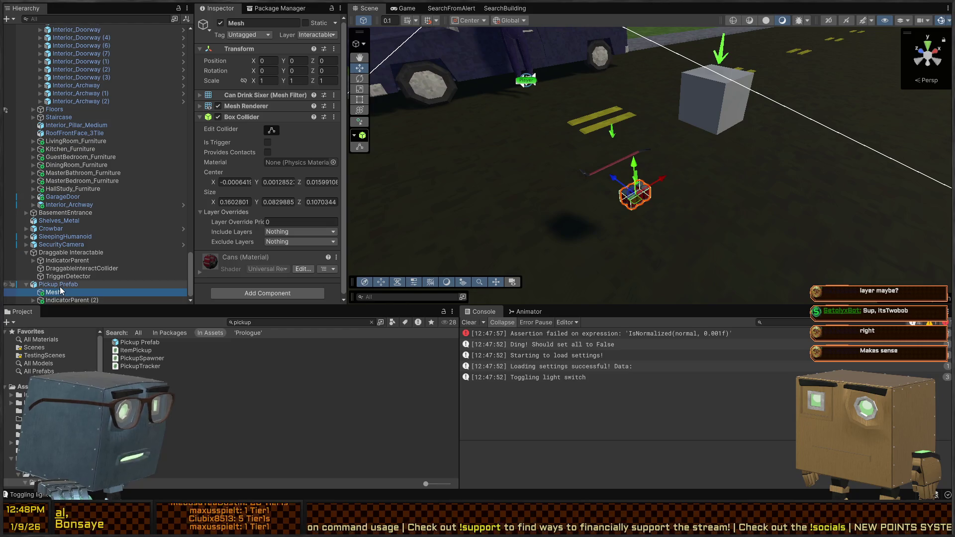
{"action": "scroll", "coordinate": [229, 204], "scroll_direction": "down", "scroll_amount": 5}
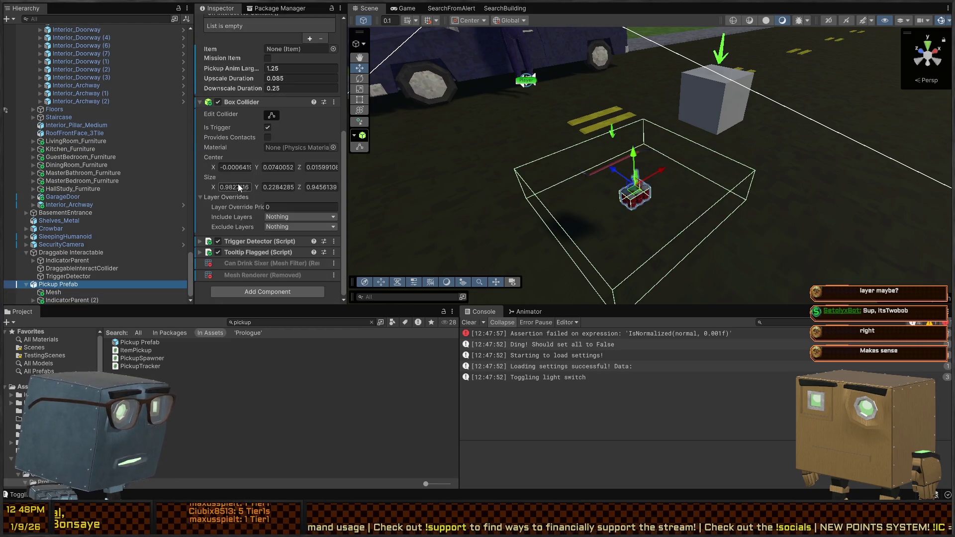
{"action": "left_click", "coordinate": [263, 295]}
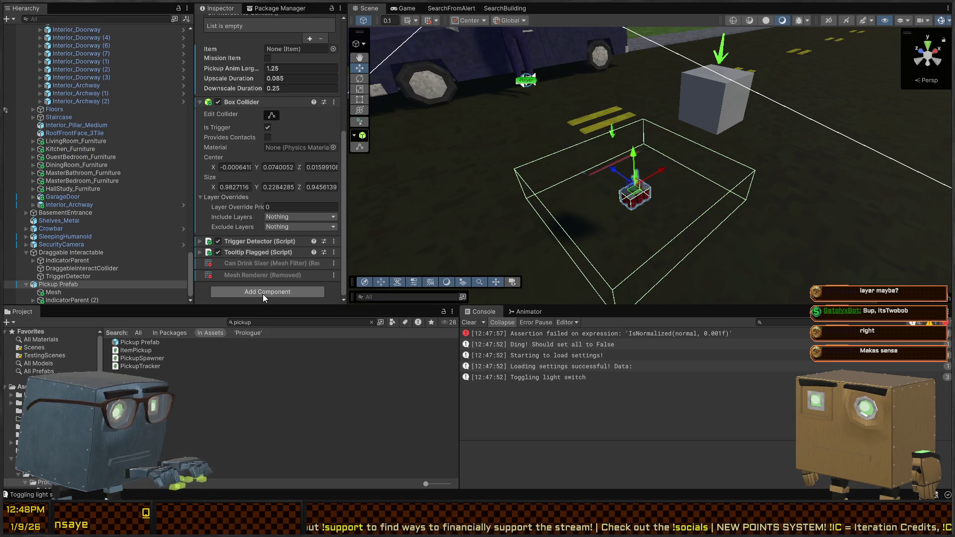
{"action": "left_click", "coordinate": [231, 262]}
{"action": "scroll", "coordinate": [231, 261], "scroll_direction": "down", "scroll_amount": 3}
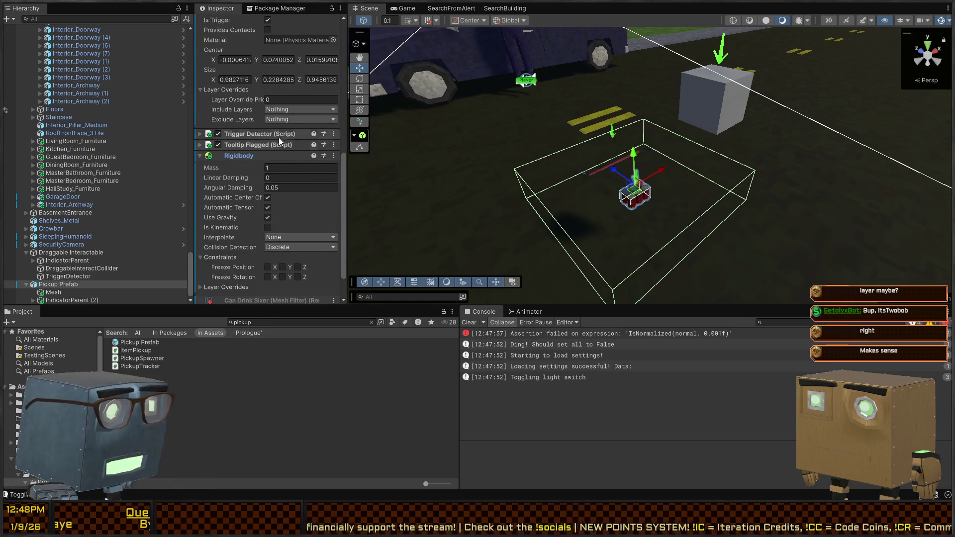
Play-test the level, walking up to the white box and lining it up with the crosshair
{"action": "key", "text": "ctrl+p"}
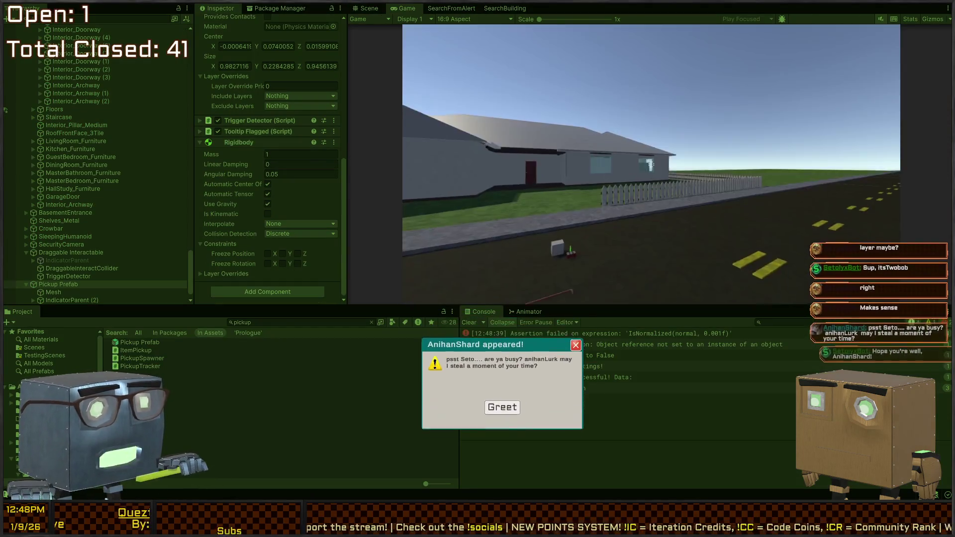
{"action": "key", "text": "w"}
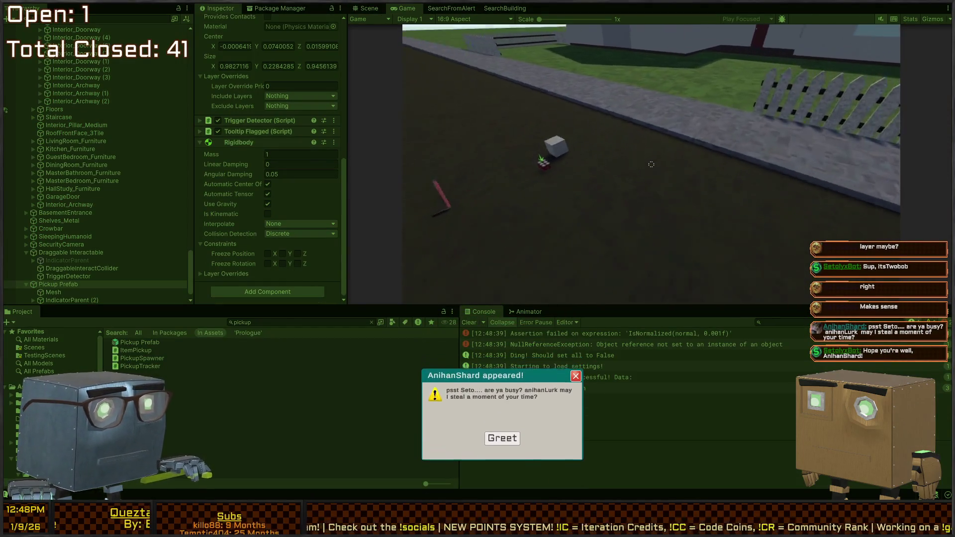
{"action": "key", "text": "a"}
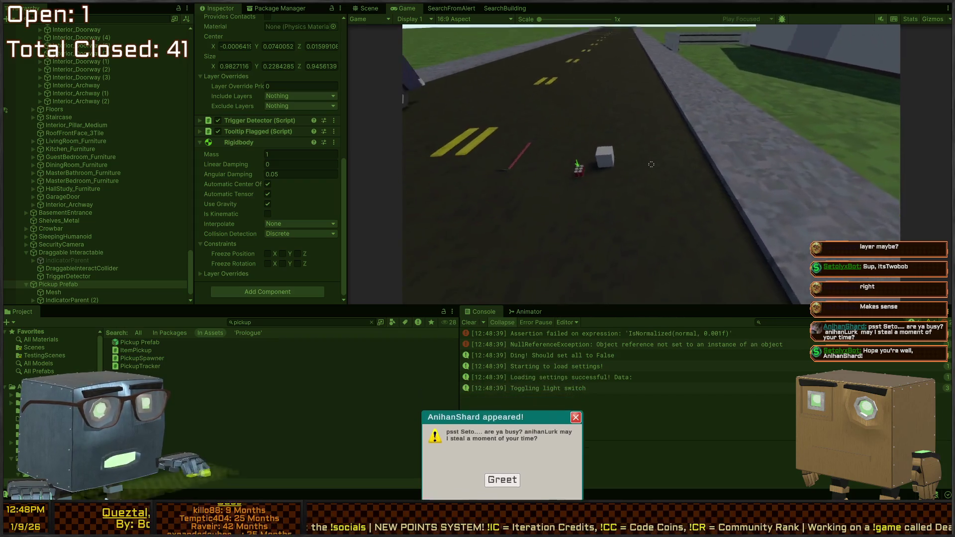
{"action": "key", "text": "w"}
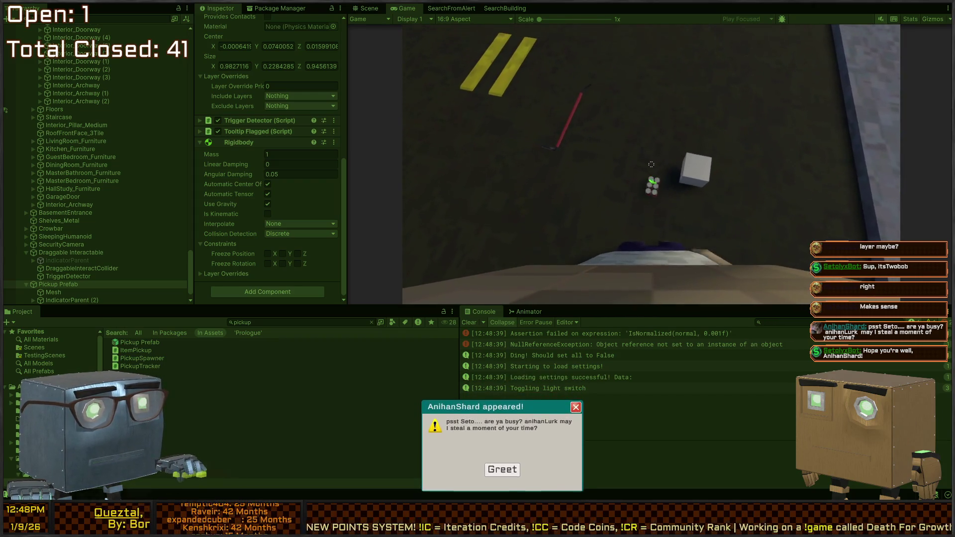
{"action": "key", "text": "s"}
{"action": "key", "text": "w"}
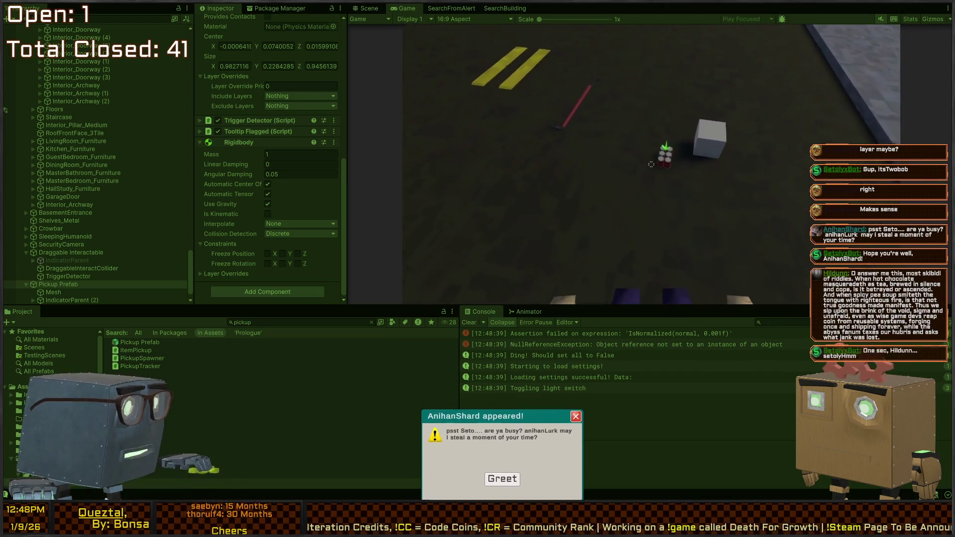
{"action": "key", "text": "s"}
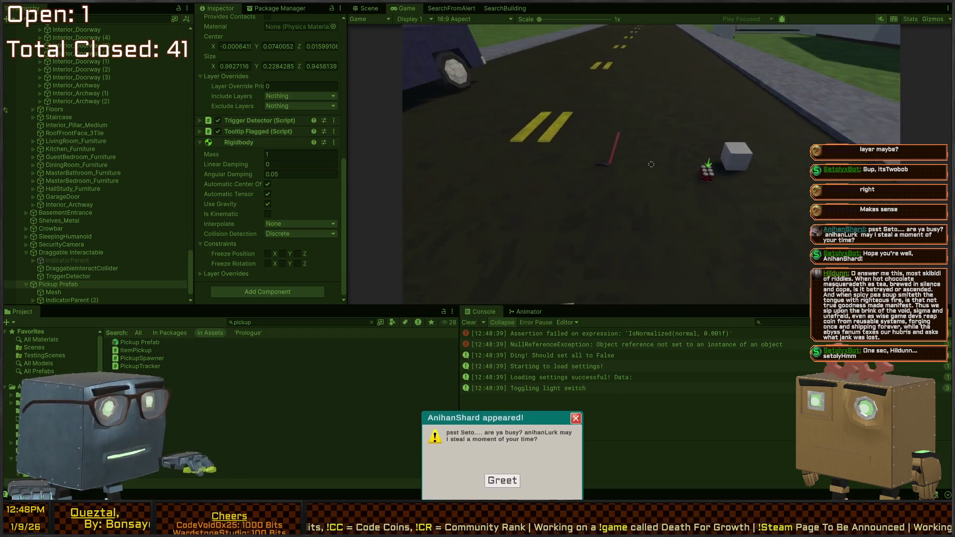
{"action": "key", "text": "w"}
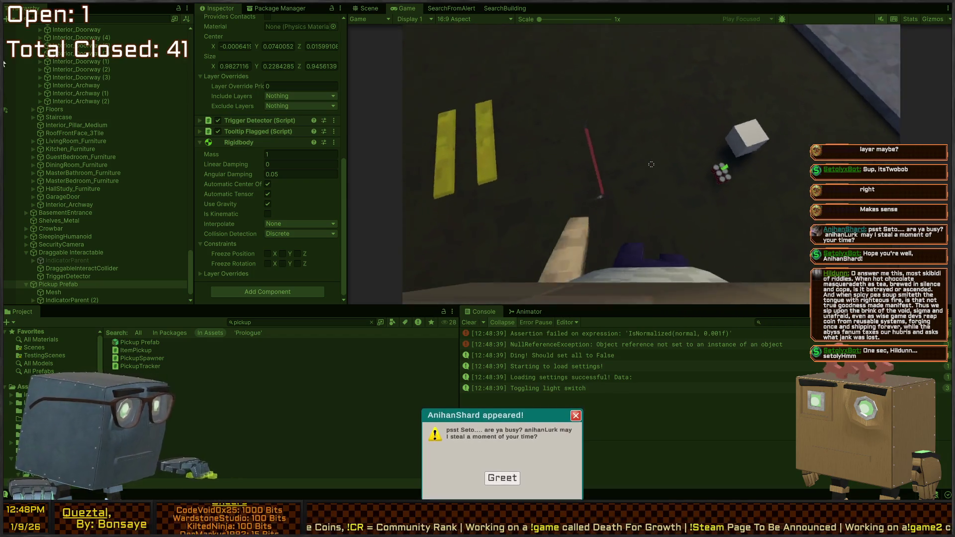
{"action": "key", "text": "w"}
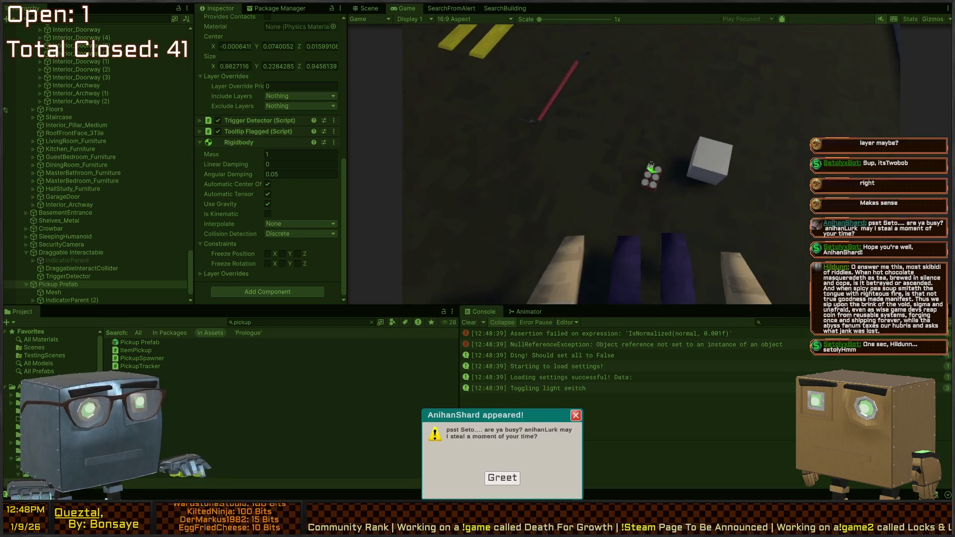
{"action": "key", "text": "ctrl+1"}
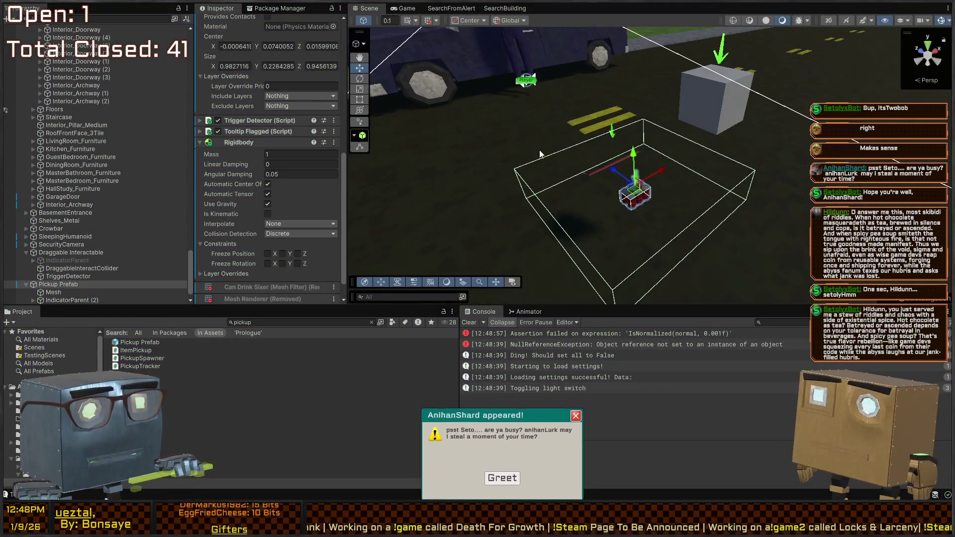
Stop the game and reposition the six-pack pickup in the scene
{"action": "key", "text": "ctrl+p"}
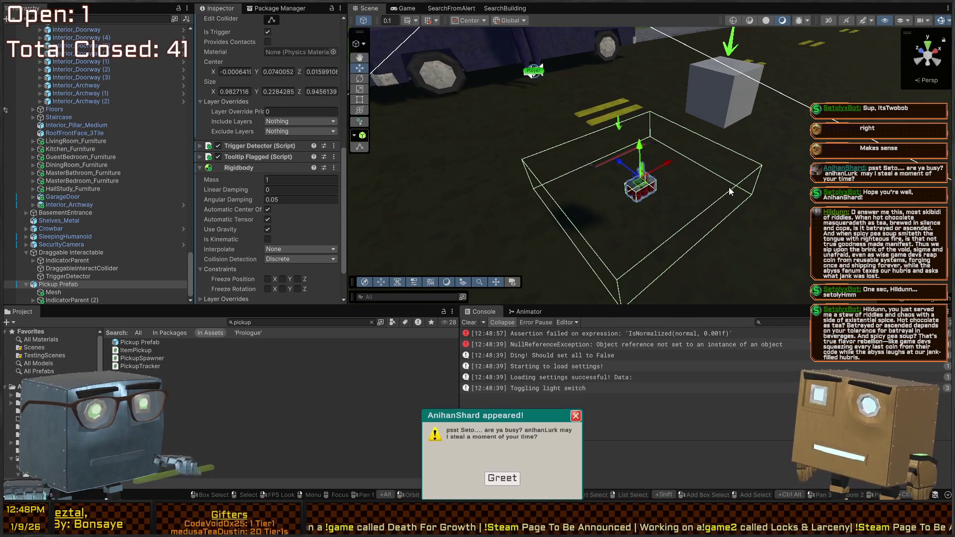
{"action": "scroll", "coordinate": [644, 184], "scroll_direction": "up", "scroll_amount": 5}
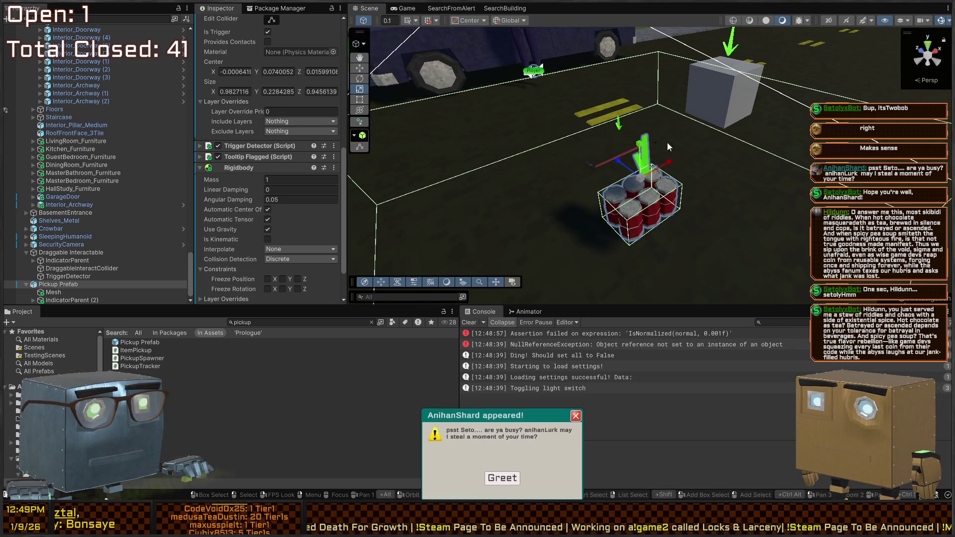
{"action": "mouse_move", "coordinate": [640, 185]}
{"action": "left_mouse_down"}
{"action": "mouse_move", "coordinate": [452, 165]}
{"action": "mouse_move", "coordinate": [481, 176]}
{"action": "left_mouse_up"}
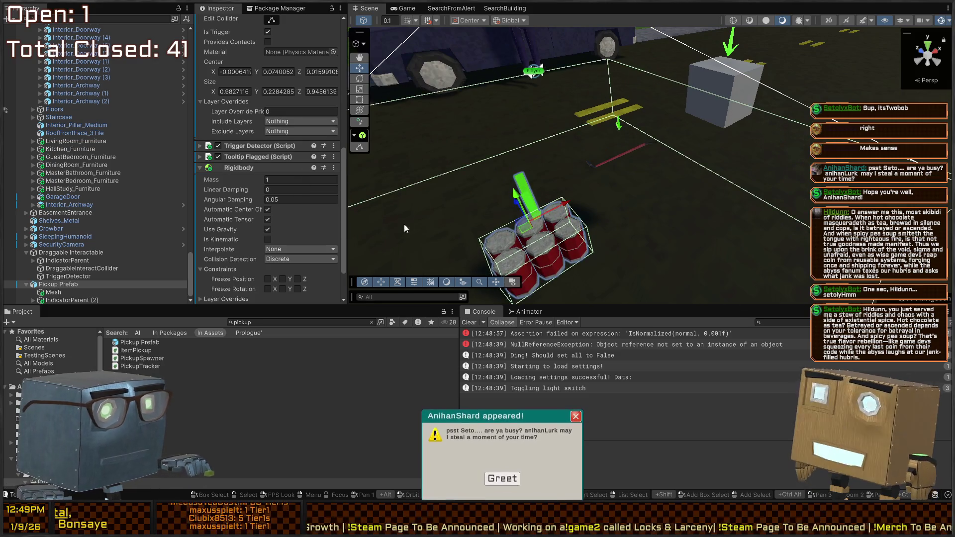
{"action": "scroll", "coordinate": [477, 176], "scroll_direction": "down", "scroll_amount": 5}
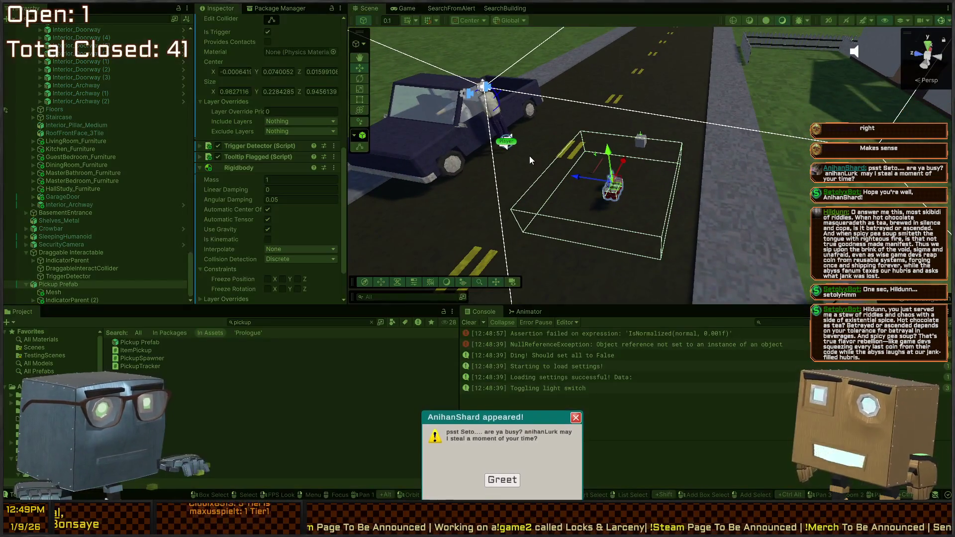
Retest the game, opening and closing the phone menu, and walk to the six-pack
{"action": "key", "text": "ctrl+p"}
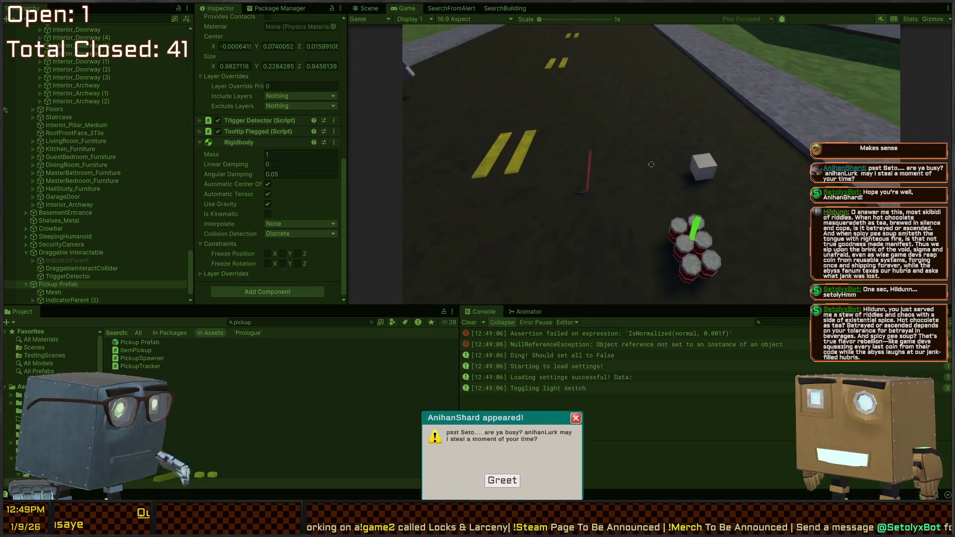
{"action": "key", "text": "Escape"}
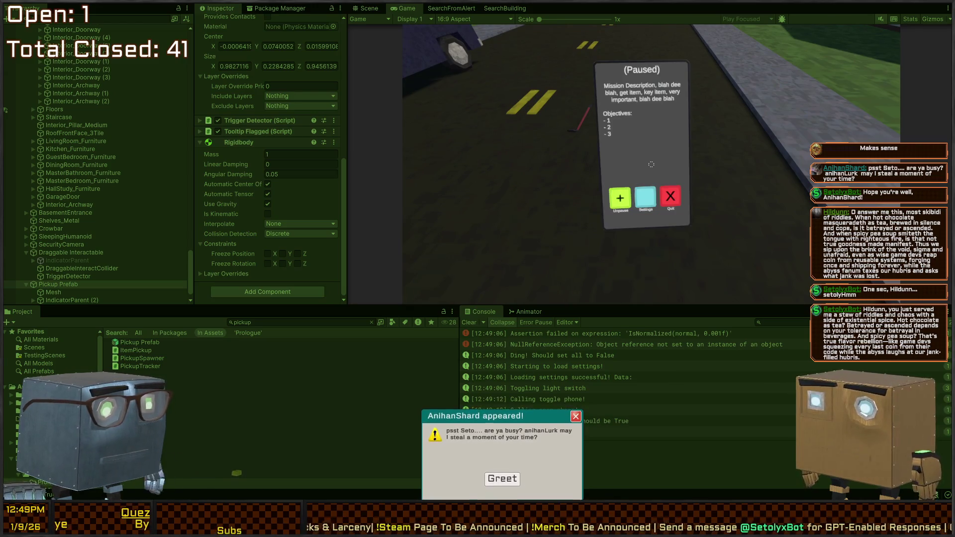
{"action": "key", "text": "Escape"}
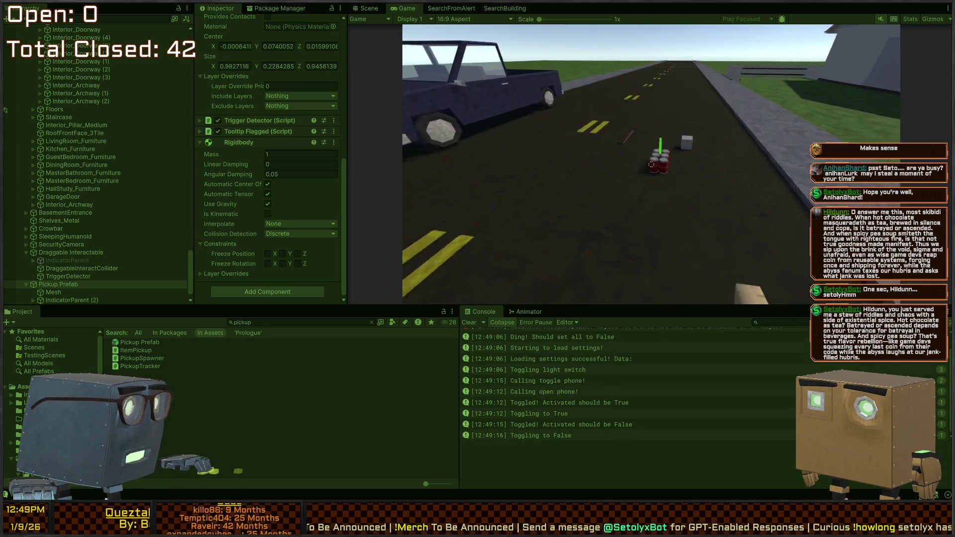
{"action": "key", "text": "w"}
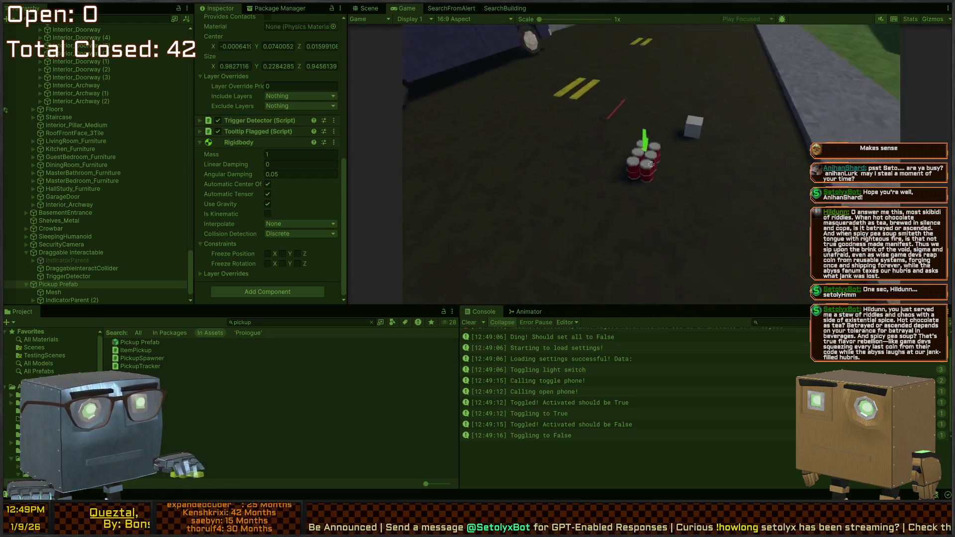
{"action": "key", "text": "ctrl+1"}
{"action": "key", "text": "shift+space"}
{"action": "scroll", "coordinate": [497, 199], "scroll_direction": "up", "scroll_amount": 10}
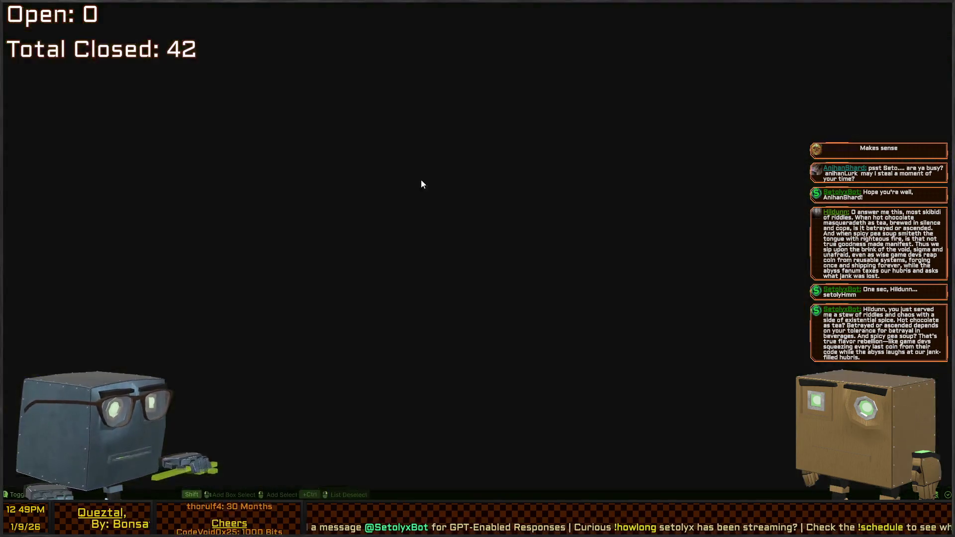
{"action": "key", "text": "shift+space"}
{"action": "scroll", "coordinate": [421, 184], "scroll_direction": "down", "scroll_amount": 10}
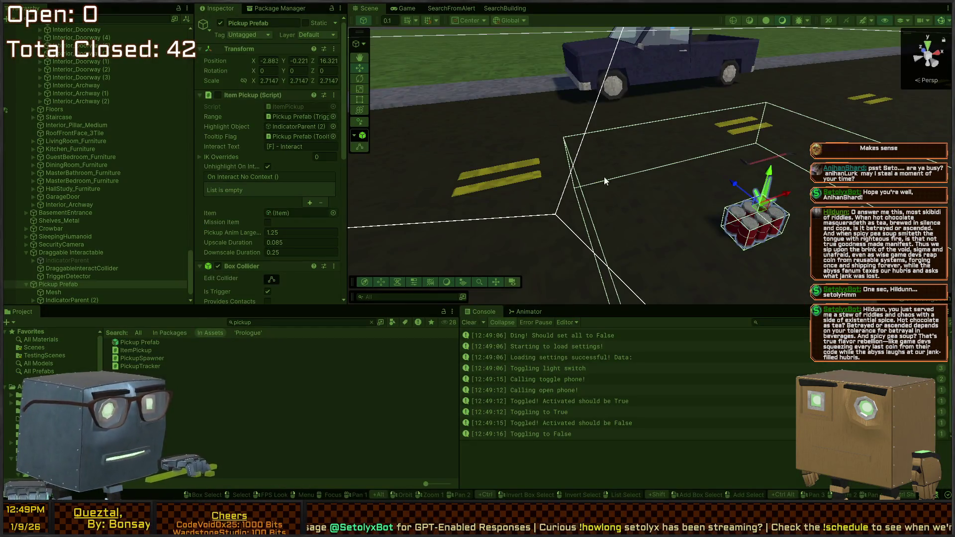
Frame the six-pack in the scene and remove its Rigidbody component
{"action": "key", "text": "f"}
{"action": "scroll", "coordinate": [232, 179], "scroll_direction": "down", "scroll_amount": 8}
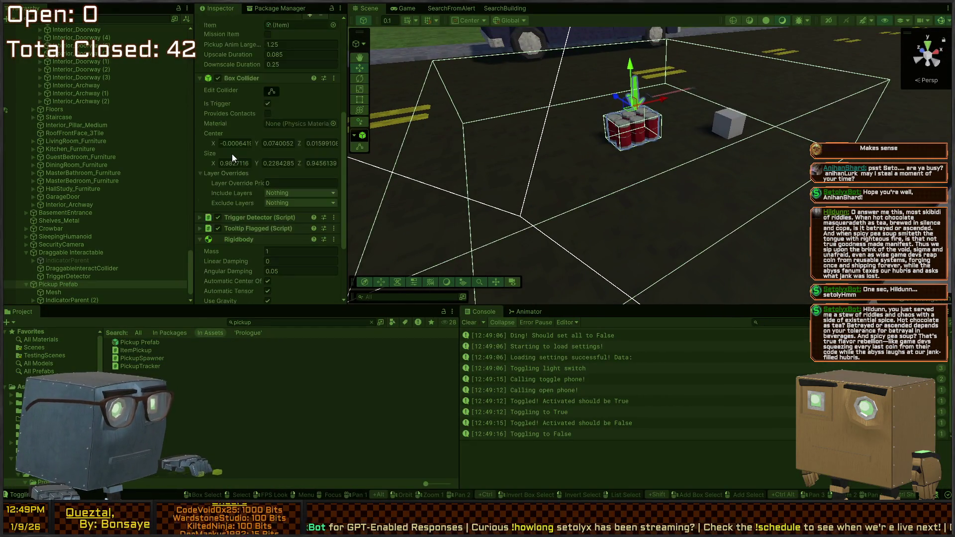
{"action": "scroll", "coordinate": [231, 155], "scroll_direction": "down", "scroll_amount": 5}
{"action": "right_click", "coordinate": [222, 142]}
{"action": "left_click", "coordinate": [271, 163]}
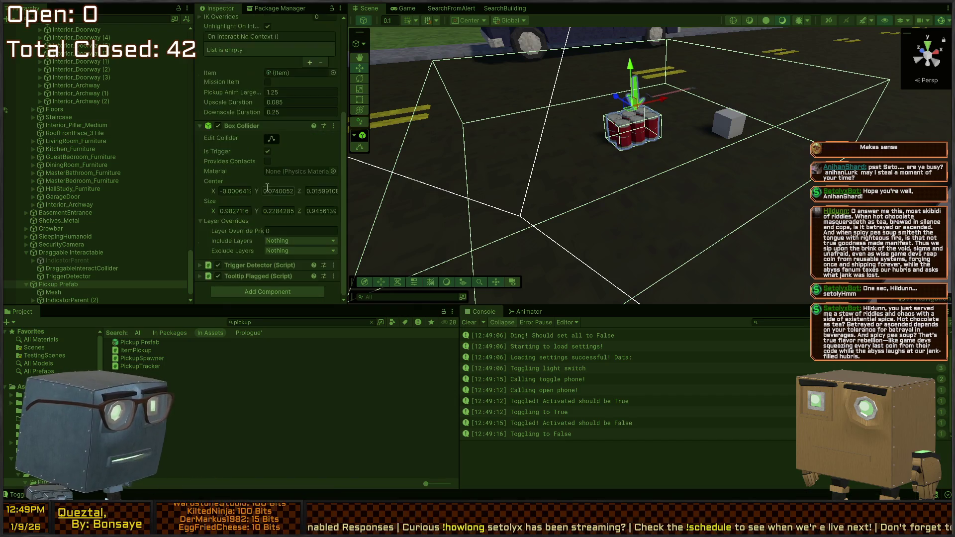
Walk up to the Rigidbody-less six-pack in the running game, then stop playing
{"action": "key", "text": "ctrl+p"}
{"action": "left_click", "coordinate": [707, 184]}
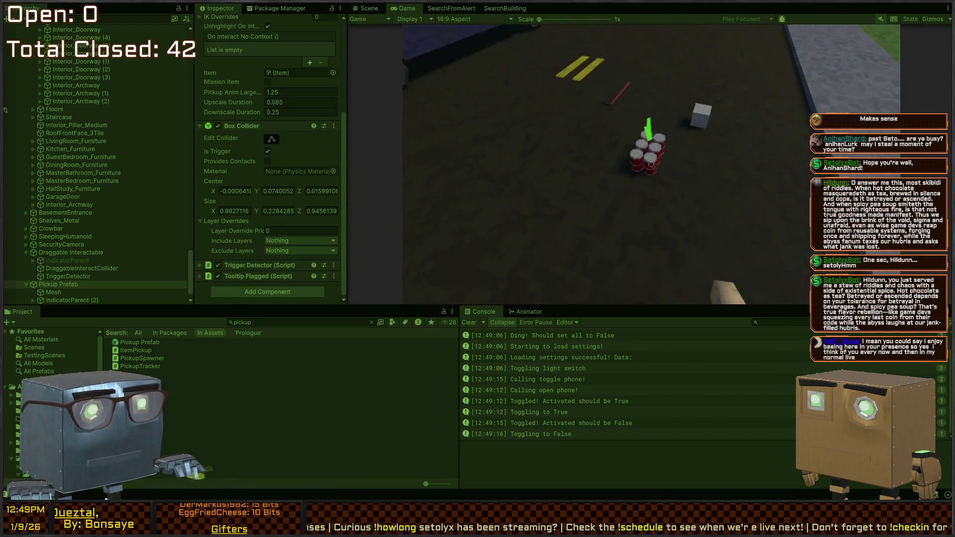
{"action": "key", "text": "s"}
{"action": "key", "text": "w"}
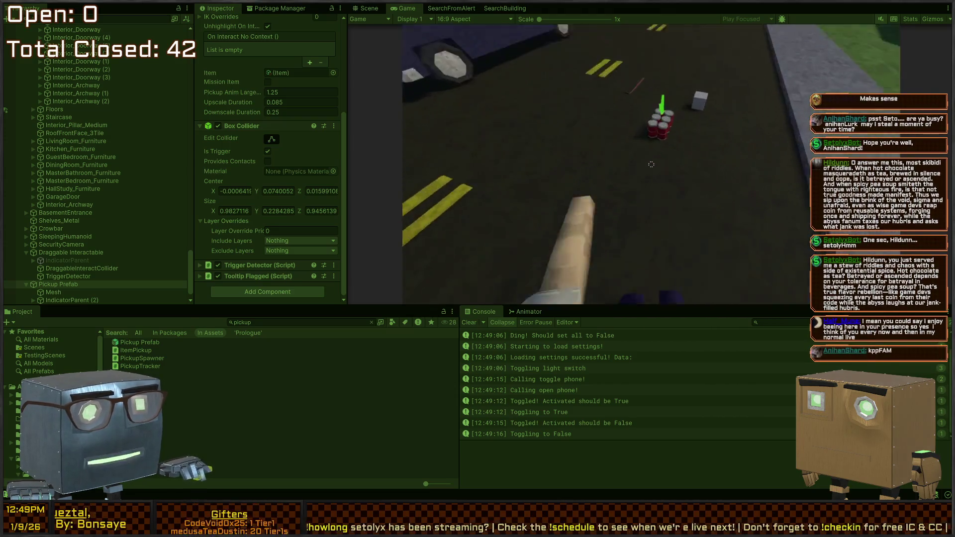
{"action": "left_click", "coordinate": [366, 8]}
{"action": "key", "text": "ctrl+p"}
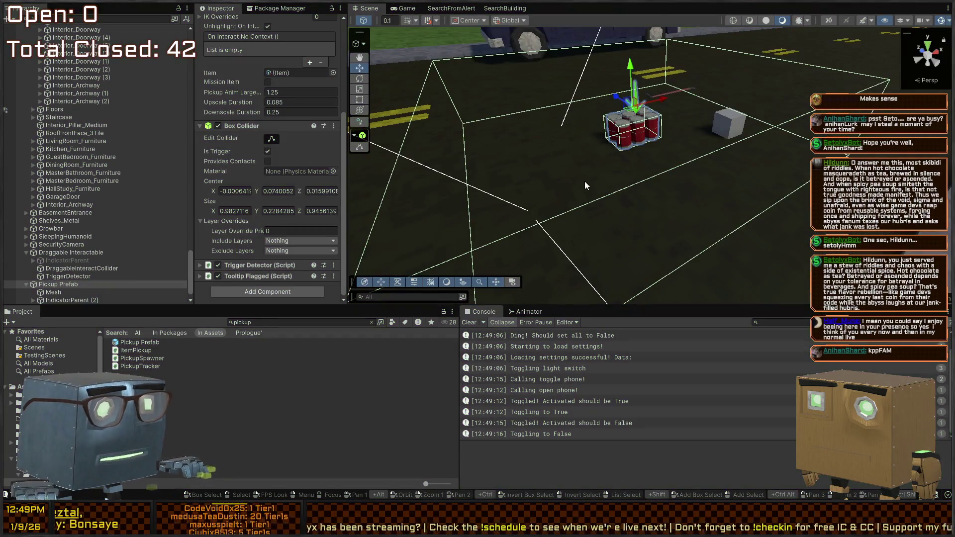
{"action": "scroll", "coordinate": [238, 157], "scroll_direction": "down", "scroll_amount": 8}
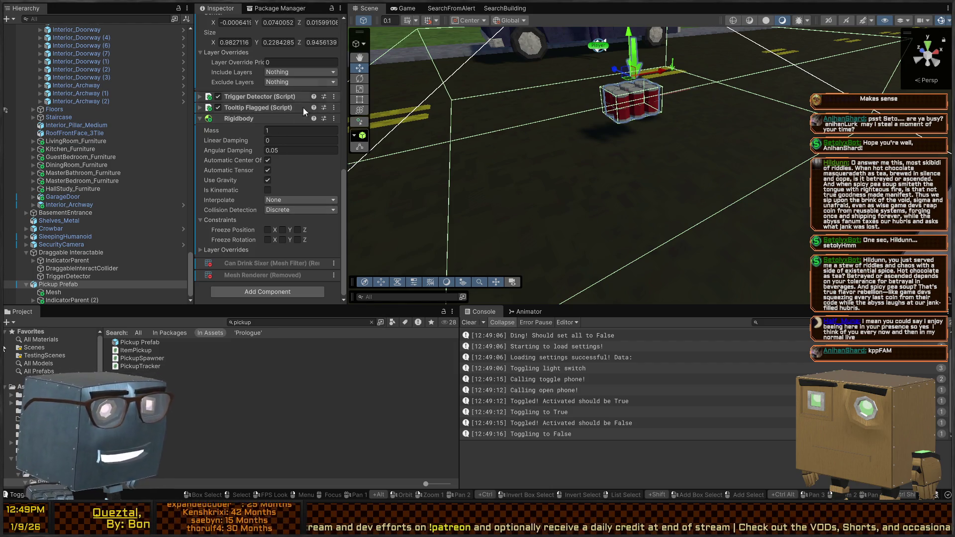
{"action": "mouse_move", "coordinate": [506, 141]}
{"action": "left_mouse_down"}
{"action": "mouse_move", "coordinate": [735, 164]}
{"action": "mouse_move", "coordinate": [505, 144]}
{"action": "left_mouse_up"}
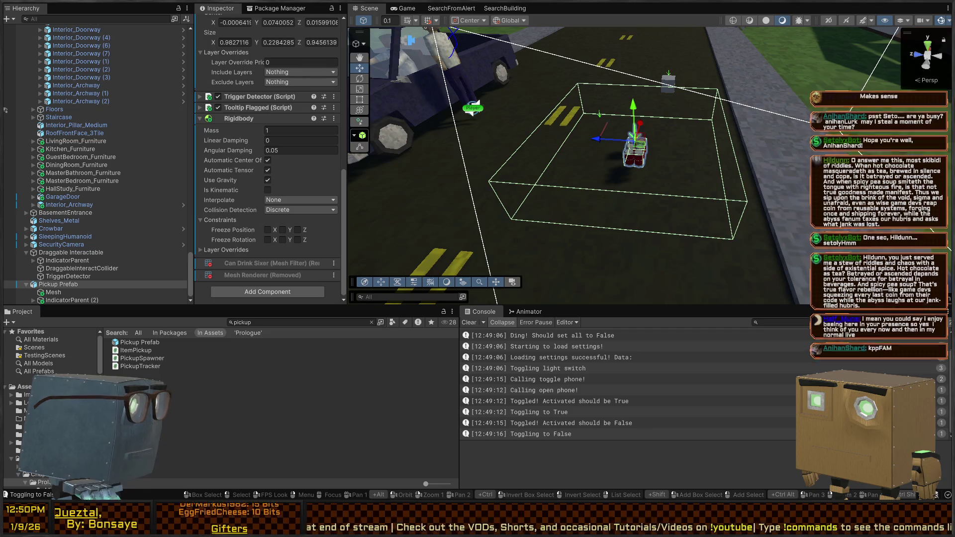
{"action": "left_click_drag", "start_coordinate": [628, 144], "coordinate": [650, 151]}
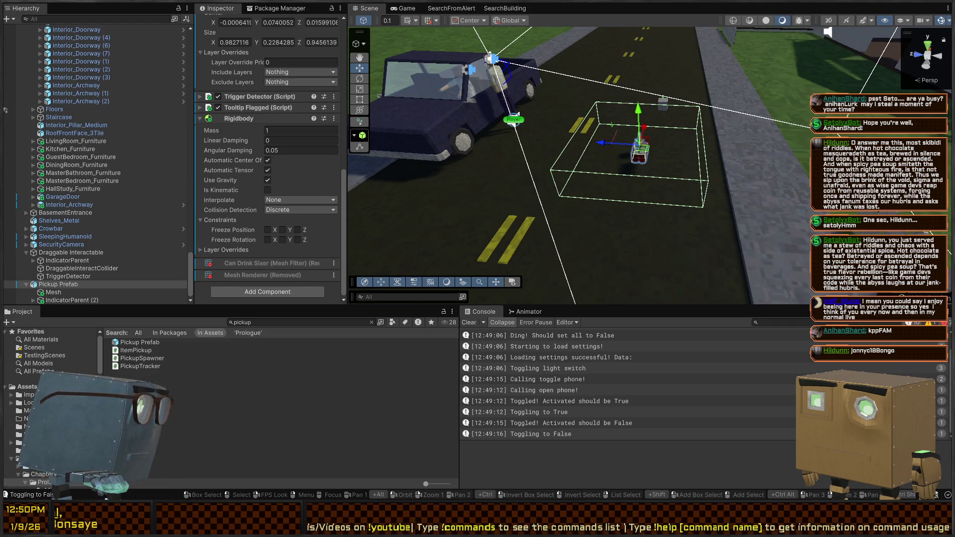
{"action": "mouse_move", "coordinate": [594, 50]}
{"action": "left_mouse_down"}
{"action": "mouse_move", "coordinate": [618, 157]}
{"action": "mouse_move", "coordinate": [598, 177]}
{"action": "mouse_move", "coordinate": [675, 190]}
{"action": "left_mouse_up"}
{"action": "key", "text": "w"}
{"action": "key", "text": "w"}
Inspect the DraggableInteractCollider, IndicatorParent and TriggerDetector children of Draggable Interactable
{"action": "left_click", "coordinate": [688, 168]}
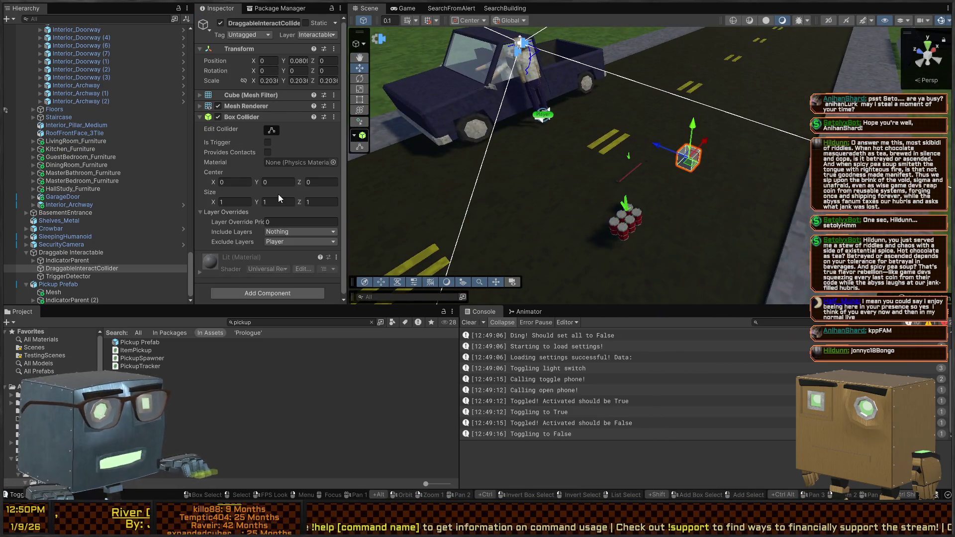
{"action": "left_click", "coordinate": [65, 260]}
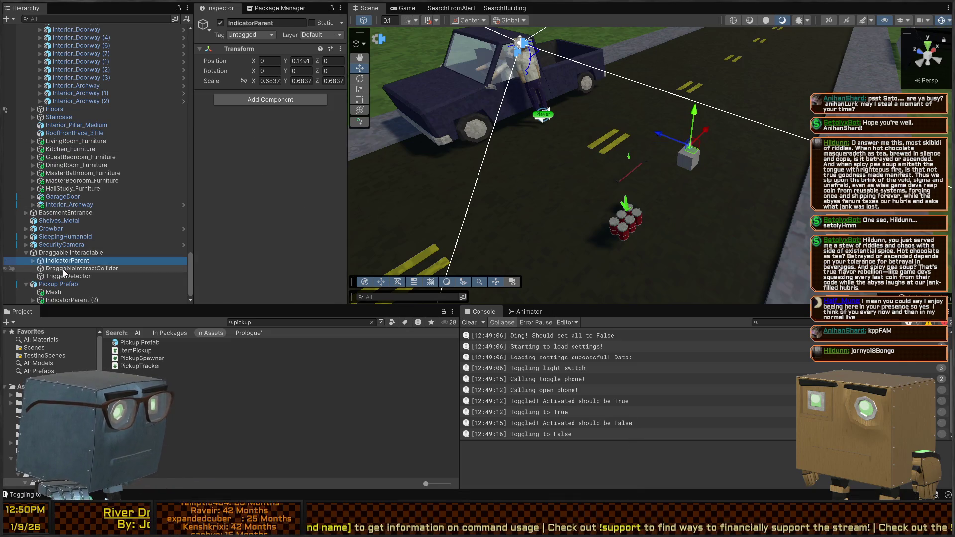
{"action": "left_click", "coordinate": [62, 271]}
{"action": "left_click", "coordinate": [58, 277]}
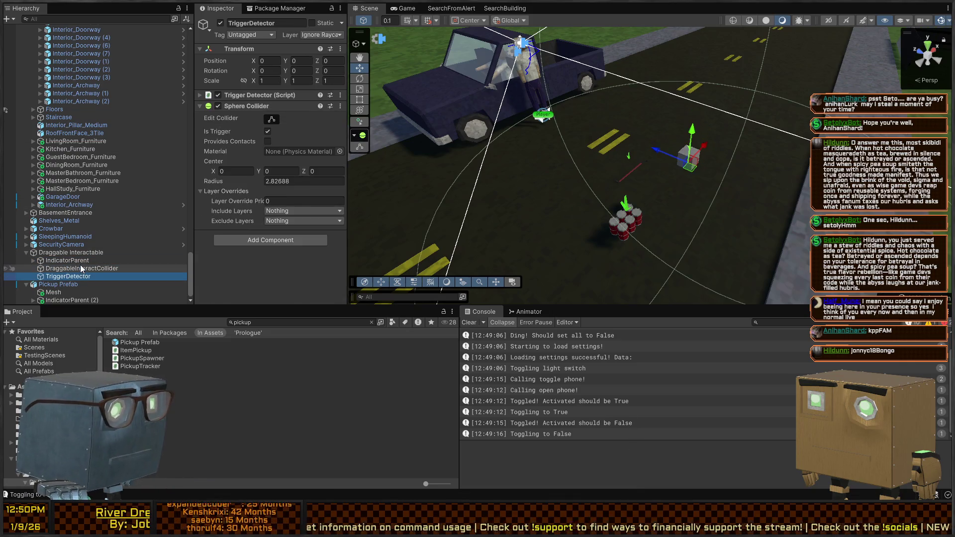
Frame the six-pack's Mesh child, then select the crowbar to view its Item Pickup settings
{"action": "double_click", "coordinate": [53, 292]}
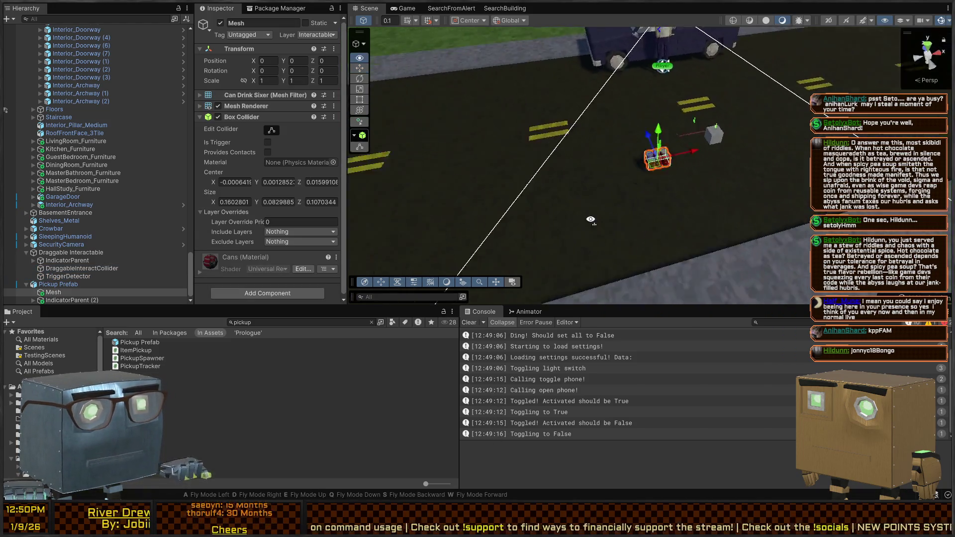
{"action": "key", "text": "e"}
{"action": "key", "text": "w"}
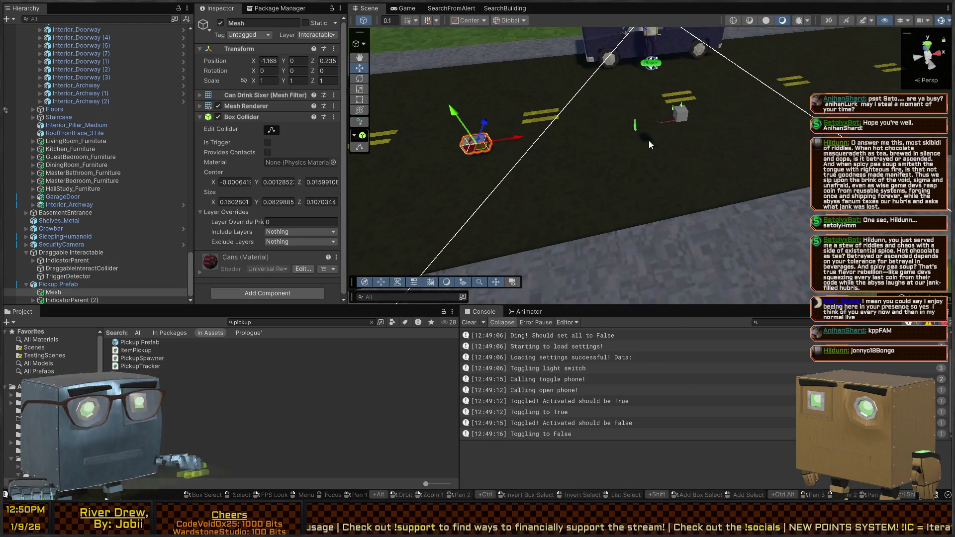
{"action": "mouse_move", "coordinate": [642, 141]}
{"action": "left_mouse_down"}
{"action": "mouse_move", "coordinate": [549, 172]}
{"action": "mouse_move", "coordinate": [592, 168]}
{"action": "left_mouse_up"}
{"action": "left_click", "coordinate": [580, 169]}
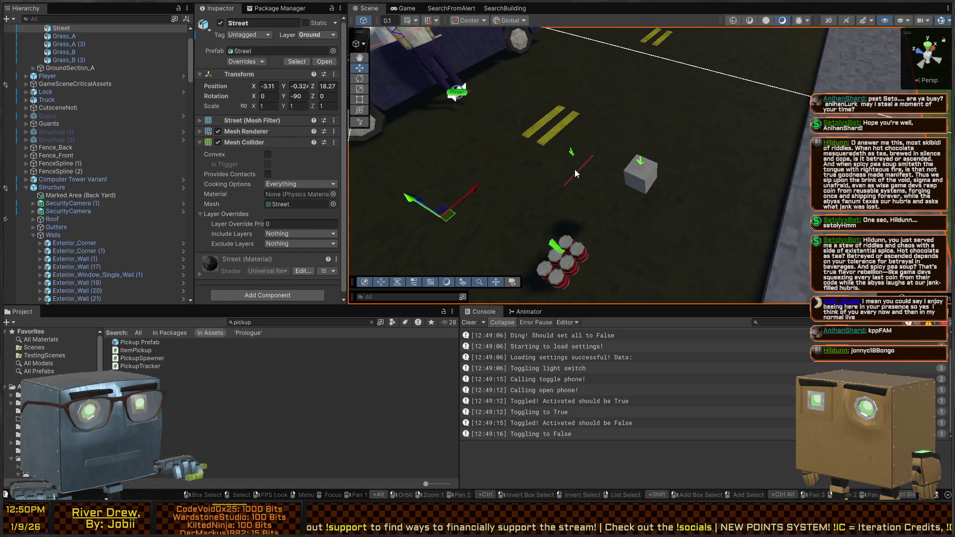
{"action": "scroll", "coordinate": [76, 263], "scroll_direction": "down", "scroll_amount": 3}
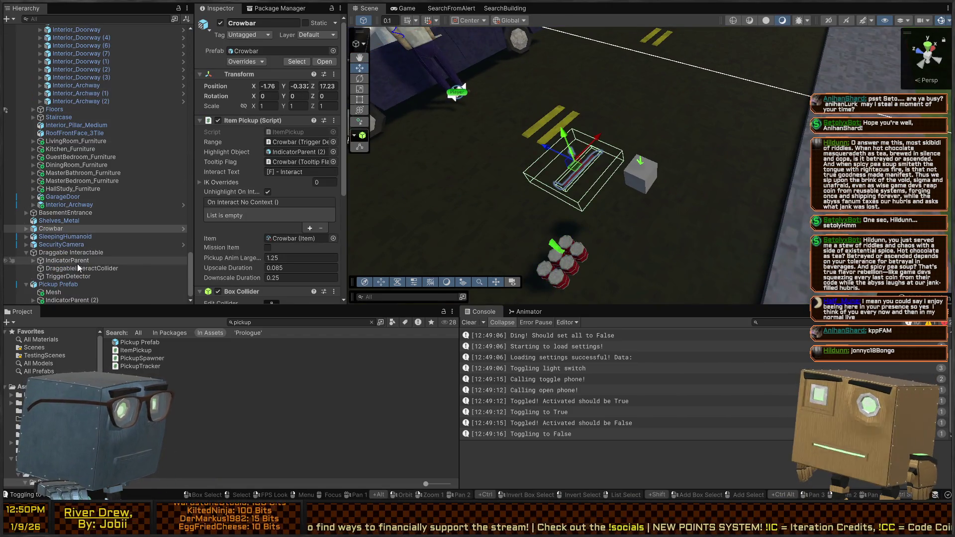
{"action": "scroll", "coordinate": [244, 194], "scroll_direction": "down", "scroll_amount": 3}
{"action": "scroll", "coordinate": [238, 181], "scroll_direction": "down", "scroll_amount": 3}
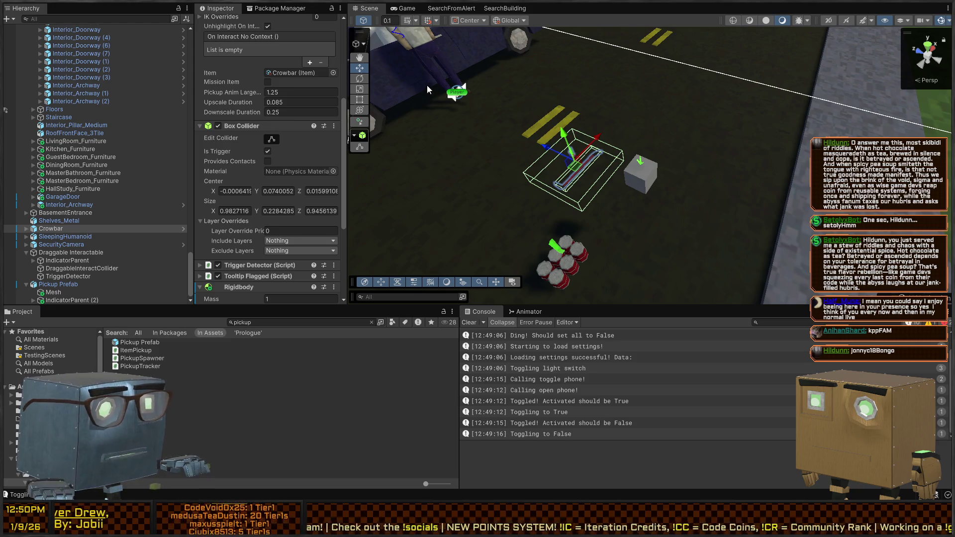
{"action": "key", "text": "ctrl+p"}
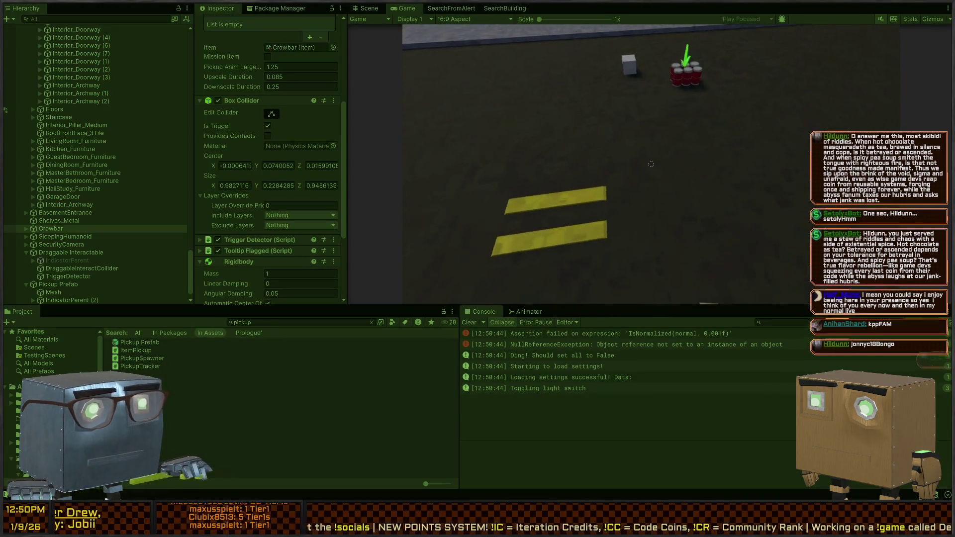
{"action": "key", "text": "ctrl+1"}
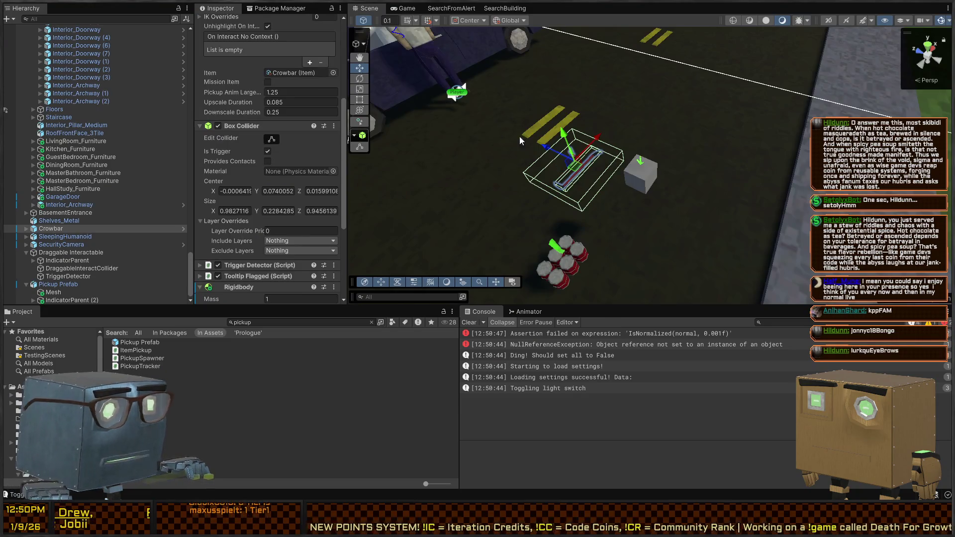
{"action": "scroll", "coordinate": [246, 145], "scroll_direction": "down", "scroll_amount": 3}
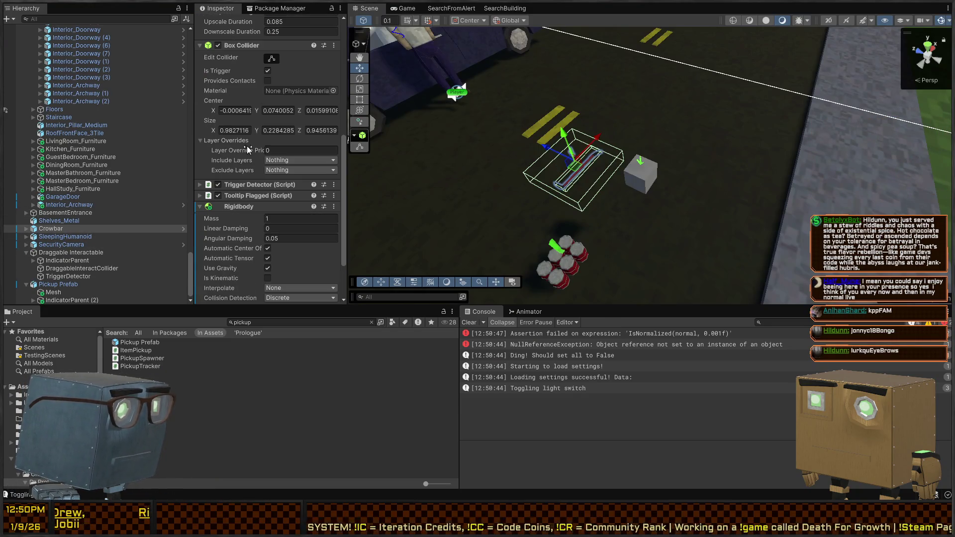
{"action": "scroll", "coordinate": [262, 218], "scroll_direction": "down", "scroll_amount": 3}
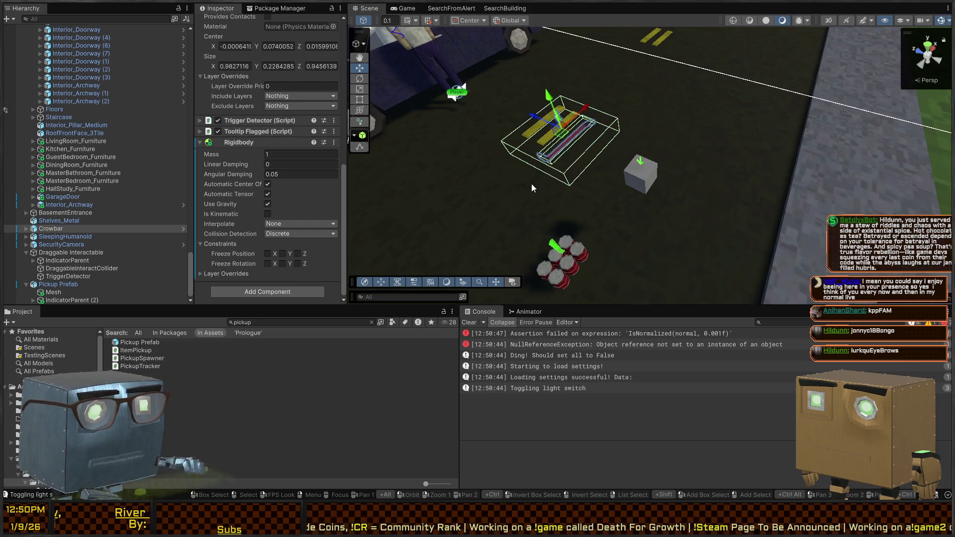
{"action": "key", "text": "ctrl+p"}
{"action": "key", "text": "space"}
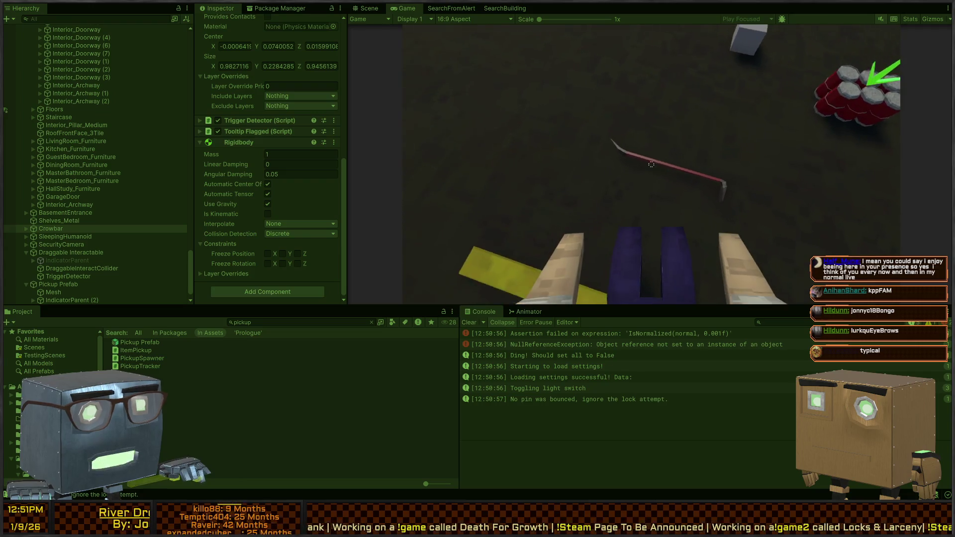
{"action": "key", "text": "ctrl+1"}
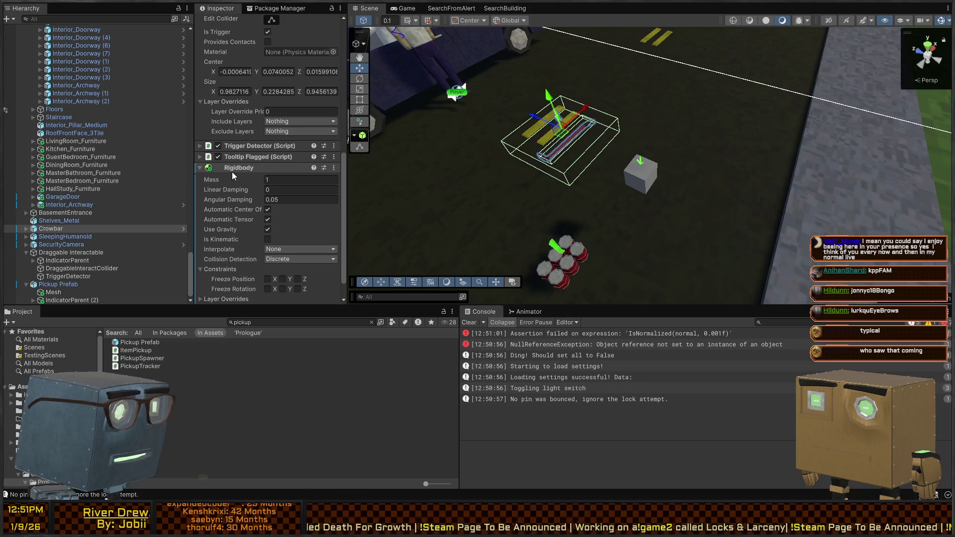
Undo with Ctrl+Z to remove the crowbar's Rigidbody, then select the can stack
{"action": "key", "text": "ctrl+z"}
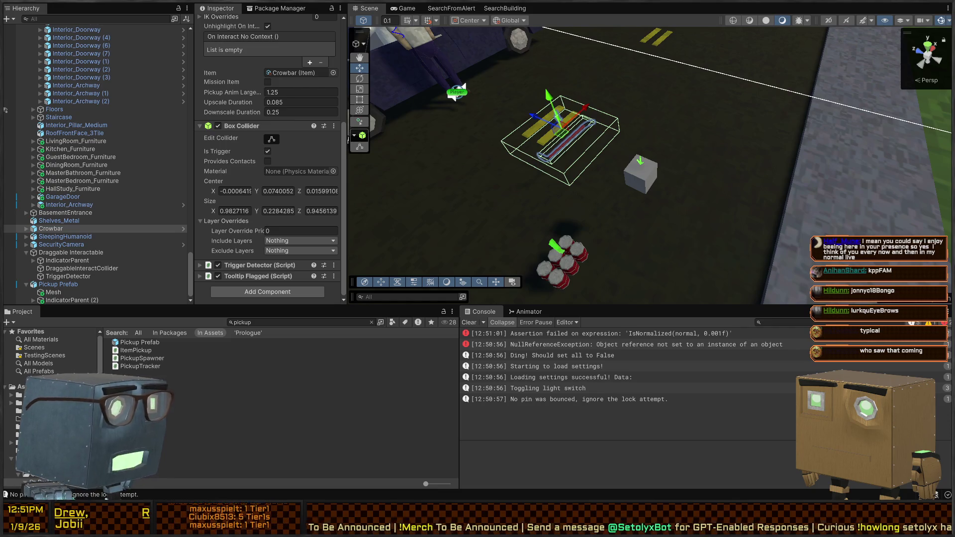
{"action": "left_click_drag", "start_coordinate": [645, 145], "coordinate": [645, 146]}
{"action": "left_click", "coordinate": [622, 199]}
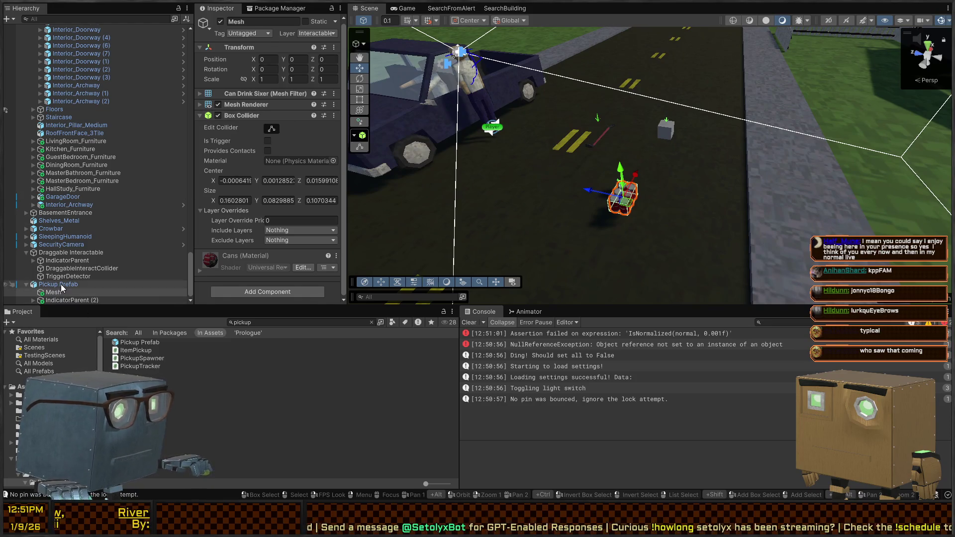
Remove the Rigidbody component from the Pickup Prefab parent object
{"action": "left_click", "coordinate": [125, 284]}
{"action": "scroll", "coordinate": [231, 156], "scroll_direction": "down", "scroll_amount": 2}
{"action": "scroll", "coordinate": [232, 156], "scroll_direction": "down", "scroll_amount": 8}
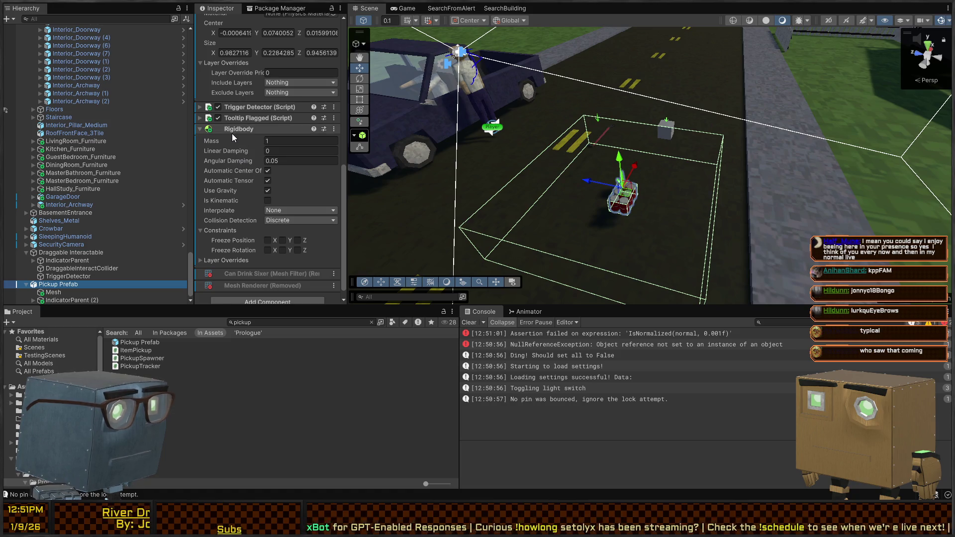
{"action": "right_click", "coordinate": [233, 132]}
{"action": "left_click", "coordinate": [298, 175]}
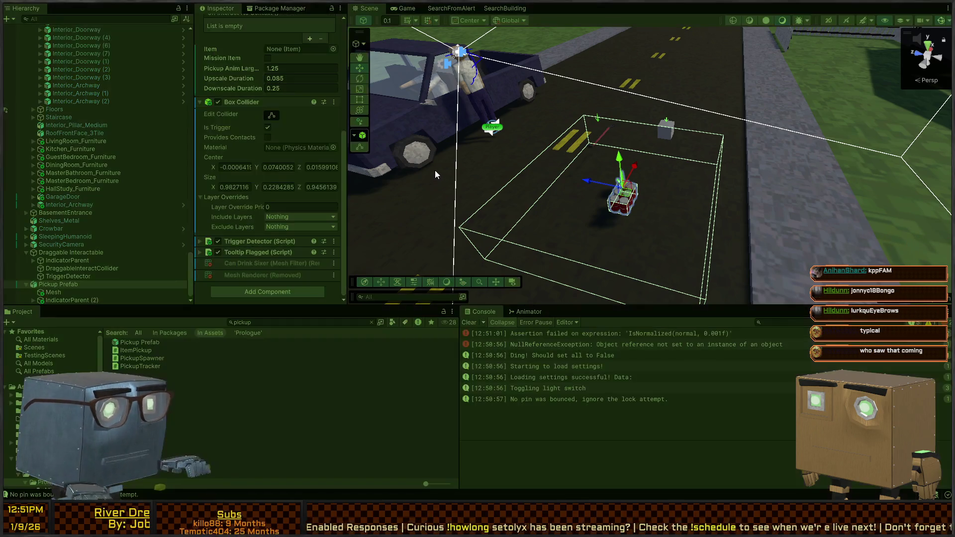
Play-test by walking to the crowbar and picking it up with F, then maximize the Scene view
{"action": "key", "text": "ctrl+p"}
{"action": "key", "text": "w"}
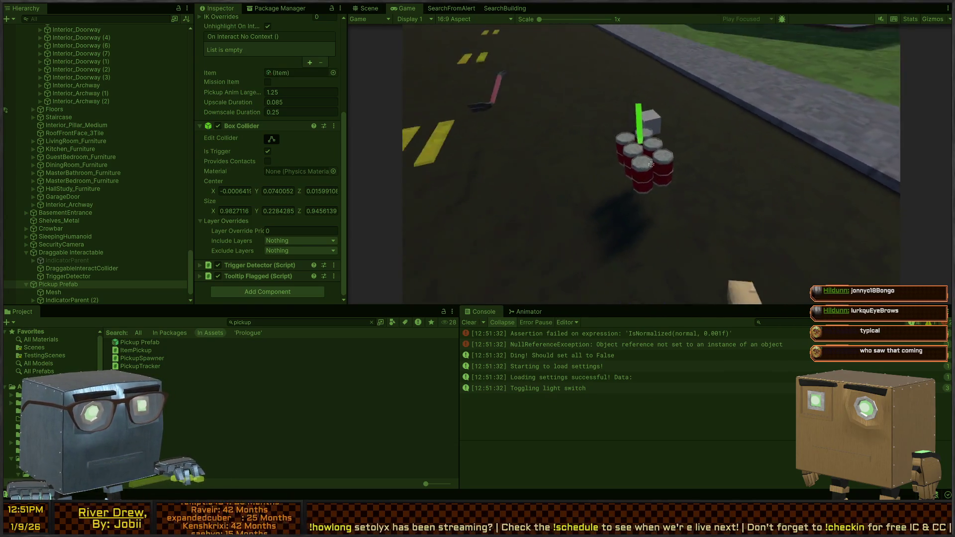
{"action": "key", "text": "w"}
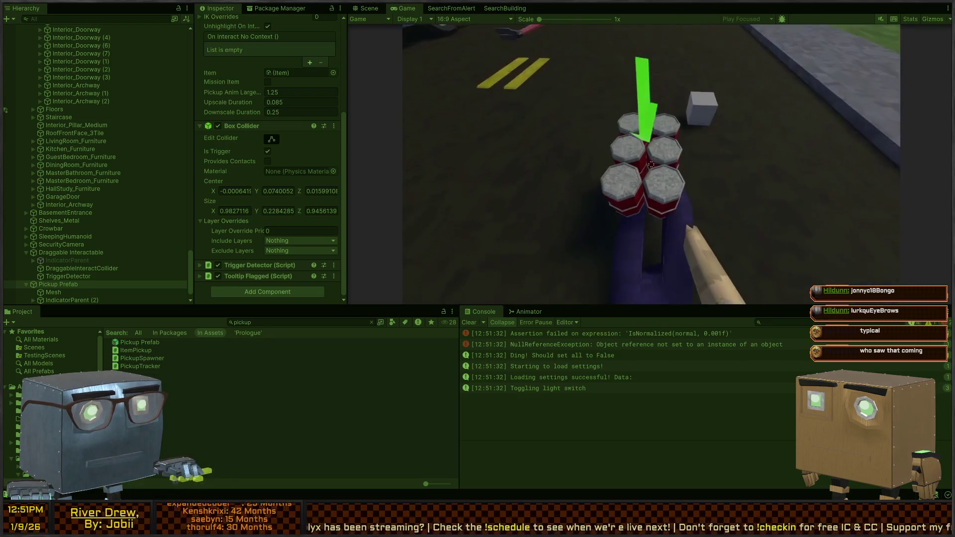
{"action": "key", "text": "w"}
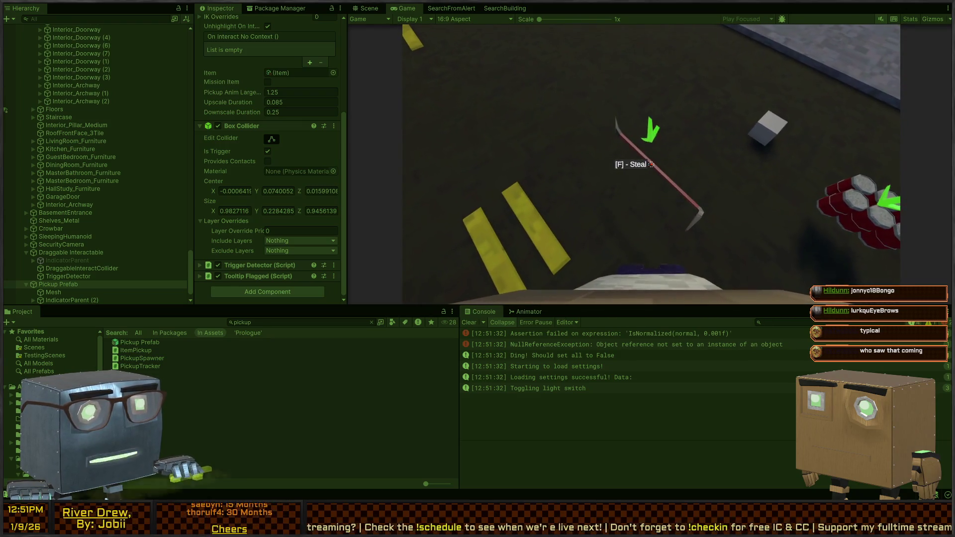
{"action": "key", "text": "f"}
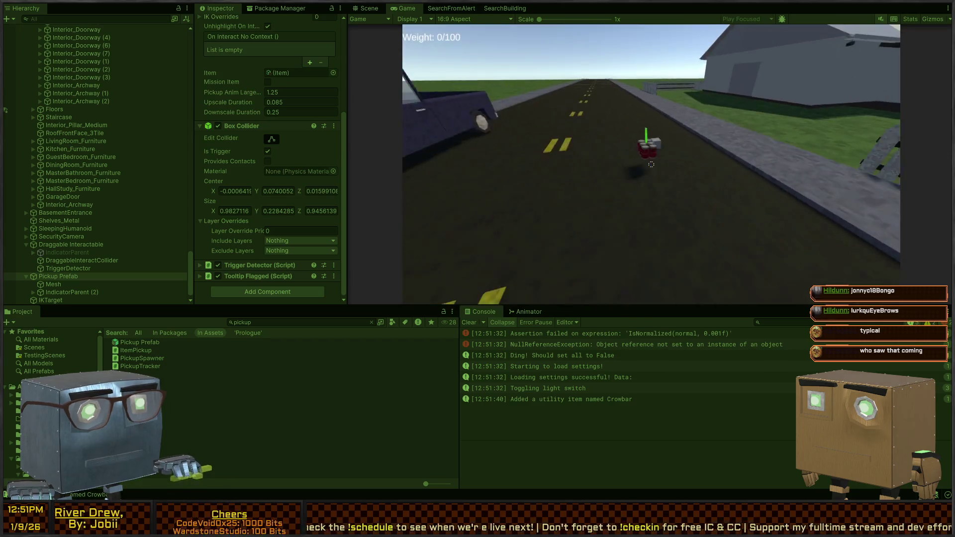
{"action": "key", "text": "ctrl+1"}
{"action": "key", "text": "shift+space"}
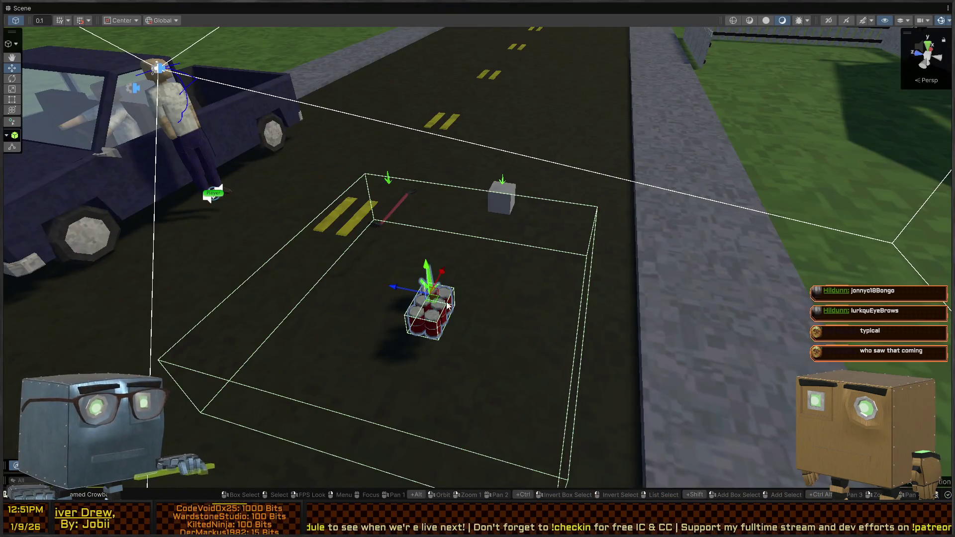
Restore the editor layout and delete the Pickup Prefab soda cans from the scene
{"action": "left_click", "coordinate": [407, 322]}
{"action": "left_click", "coordinate": [433, 312]}
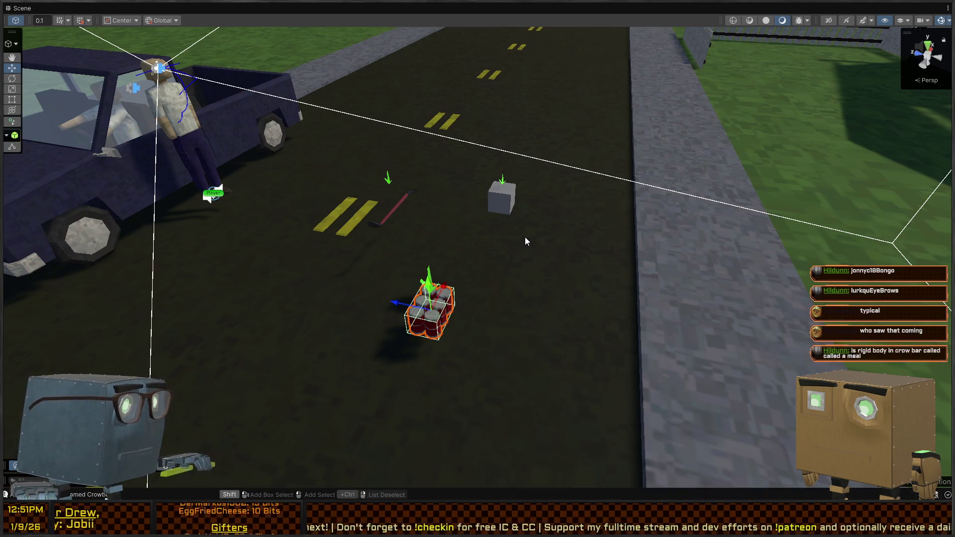
{"action": "key", "text": "shift+space"}
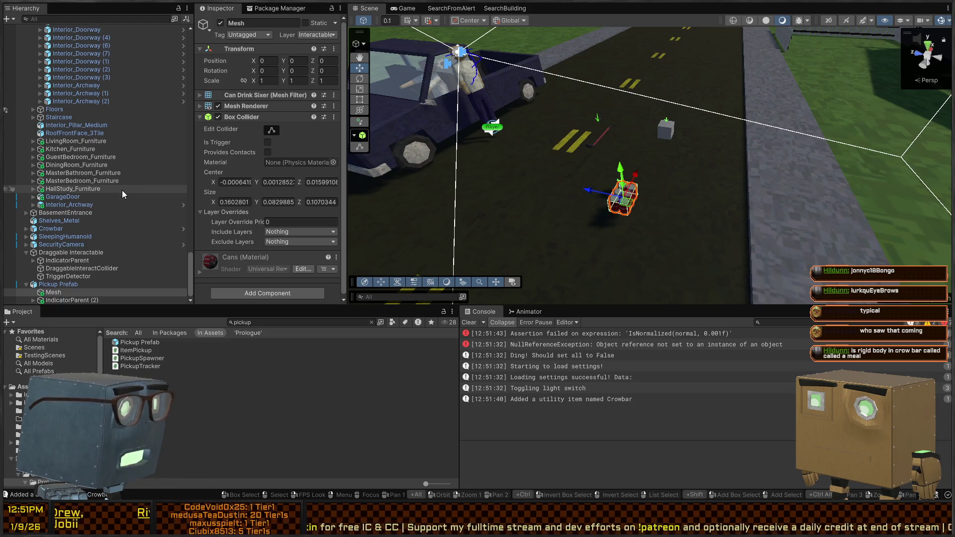
{"action": "left_click", "coordinate": [57, 287]}
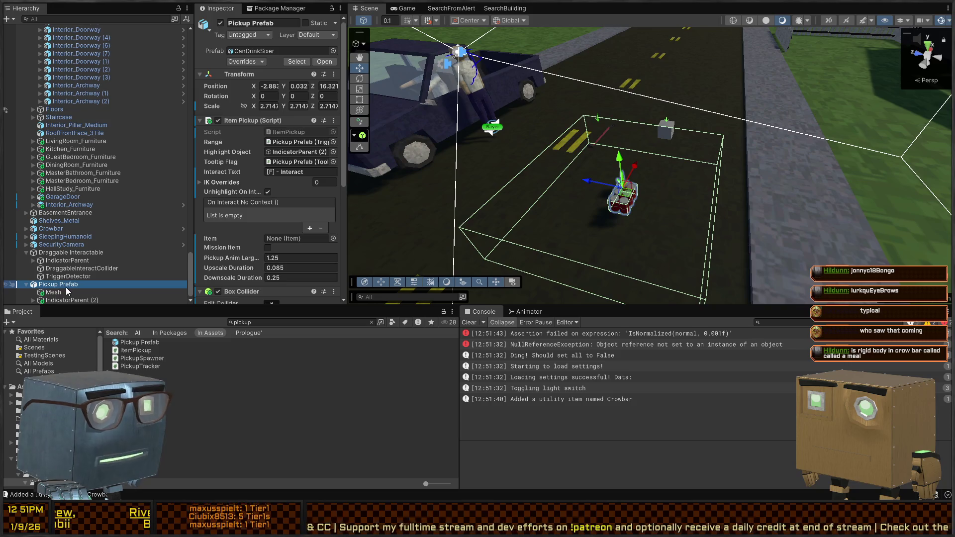
{"action": "key", "text": "Delete"}
Select the Draggable Interactable cube, then Alt+Tab over to Rider
{"action": "left_click", "coordinate": [666, 132]}
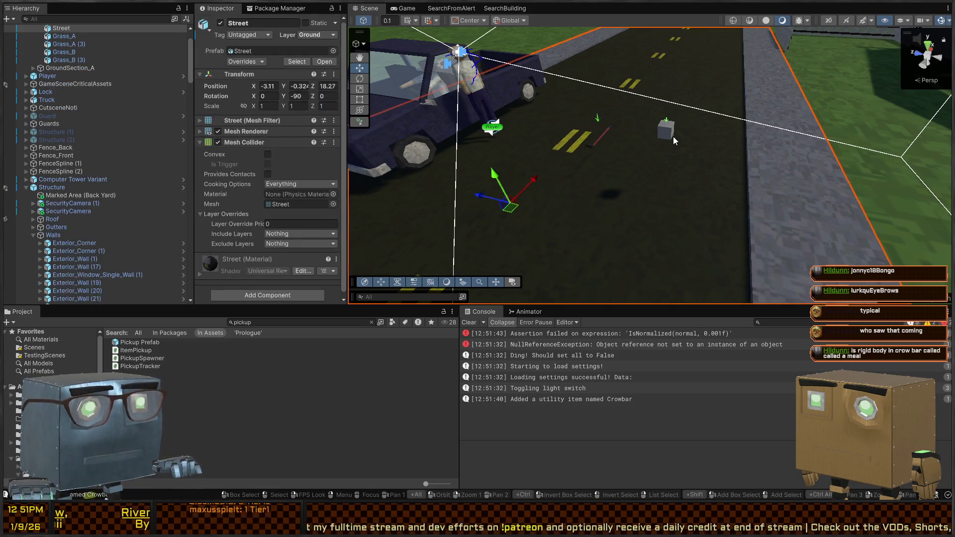
{"action": "left_click", "coordinate": [668, 131]}
{"action": "scroll", "coordinate": [90, 229], "scroll_direction": "down", "scroll_amount": 1}
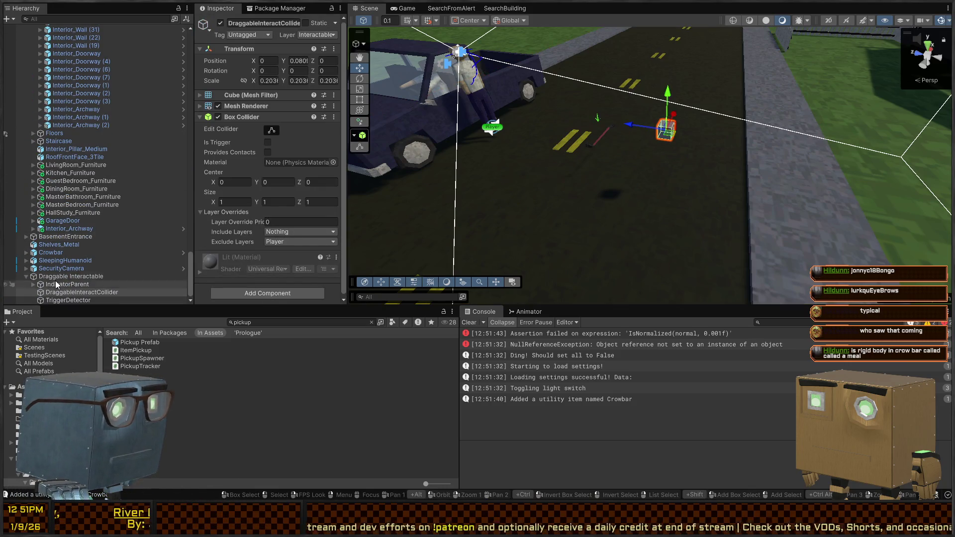
{"action": "left_click", "coordinate": [72, 276]}
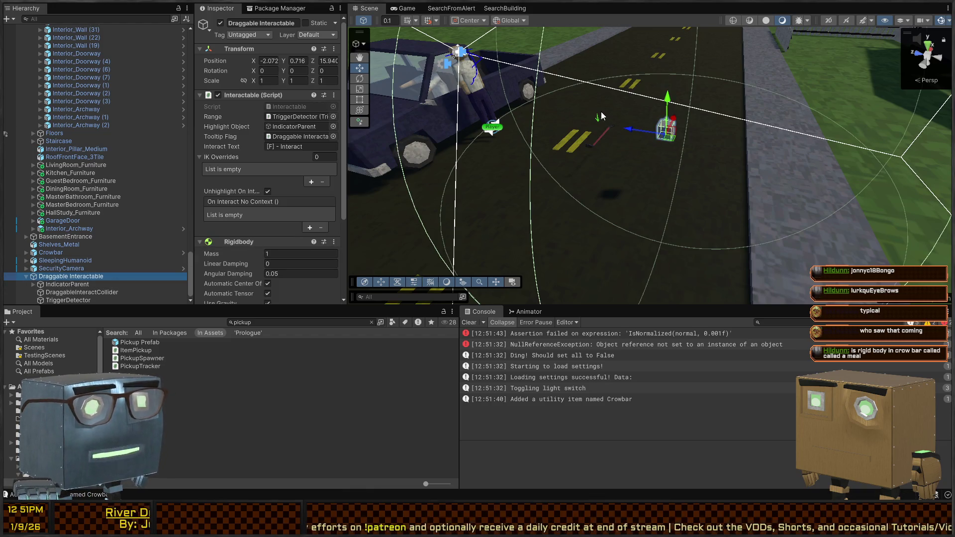
{"action": "left_click_drag", "start_coordinate": [665, 162], "coordinate": [663, 130]}
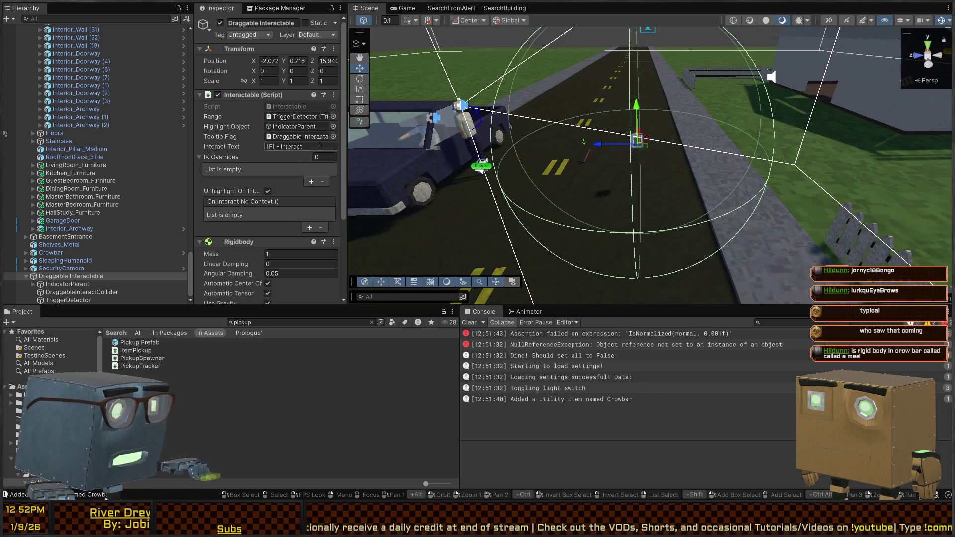
{"action": "key", "text": "alt+Tab"}
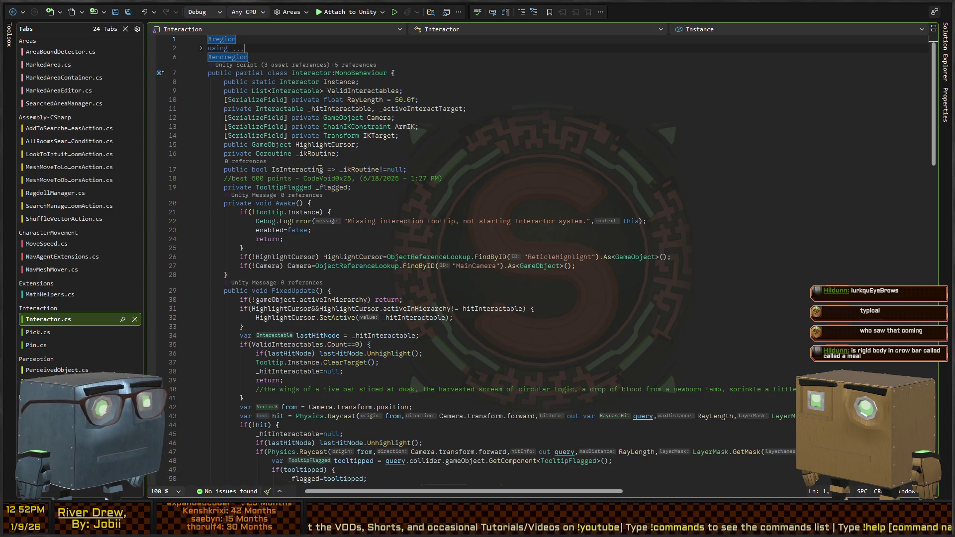
Read through Interactor.cs FixedUpdate raycast code and place the cursor on the if(!hit) line
{"action": "scroll", "coordinate": [366, 152], "scroll_direction": "down", "scroll_amount": 6}
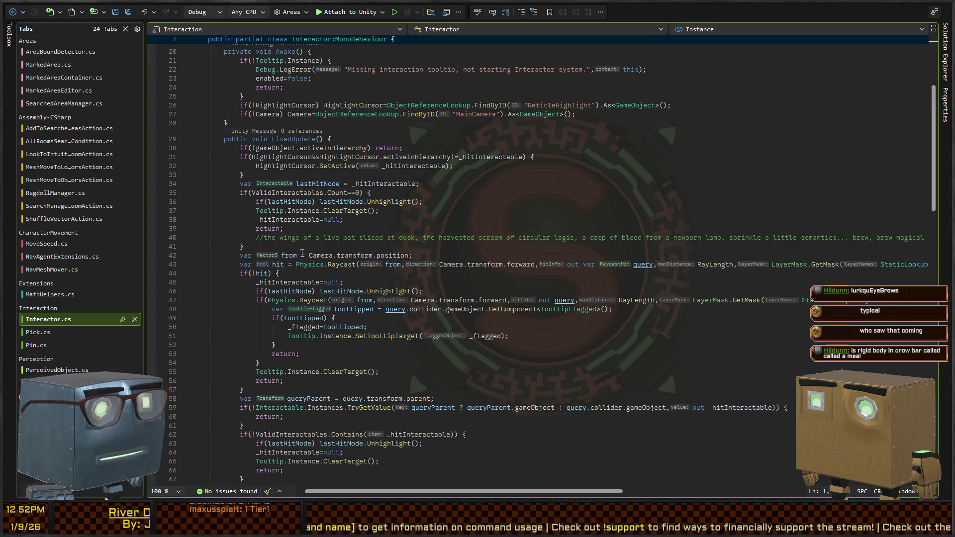
{"action": "scroll", "coordinate": [393, 248], "scroll_direction": "down", "scroll_amount": 4}
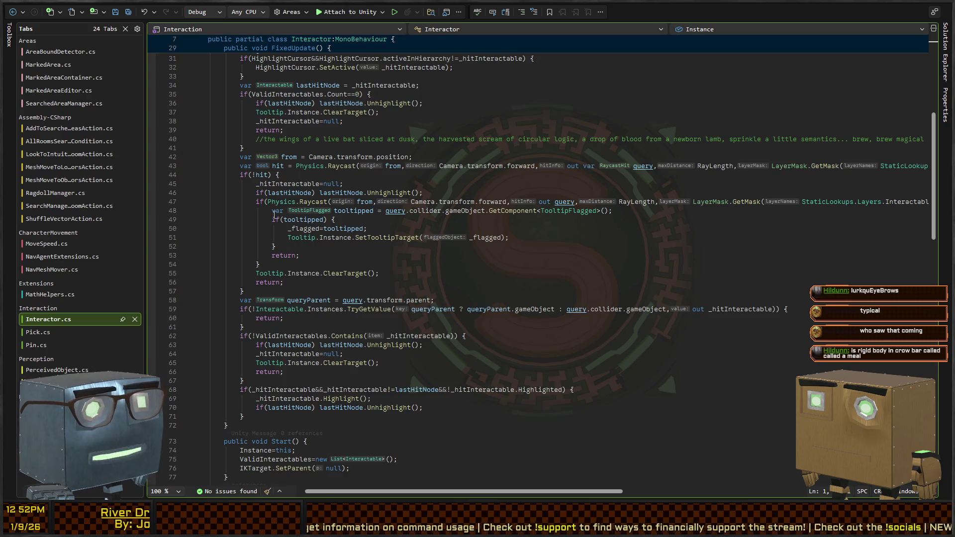
{"action": "scroll", "coordinate": [363, 210], "scroll_direction": "down", "scroll_amount": 4}
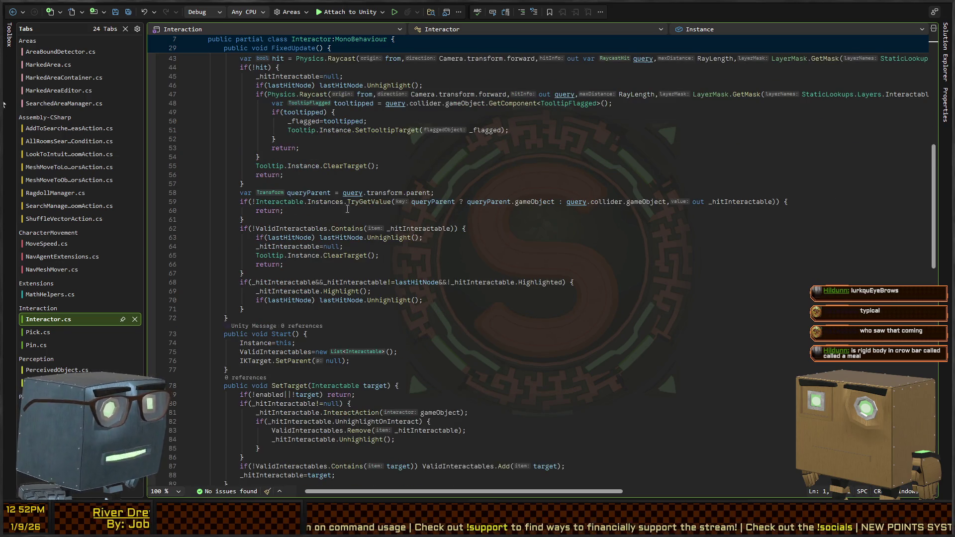
{"action": "scroll", "coordinate": [347, 209], "scroll_direction": "up", "scroll_amount": 4}
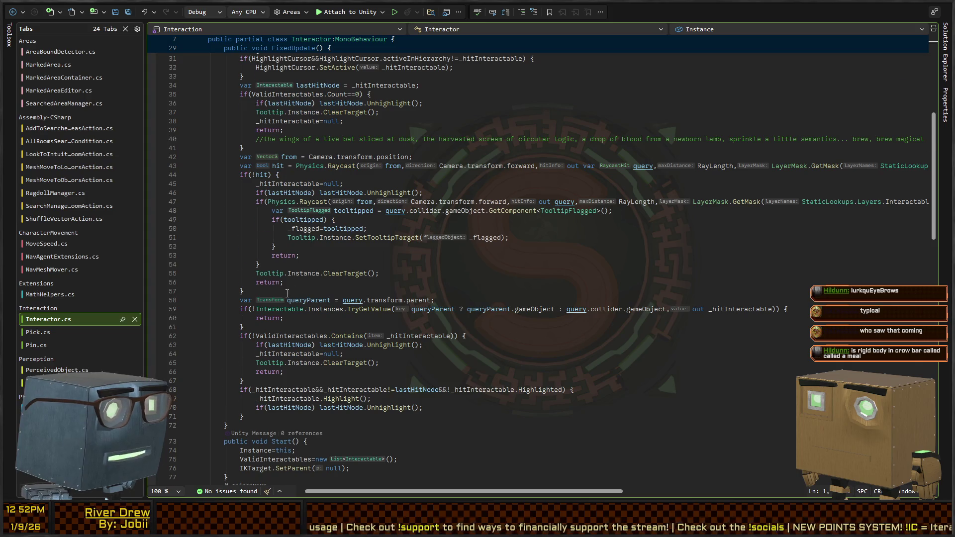
{"action": "scroll", "coordinate": [293, 278], "scroll_direction": "down", "scroll_amount": 4}
{"action": "scroll", "coordinate": [312, 294], "scroll_direction": "down", "scroll_amount": 10}
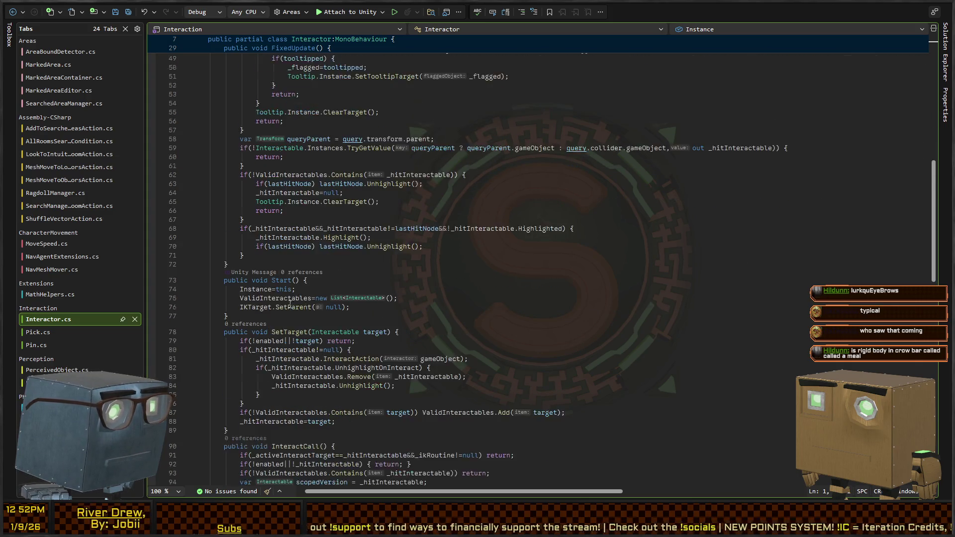
{"action": "scroll", "coordinate": [321, 255], "scroll_direction": "down", "scroll_amount": 6}
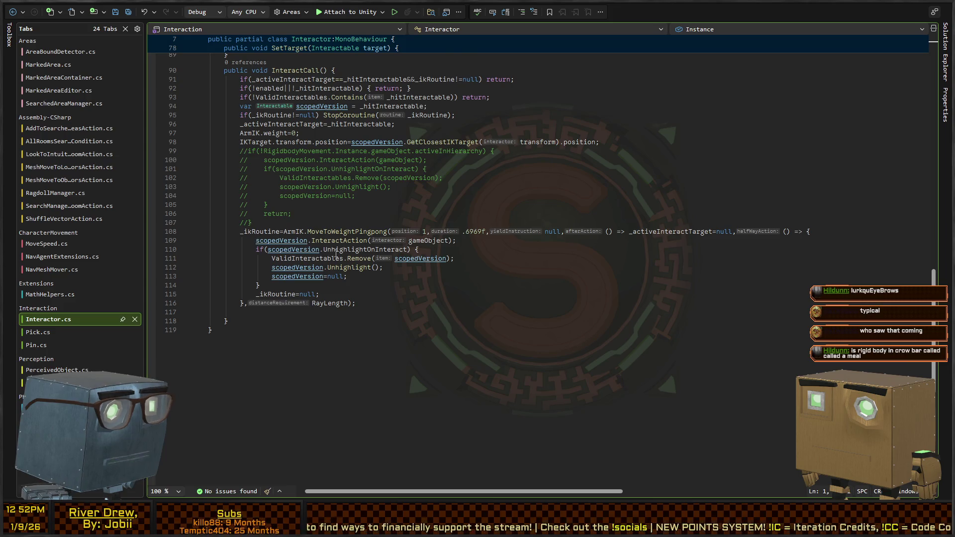
{"action": "scroll", "coordinate": [334, 254], "scroll_direction": "up", "scroll_amount": 10}
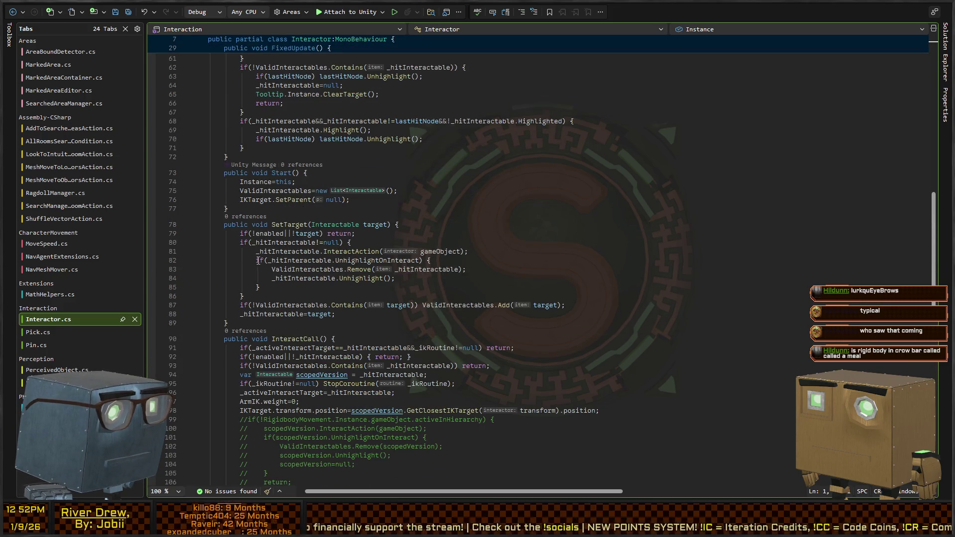
{"action": "scroll", "coordinate": [258, 260], "scroll_direction": "up", "scroll_amount": 20}
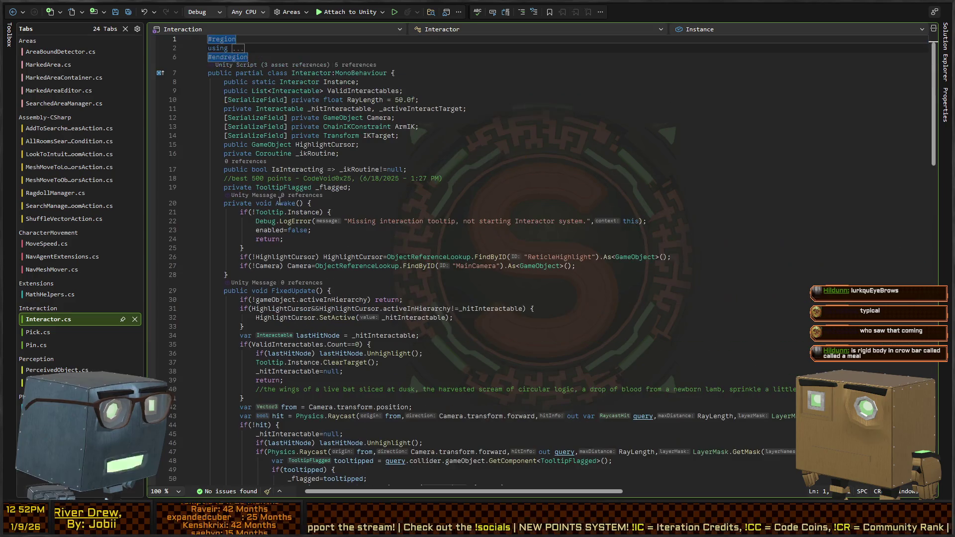
{"action": "scroll", "coordinate": [242, 288], "scroll_direction": "down", "scroll_amount": 6}
{"action": "mouse_move", "coordinate": [244, 147]}
{"action": "left_mouse_down"}
{"action": "mouse_move", "coordinate": [348, 166]}
{"action": "mouse_move", "coordinate": [379, 461]}
{"action": "left_mouse_up"}
{"action": "scroll", "coordinate": [323, 239], "scroll_direction": "down", "scroll_amount": 4}
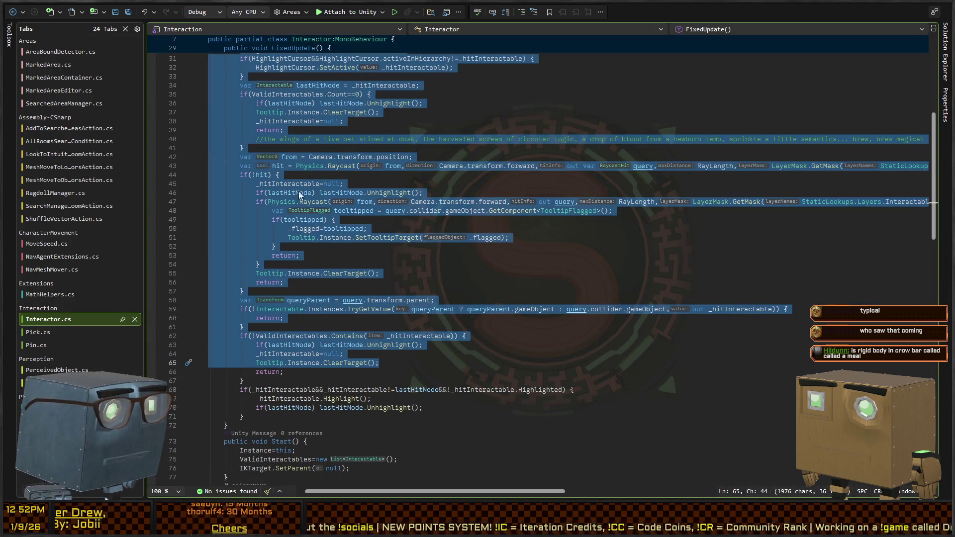
{"action": "left_click", "coordinate": [380, 172]}
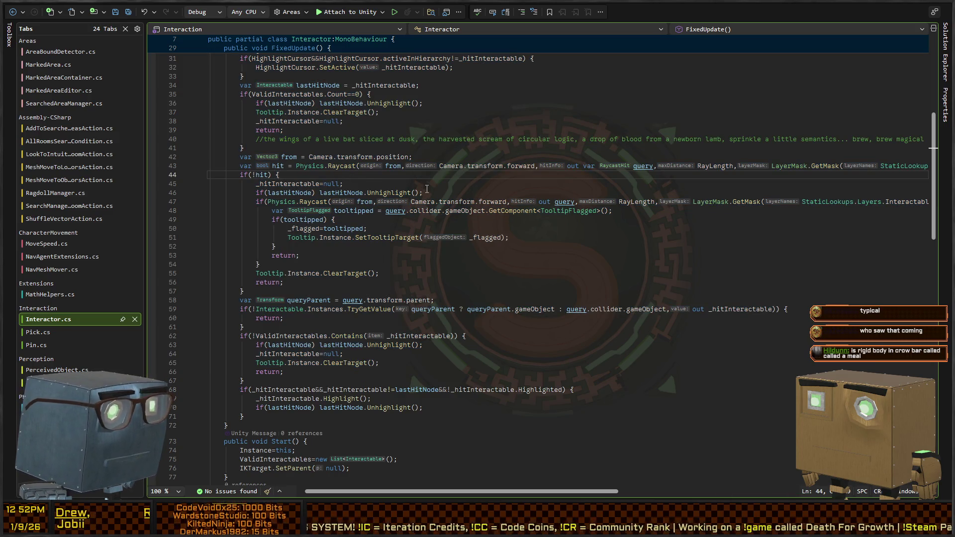
{"action": "key", "text": "Return"}
{"action": "type", "text": "Debu"}
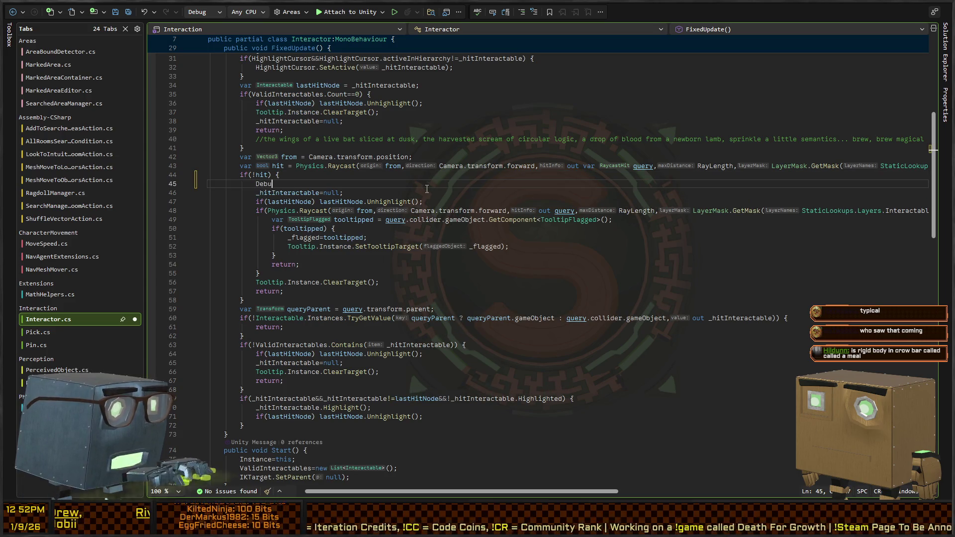
{"action": "type", "text": "g.Log(\"Did not hit anyth"}
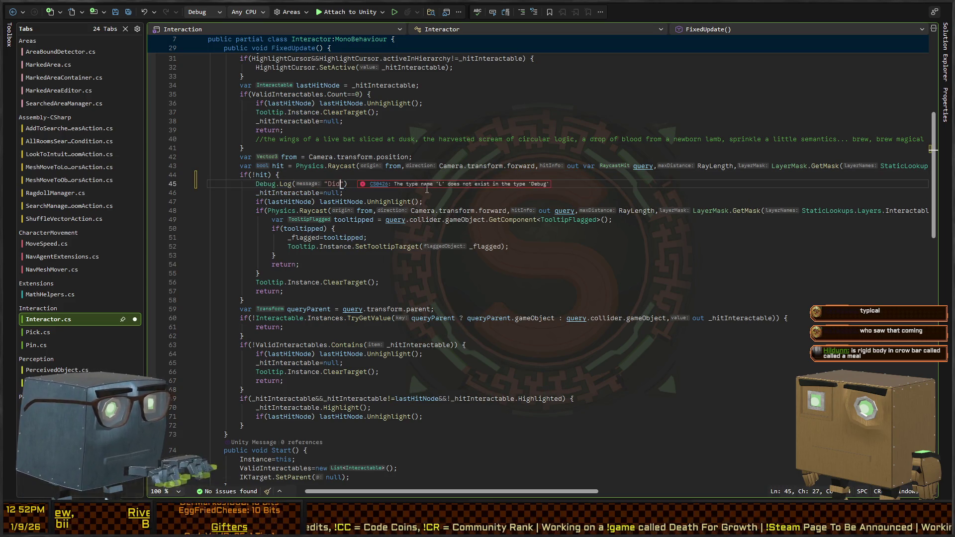
{"action": "type", "text": "ing\");"}
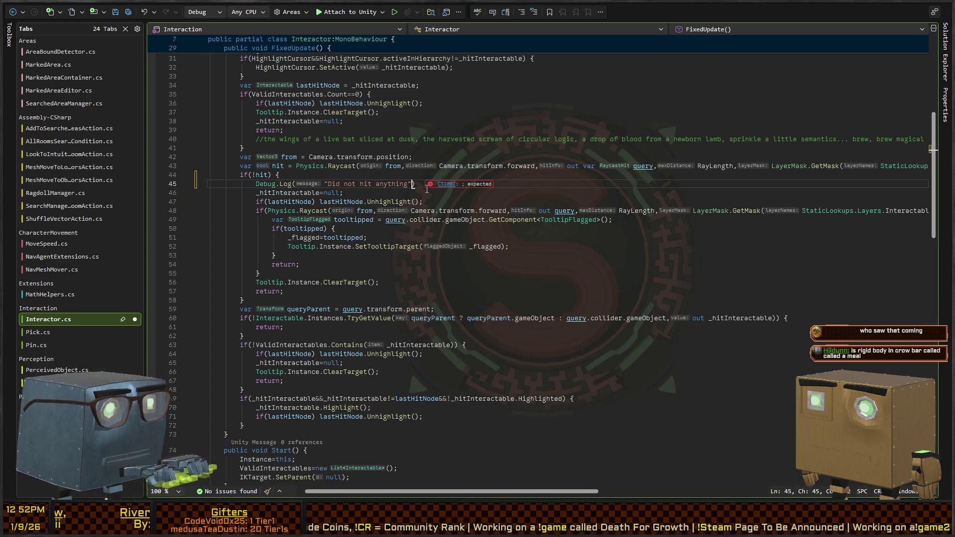
{"action": "key", "text": "shift+Home"}
{"action": "key", "text": "Down"}
{"action": "key", "text": "Down"}
{"action": "key", "text": "Down"}
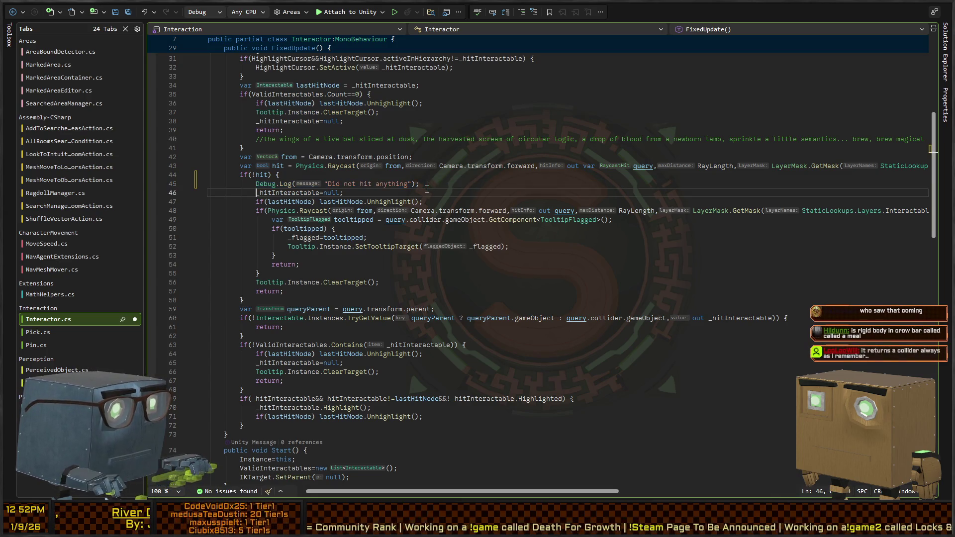
{"action": "key", "text": "Down"}
{"action": "key", "text": "Down"}
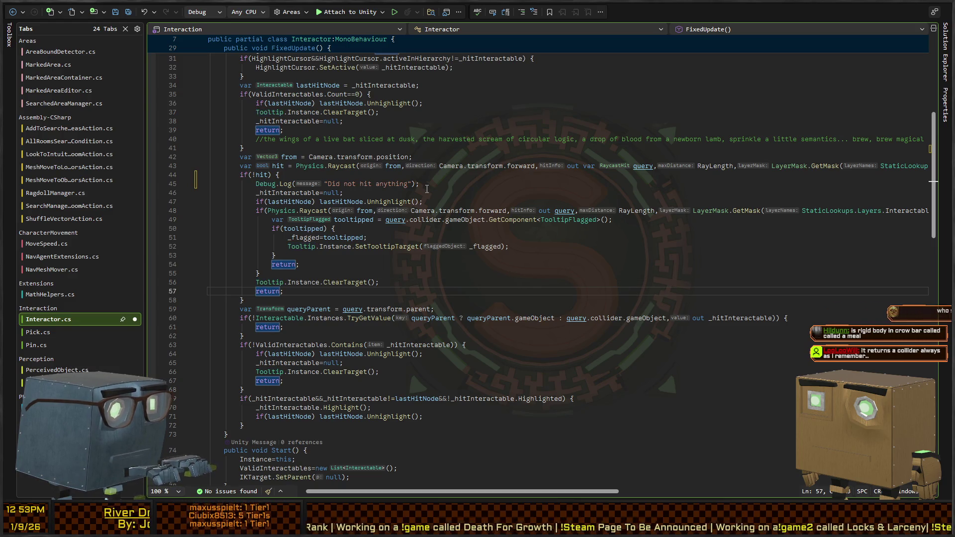
{"action": "key", "text": "Down"}
{"action": "key", "text": "Right"}
{"action": "key", "text": "Right"}
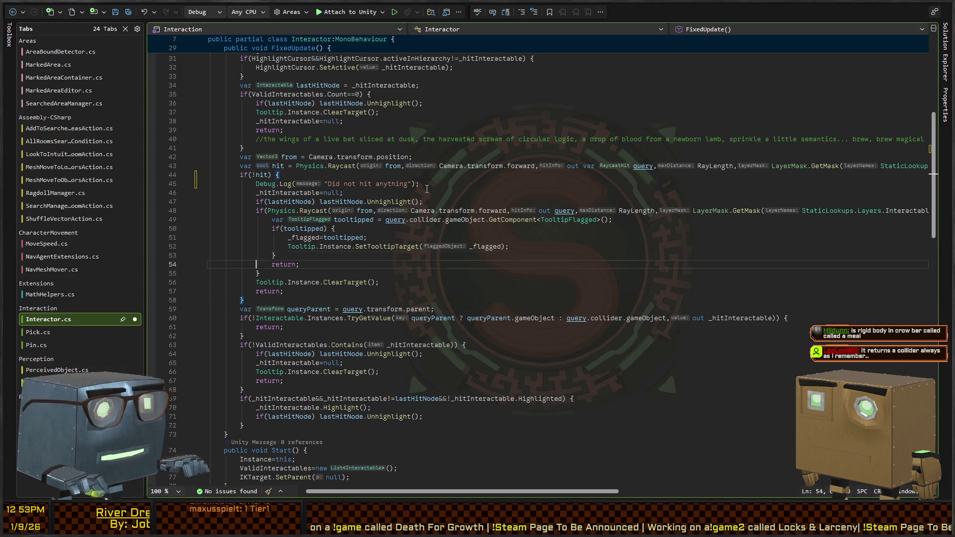
{"action": "key", "text": "Up"}
{"action": "key", "text": "Up"}
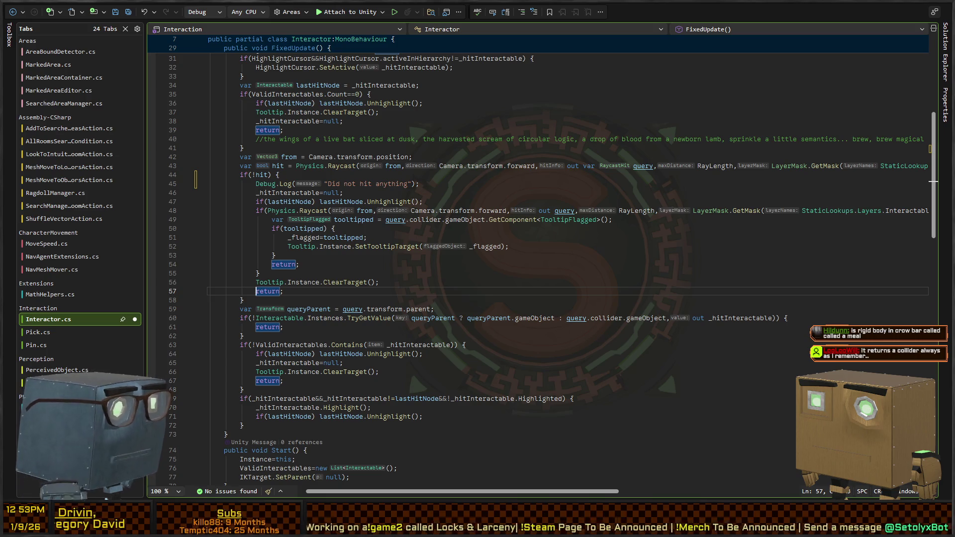
{"action": "left_click", "coordinate": [435, 185]}
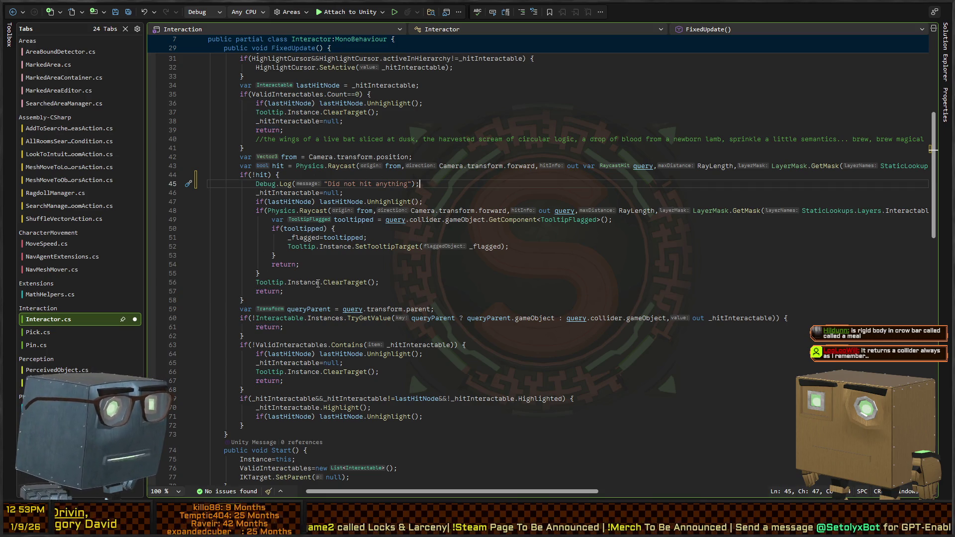
{"action": "left_click", "coordinate": [322, 165]}
{"action": "left_click", "coordinate": [300, 273]}
{"action": "left_click", "coordinate": [287, 301]}
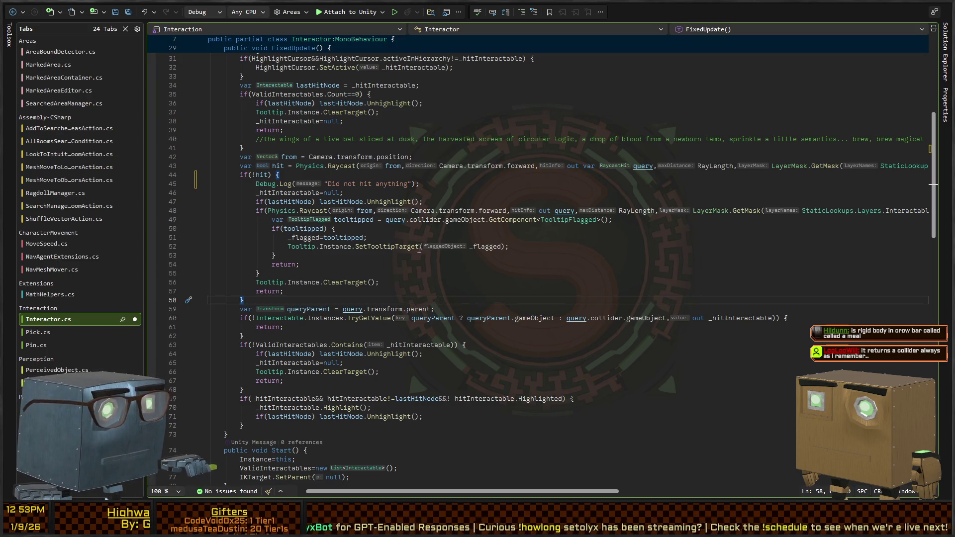
{"action": "triple_click", "coordinate": [272, 183]}
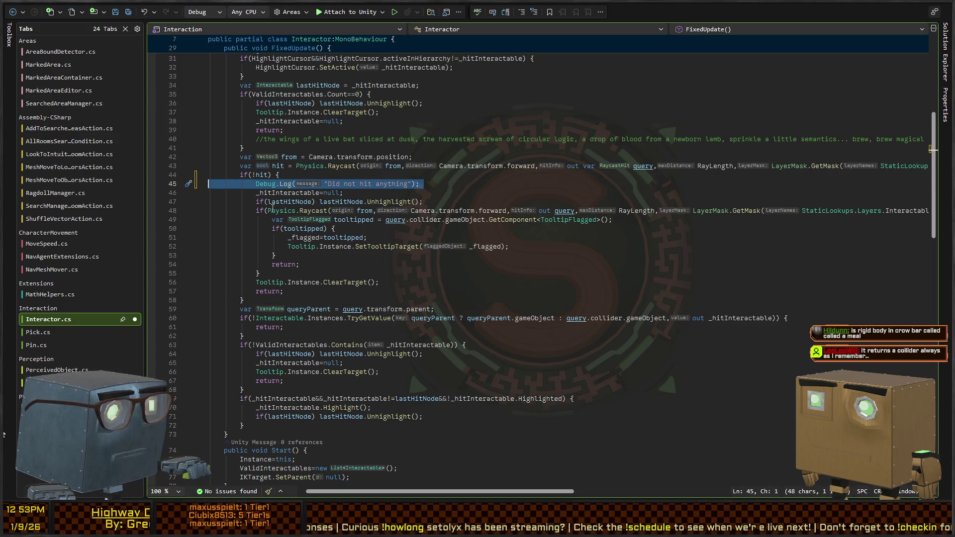
After the if block, add Debug.Log($"Hit something! {query.transform.gameObject.name}")
{"action": "left_click", "coordinate": [258, 176]}
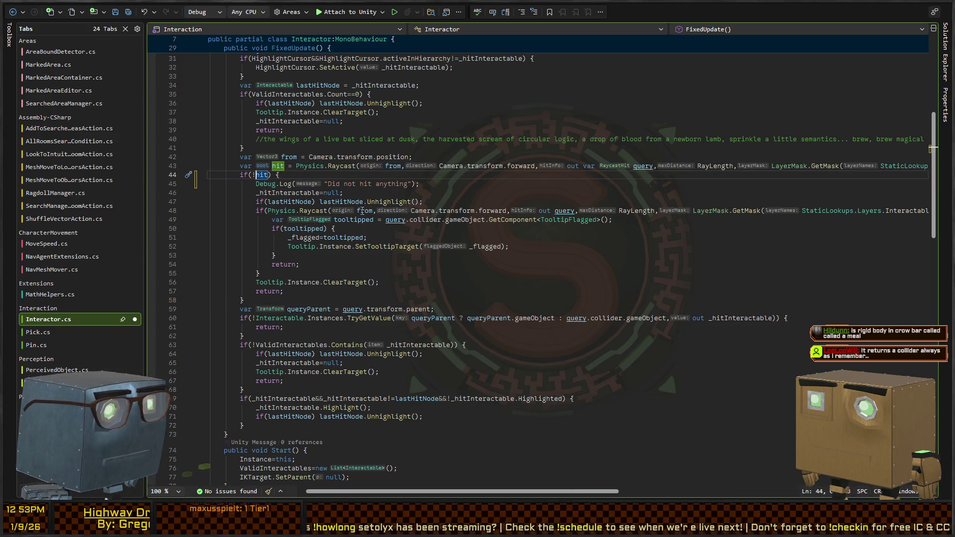
{"action": "left_click", "coordinate": [340, 202]}
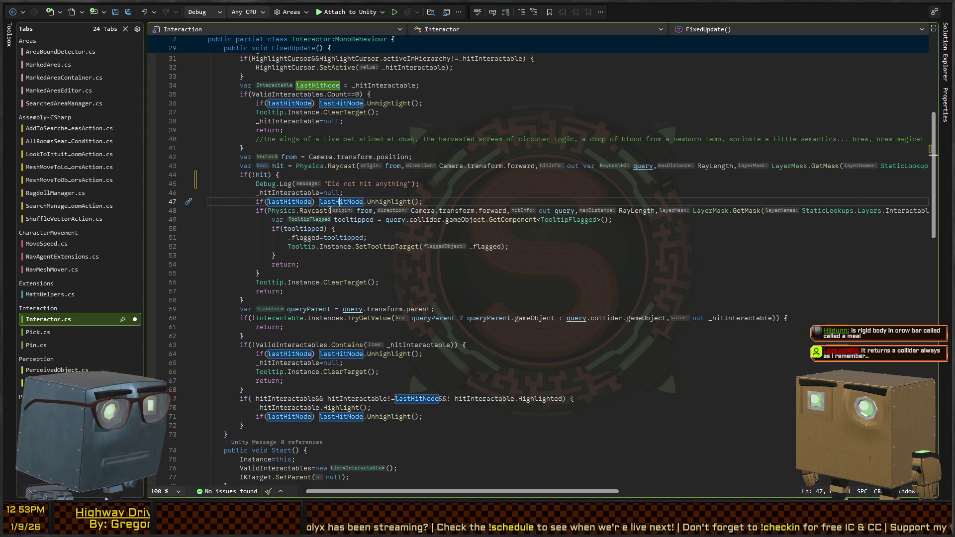
{"action": "scroll", "coordinate": [341, 207], "scroll_direction": "down", "scroll_amount": 4}
{"action": "left_click", "coordinate": [321, 194]}
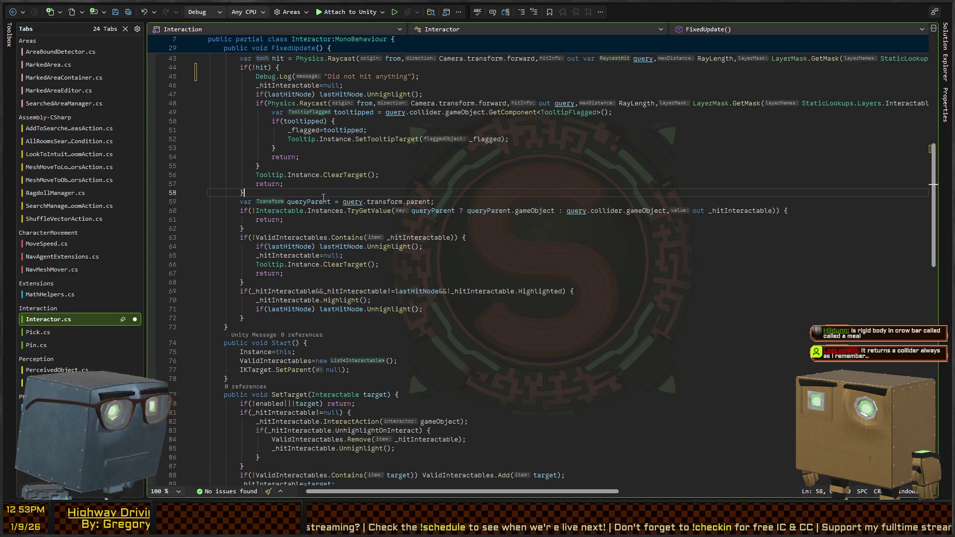
{"action": "key", "text": "Return"}
{"action": "type", "text": "Deb"}
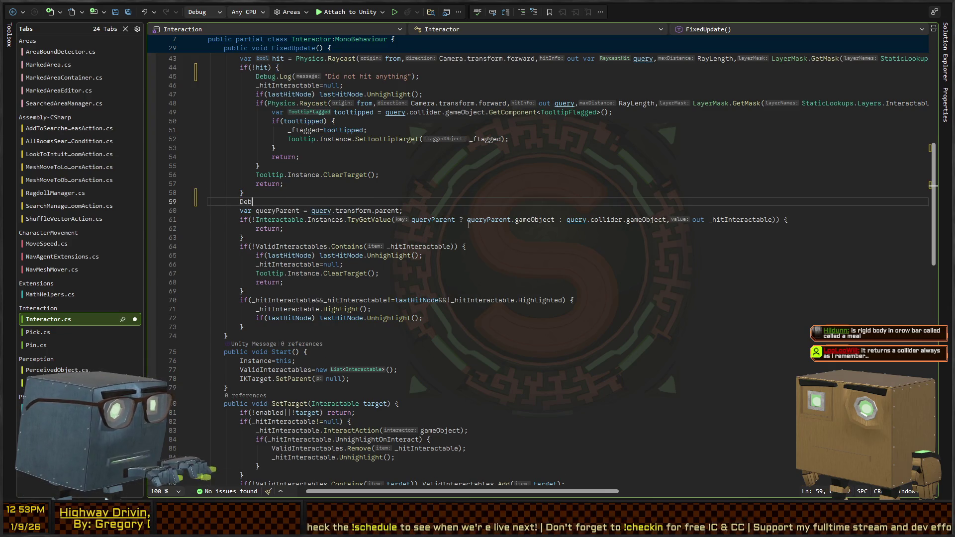
{"action": "type", "text": "ug.Log($\"Hit somethin"}
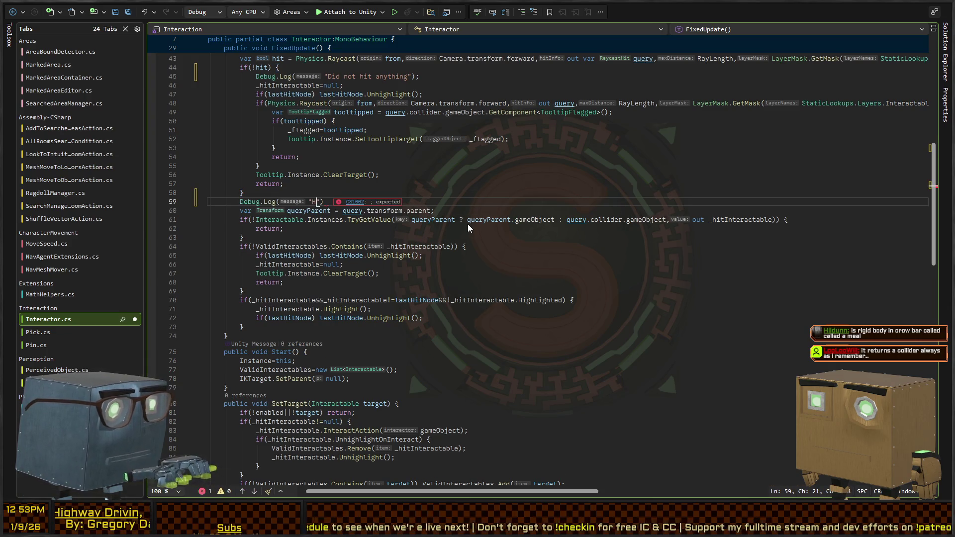
{"action": "type", "text": "g! {que"}
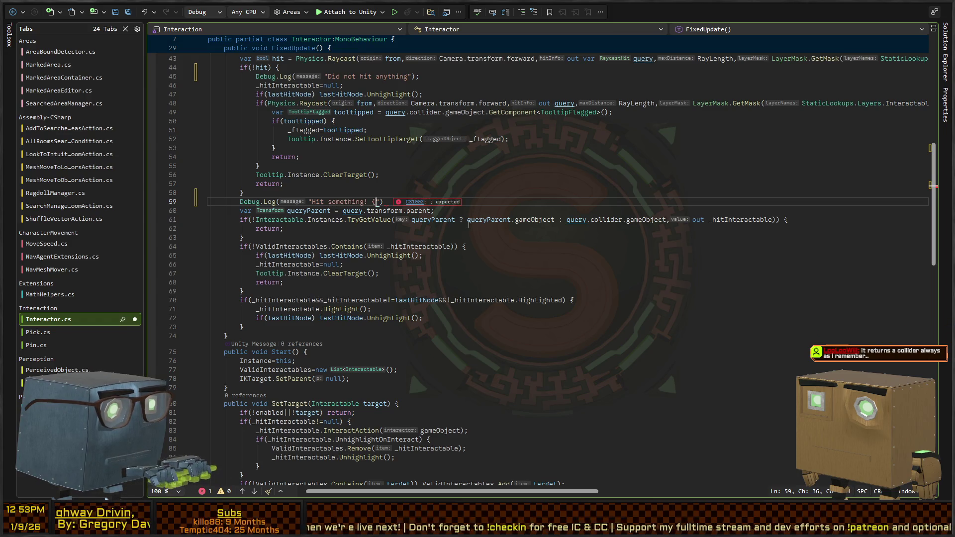
{"action": "type", "text": "ry."}
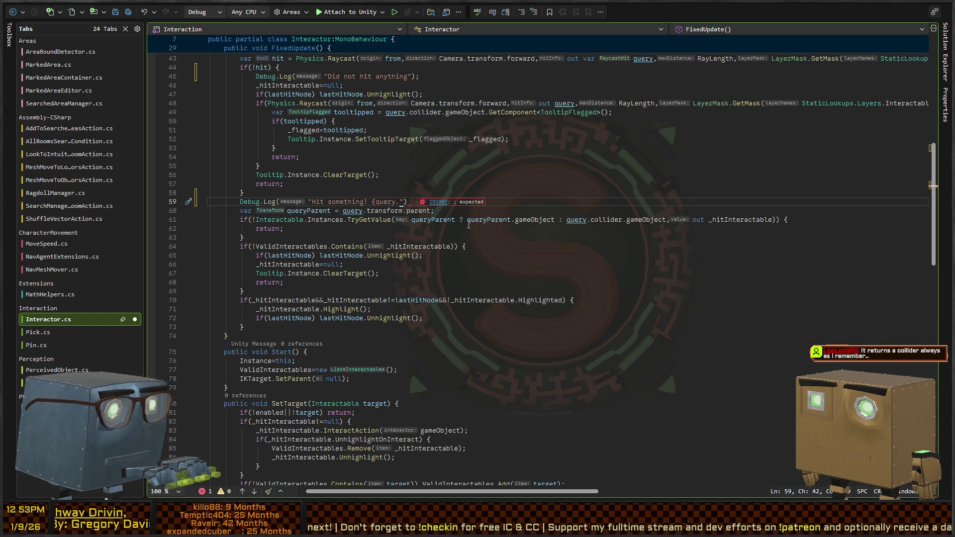
{"action": "type", "text": "gameObject.nam"}
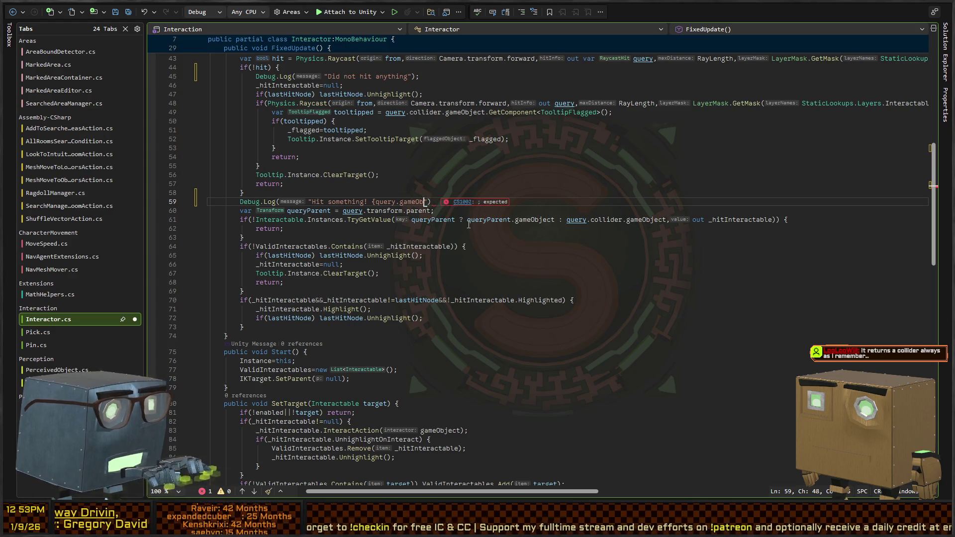
{"action": "type", "text": "e}\")"}
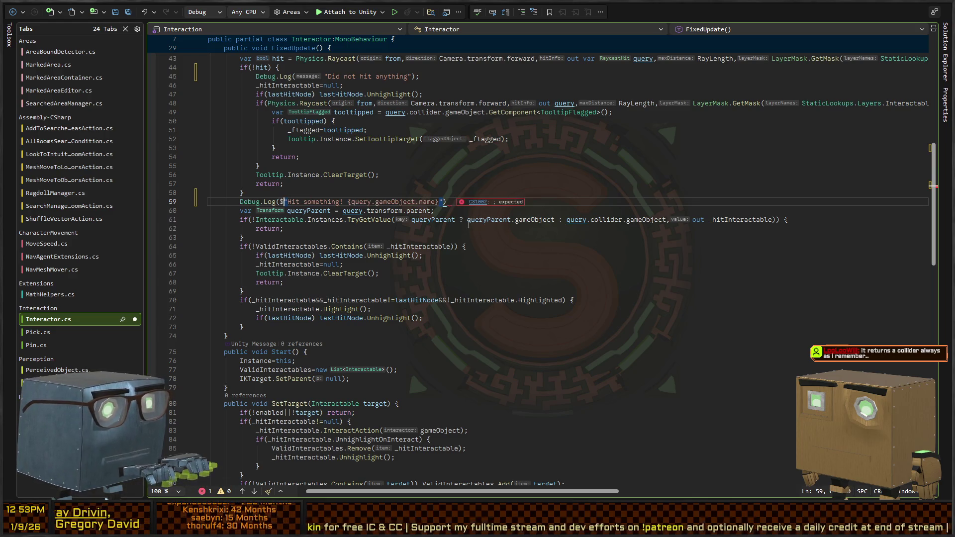
{"action": "type", "text": ";"}
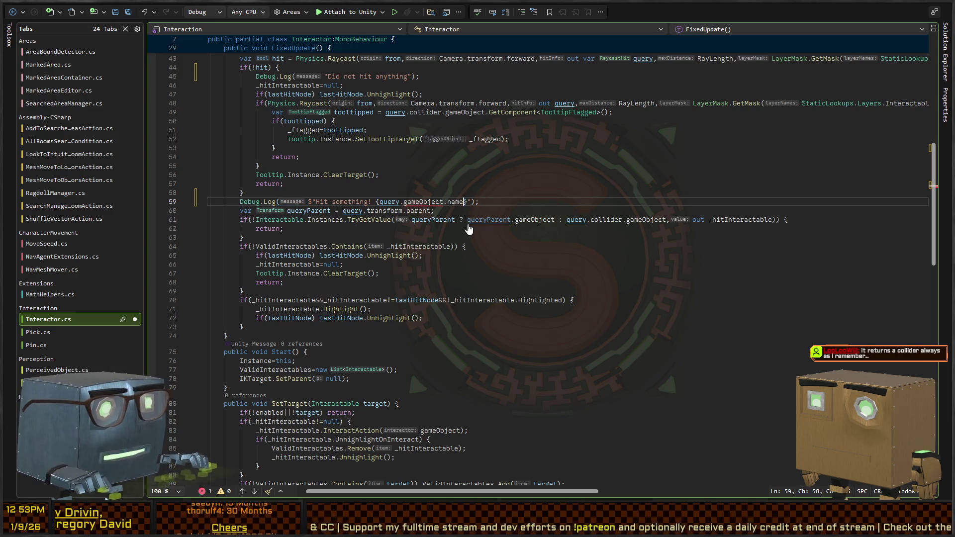
{"action": "key", "text": "ctrl+Left"}
{"action": "key", "text": "ctrl+Left"}
{"action": "key", "text": "ctrl+Left"}
{"action": "key", "text": "ctrl+shift+Left"}
{"action": "type", "text": "transform.gameO"}
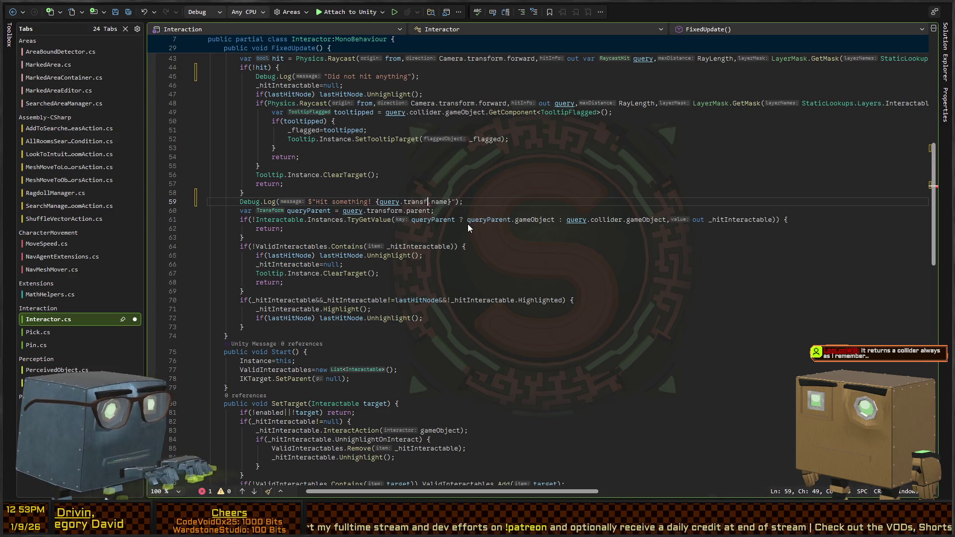
{"action": "type", "text": "bject"}
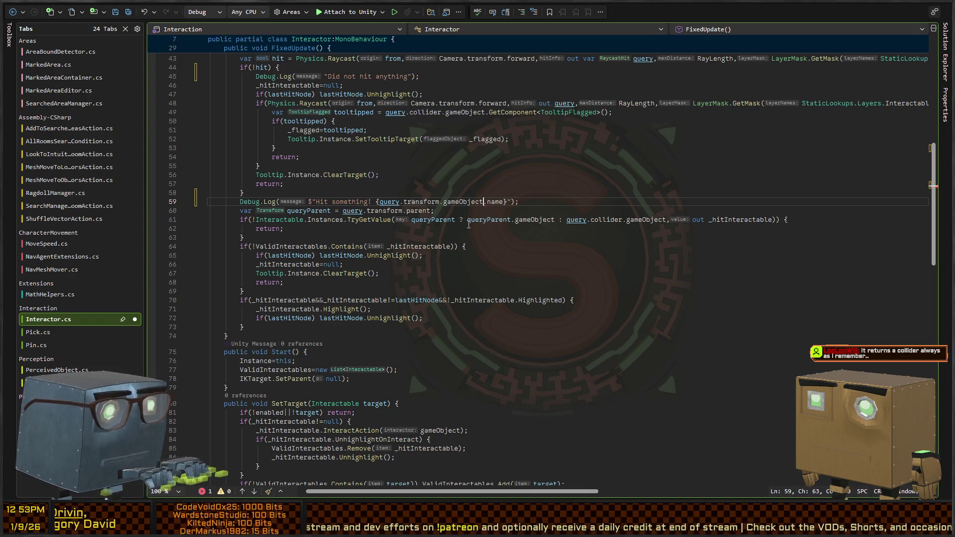
Save Interactor.cs and check the result in Unity
{"action": "left_click", "coordinate": [395, 203]}
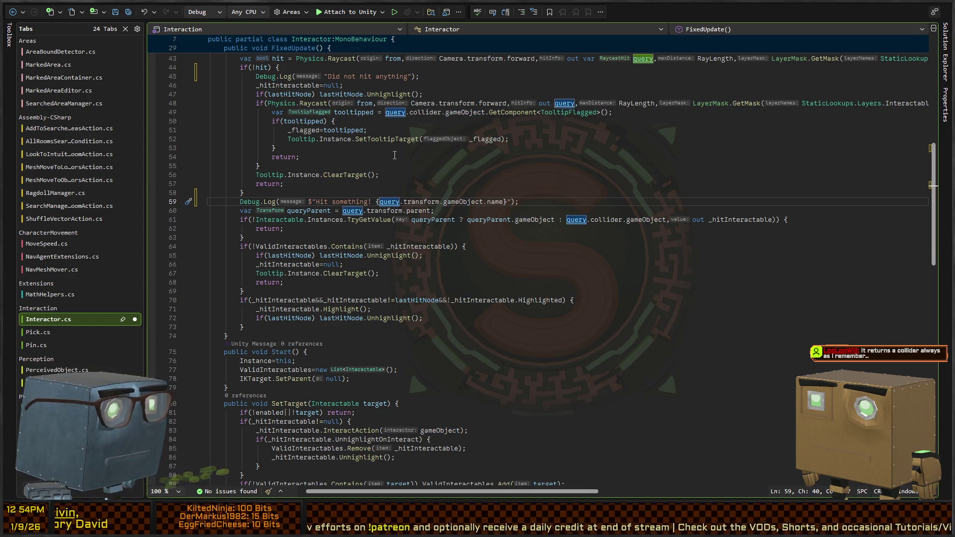
{"action": "scroll", "coordinate": [467, 148], "scroll_direction": "up", "scroll_amount": 2}
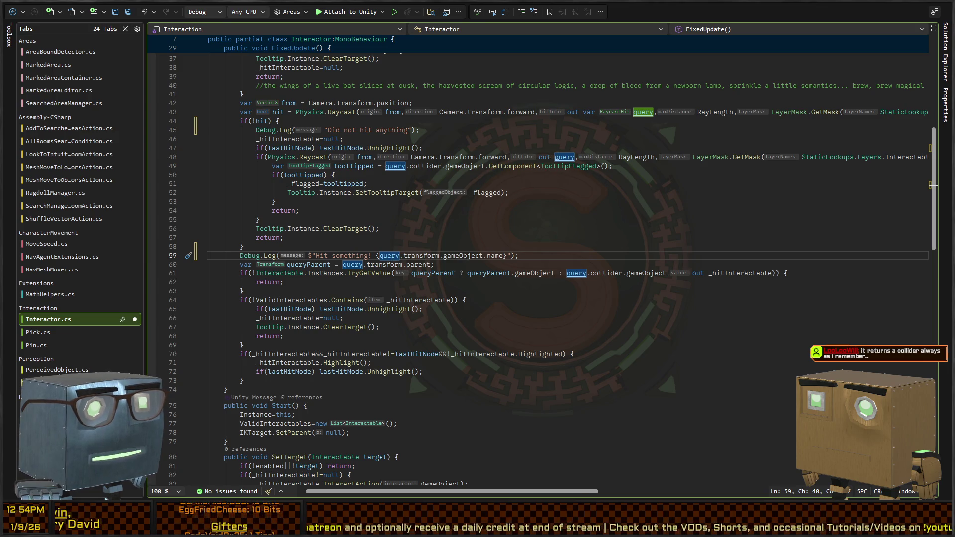
{"action": "scroll", "coordinate": [428, 199], "scroll_direction": "down", "scroll_amount": 2}
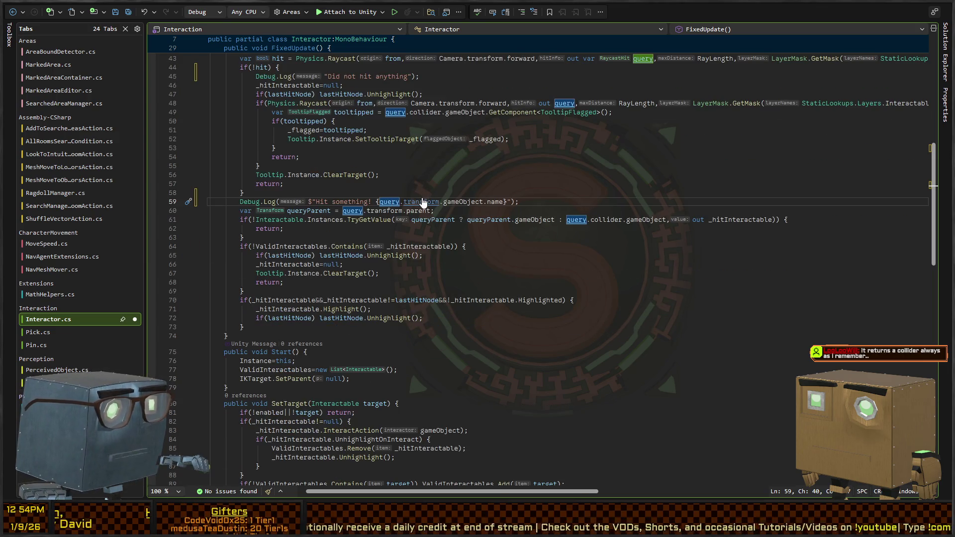
{"action": "key", "text": "ctrl+s"}
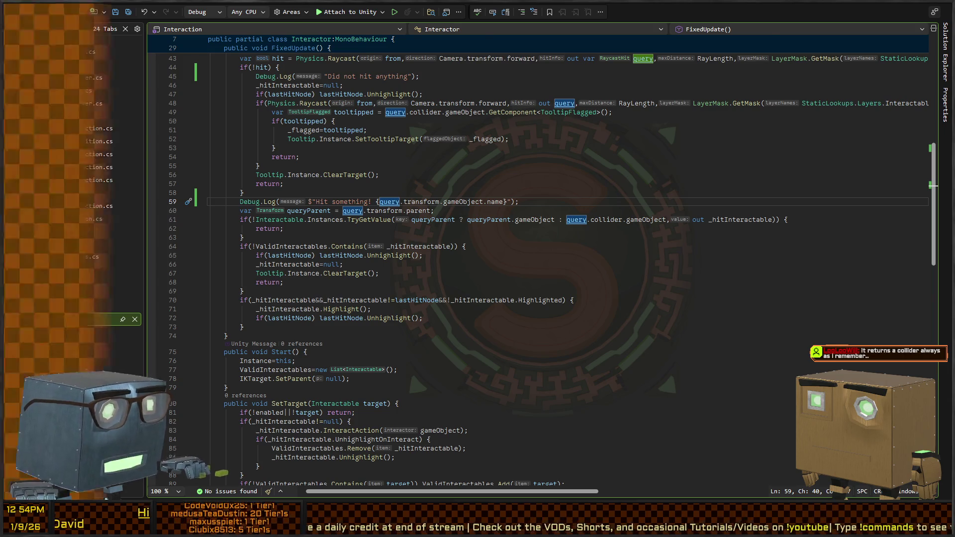
{"action": "key", "text": "alt+Tab"}
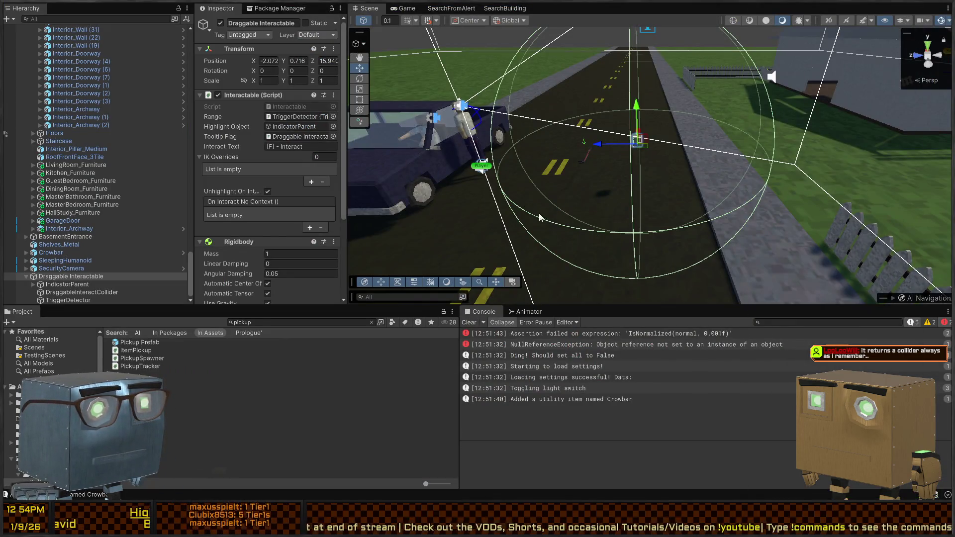
Add the interpolated log "Did not find interactable attached to {query.transform.gameObject.name}" and save
{"action": "key", "text": "alt+Tab"}
{"action": "type", "text": "Did not find inte"}
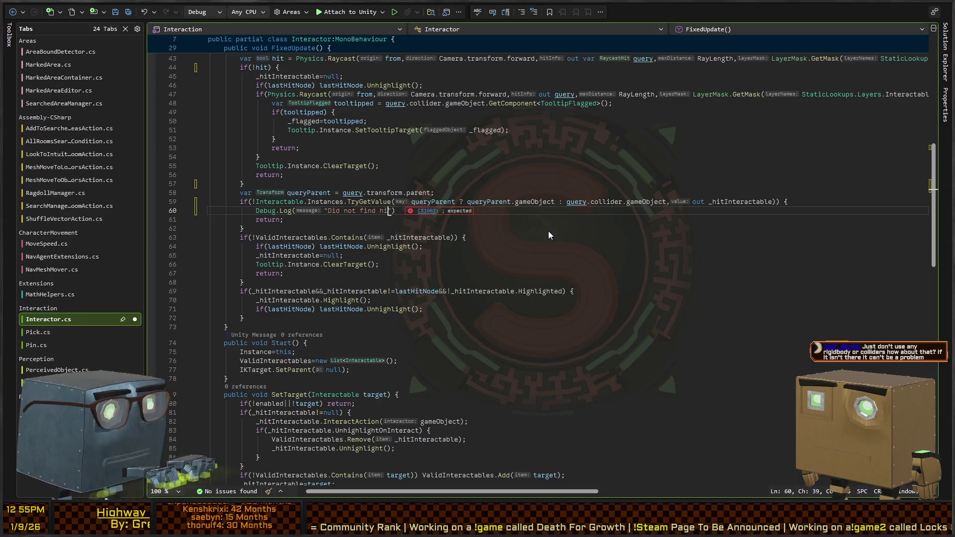
{"action": "type", "text": "ractable attached t"}
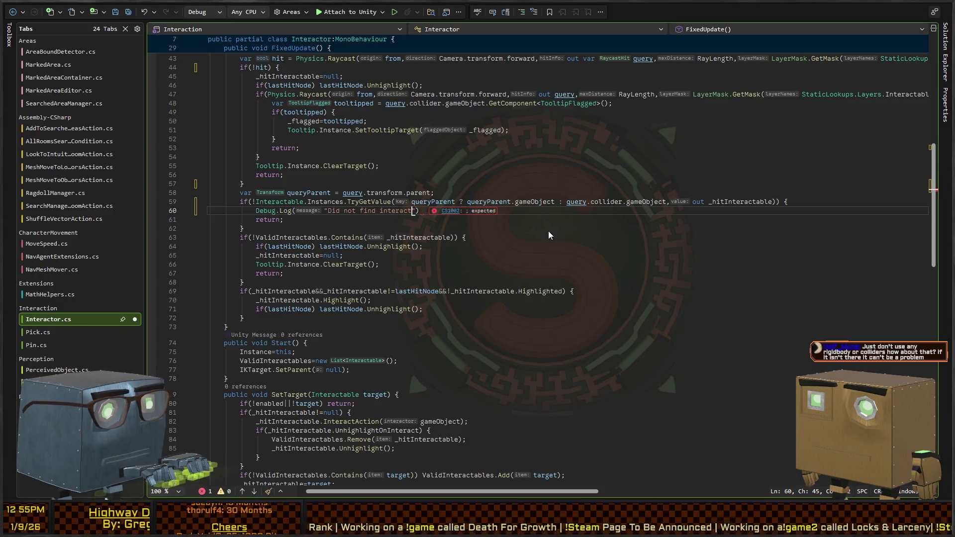
{"action": "type", "text": "o query.transform"}
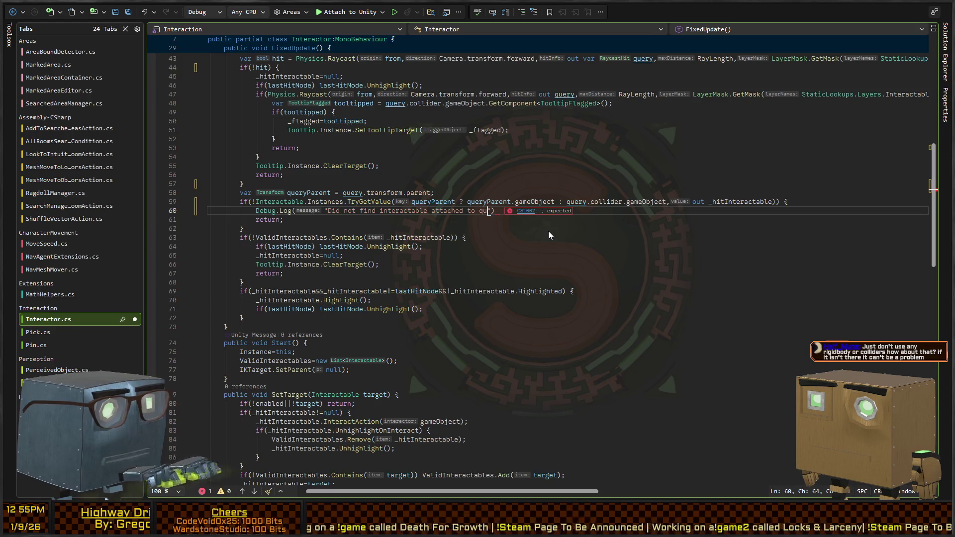
{"action": "type", "text": ".gameObject."}
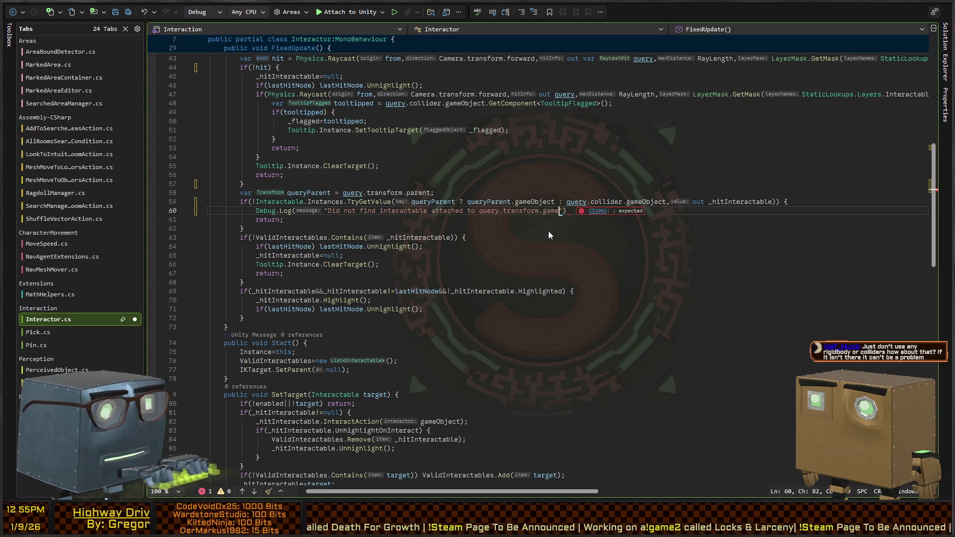
{"action": "type", "text": "name"}
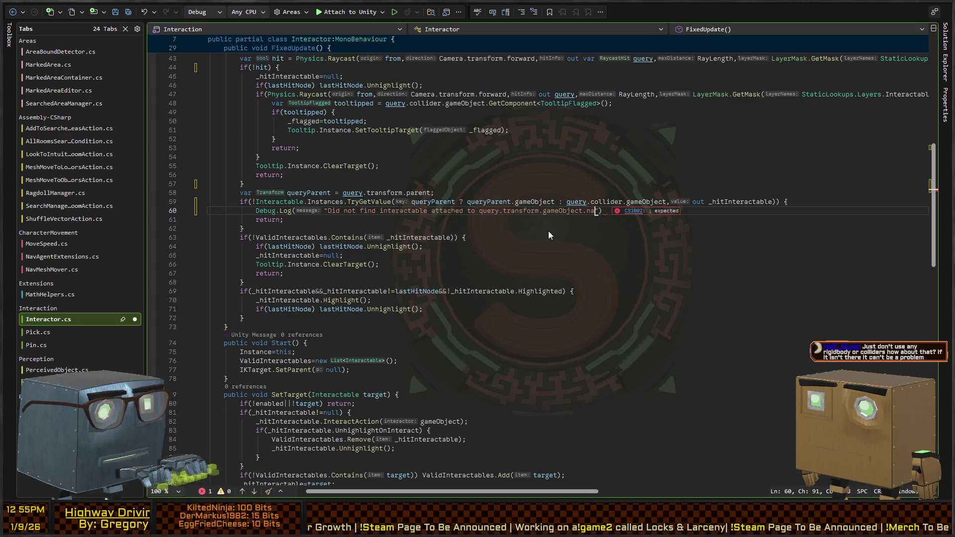
{"action": "key", "text": "ctrl+shift+Left"}
{"action": "key", "text": "ctrl+shift+Left"}
{"action": "key", "text": "ctrl+shift+Left"}
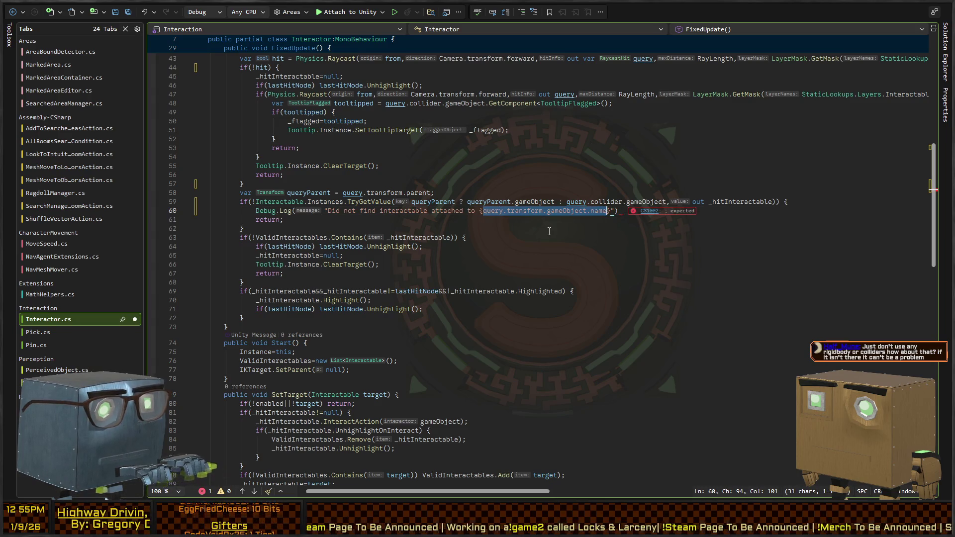
{"action": "type", "text": "{"}
{"action": "key", "text": "ctrl+Left"}
{"action": "key", "text": "ctrl+Left"}
{"action": "key", "text": "ctrl+Left"}
{"action": "type", "text": "$"}
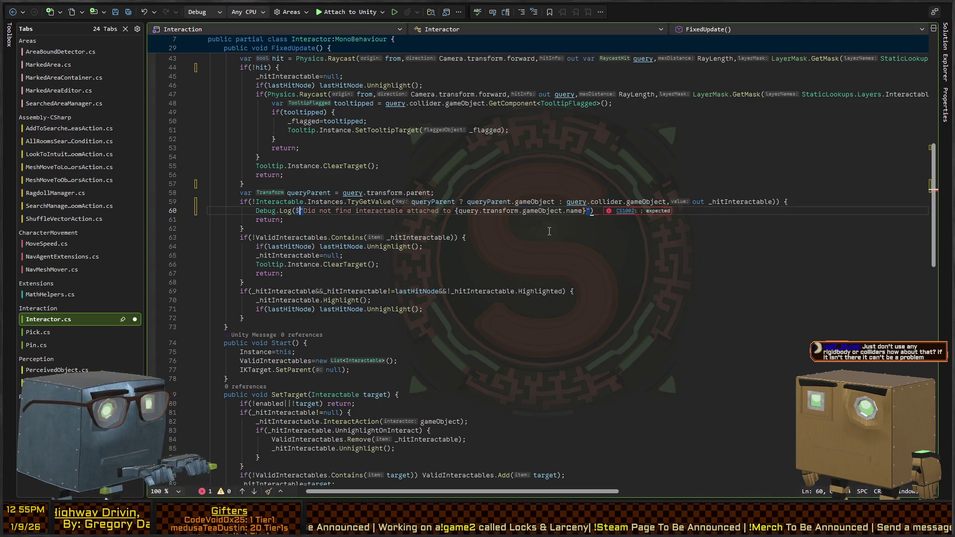
{"action": "key", "text": "End"}
{"action": "type", "text": ";"}
{"action": "key", "text": "ctrl+s"}
{"action": "key", "text": "alt+Tab"}
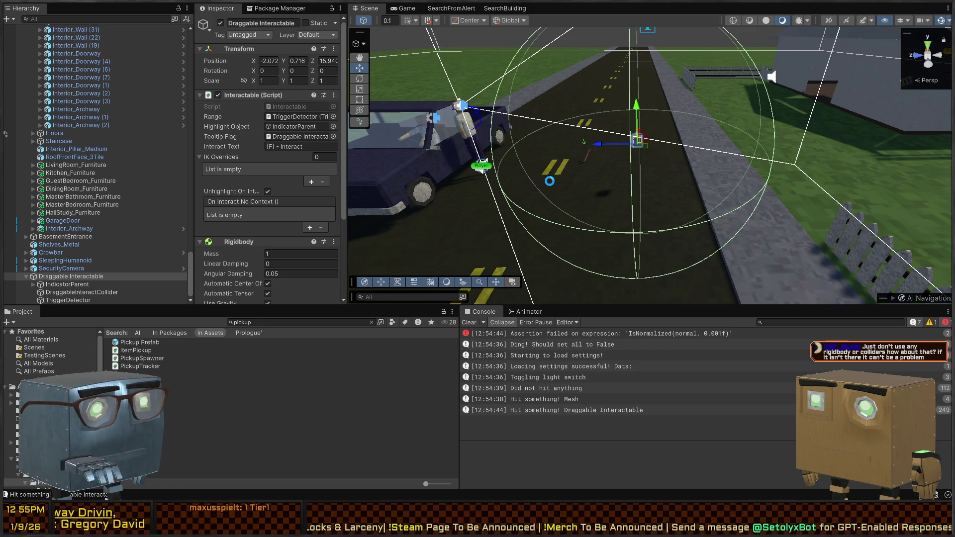
{"action": "key", "text": "alt+Tab"}
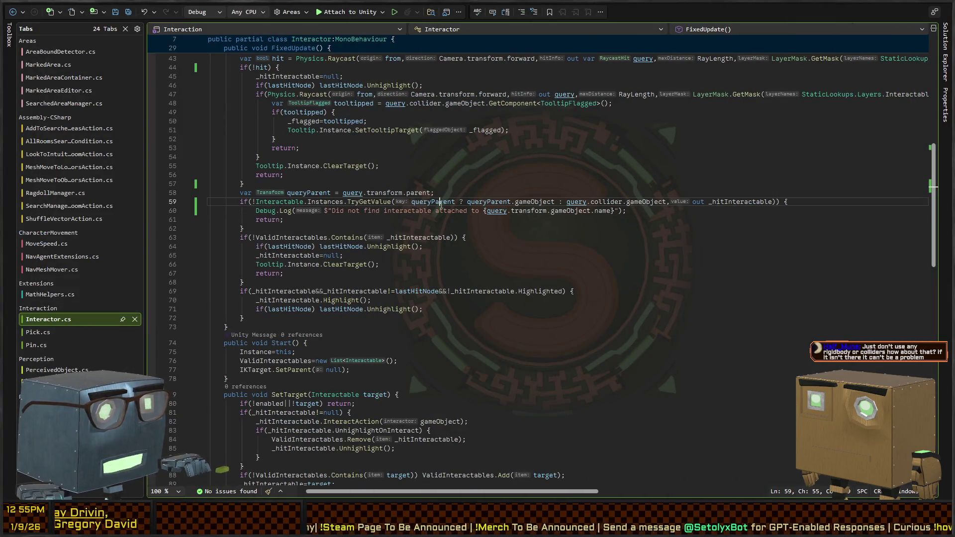
Inspect the queryParent and gameObject references in the line-59 interactable lookup
{"action": "left_click", "coordinate": [479, 202]}
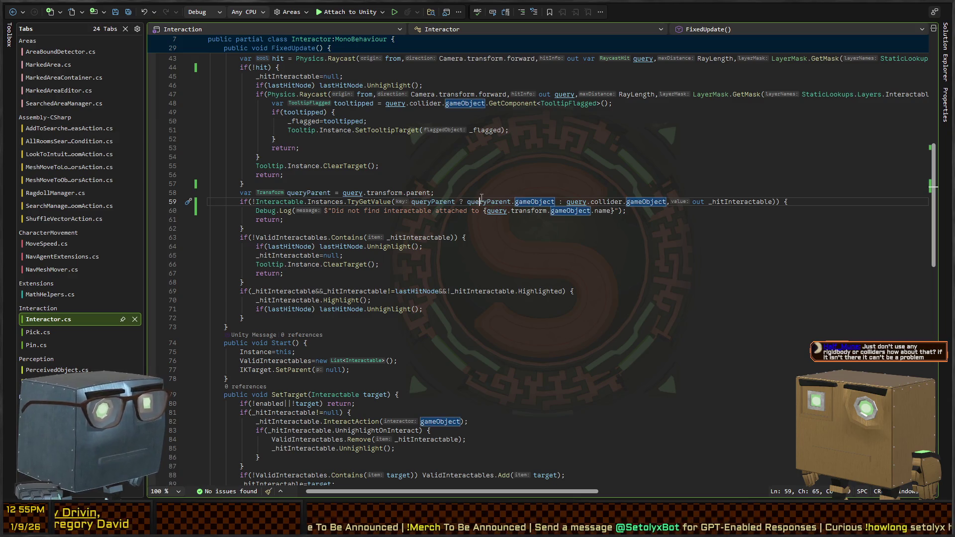
{"action": "left_click", "coordinate": [532, 202]}
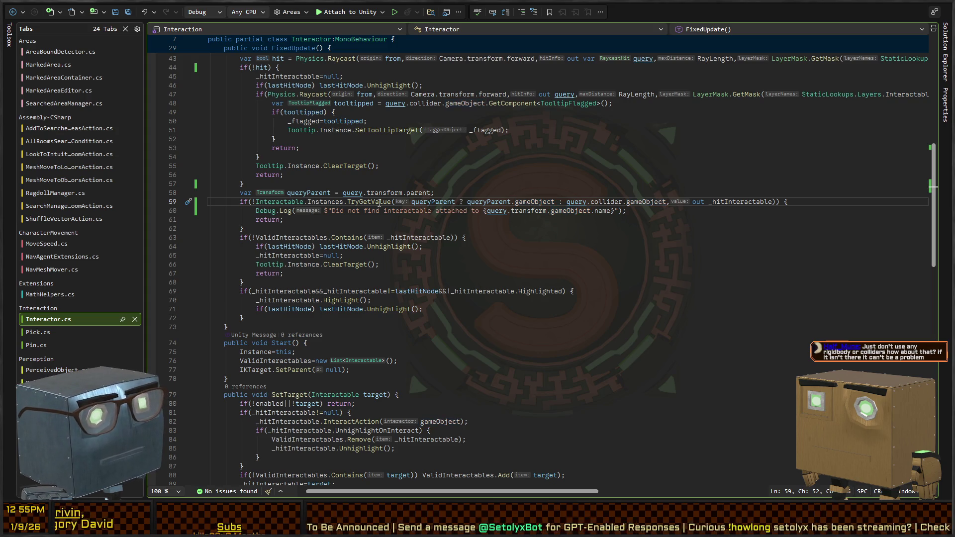
{"action": "left_click", "coordinate": [492, 201]}
{"action": "double_click", "coordinate": [491, 201]}
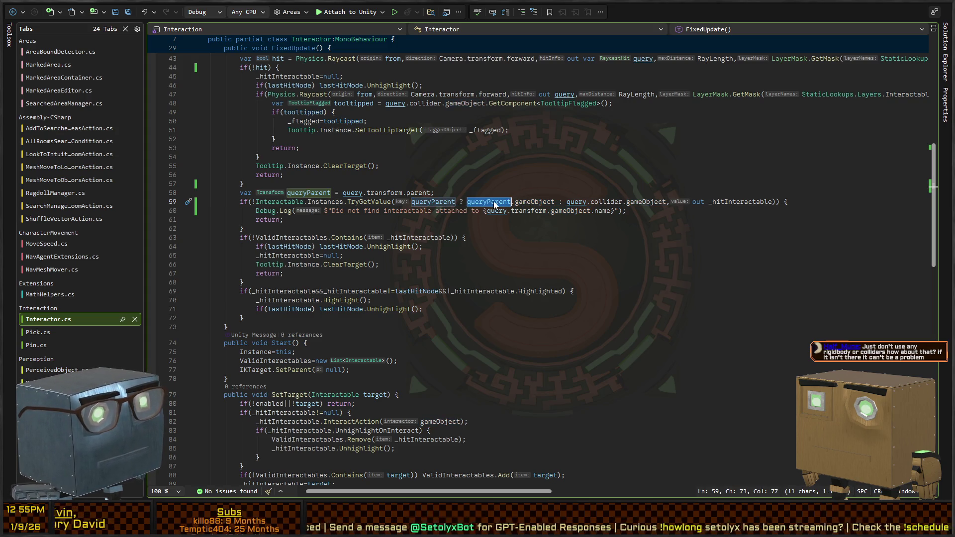
{"action": "key", "text": "Left"}
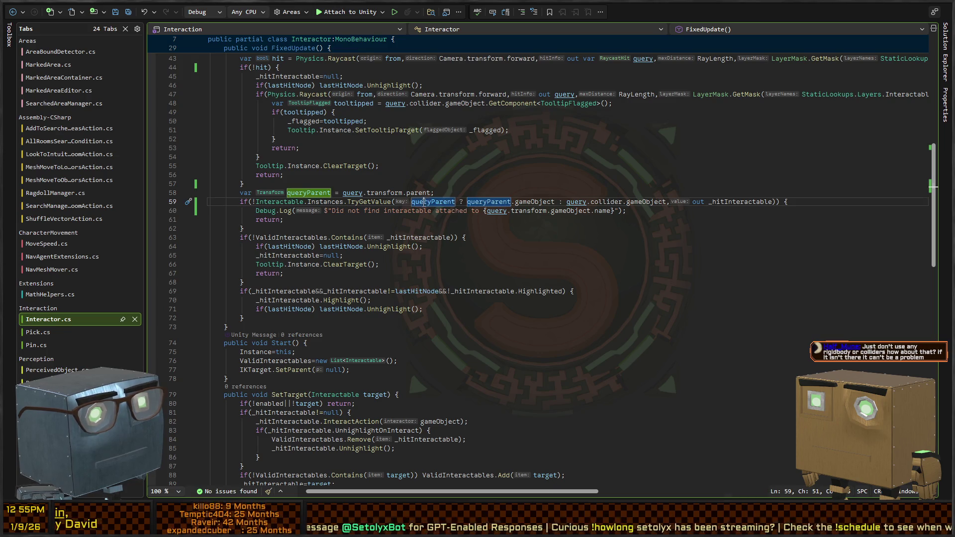
{"action": "left_click", "coordinate": [533, 202]}
{"action": "left_click", "coordinate": [638, 201]}
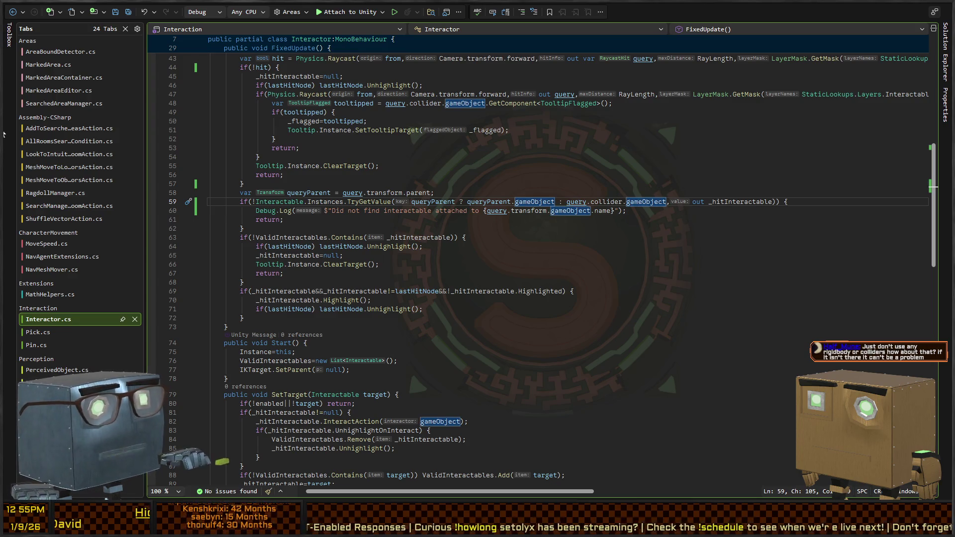
{"action": "key", "text": "alt+Tab"}
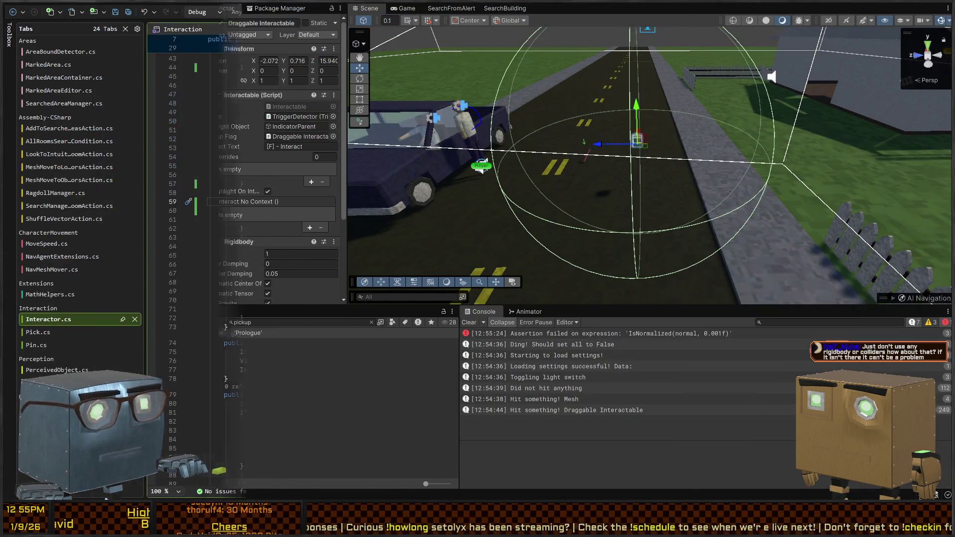
Move the parent-or-collider ternary into a new var obTarget and pass obTarget to TryGetValue
{"action": "key", "text": "alt+Tab"}
{"action": "key", "text": "shift+alt+equal"}
{"action": "key", "text": "shift+alt+equal"}
{"action": "key", "text": "shift+alt+equal"}
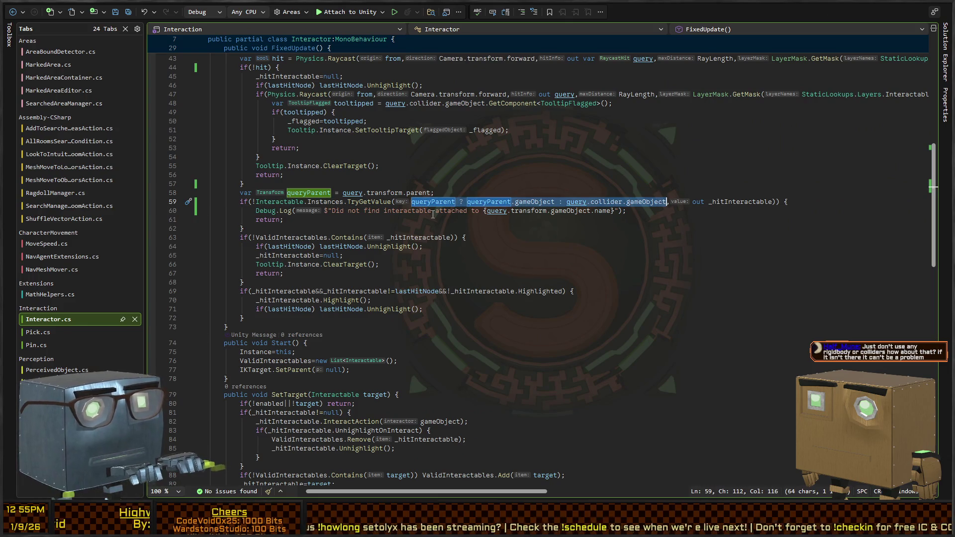
{"action": "key", "text": "ctrl+x"}
{"action": "key", "text": "ctrl+alt+Return"}
{"action": "type", "text": "var o"}
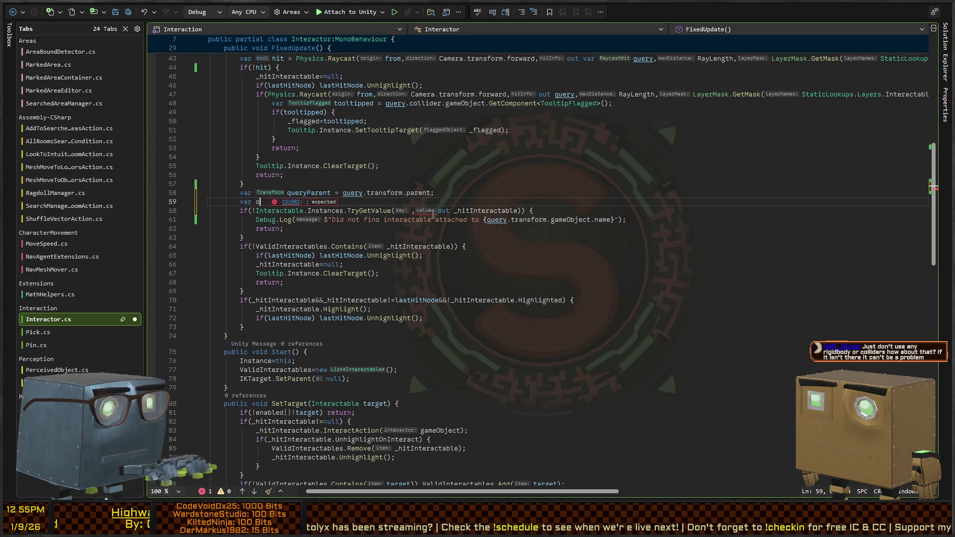
{"action": "type", "text": "bTarget ="}
{"action": "key", "text": "ctrl+v"}
{"action": "key", "text": "Return"}
{"action": "key", "text": "Down"}
{"action": "key", "text": "End"}
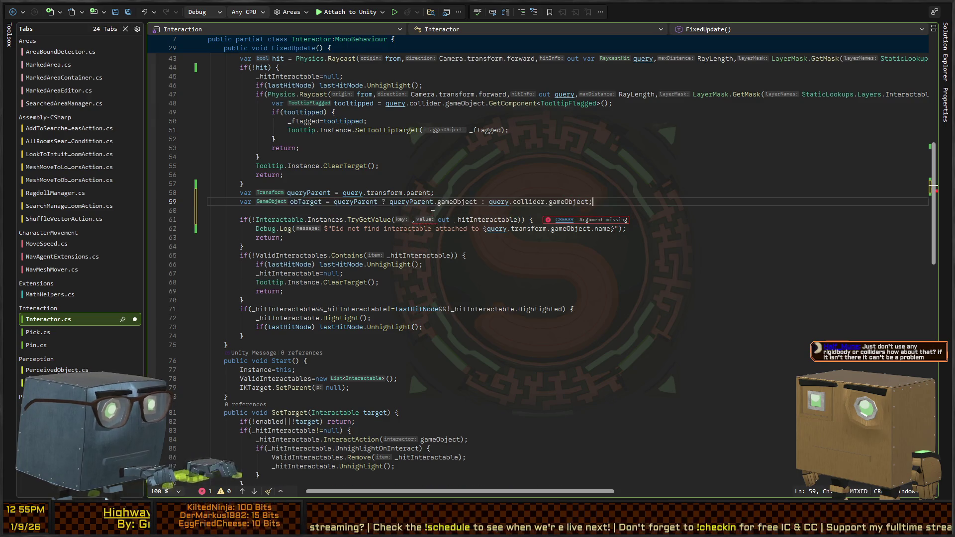
{"action": "key", "text": "Home"}
{"action": "key", "text": "ctrl+Right"}
{"action": "key", "text": "ctrl+Right"}
{"action": "key", "text": "ctrl+Right"}
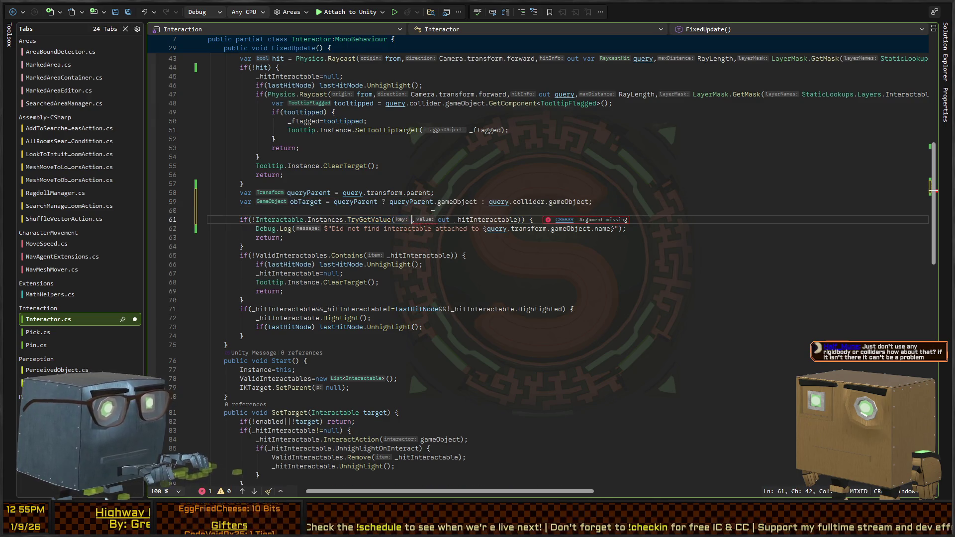
{"action": "type", "text": "obTarget"}
Make the missing-interactable log print {obTarget.name}, then save the script
{"action": "key", "text": "Down"}
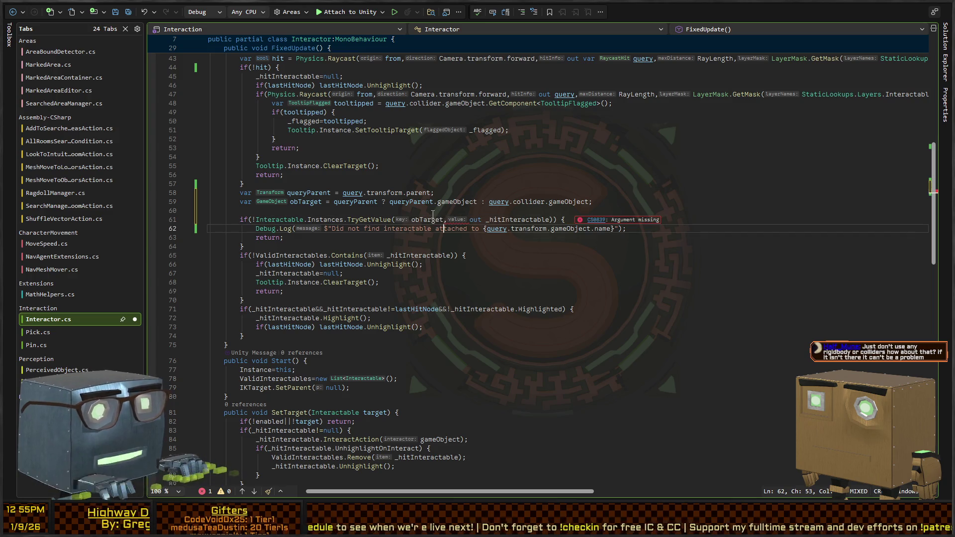
{"action": "key", "text": "ctrl+Right"}
{"action": "key", "text": "ctrl+Right"}
{"action": "key", "text": "ctrl+shift+Right"}
{"action": "key", "text": "ctrl+shift+Right"}
{"action": "key", "text": "ctrl+shift+Right"}
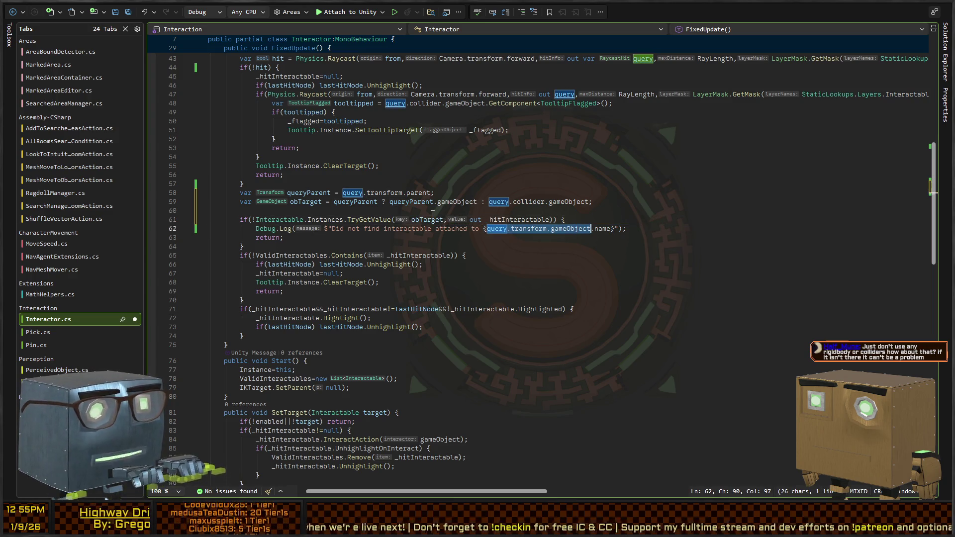
{"action": "type", "text": "obtarget"}
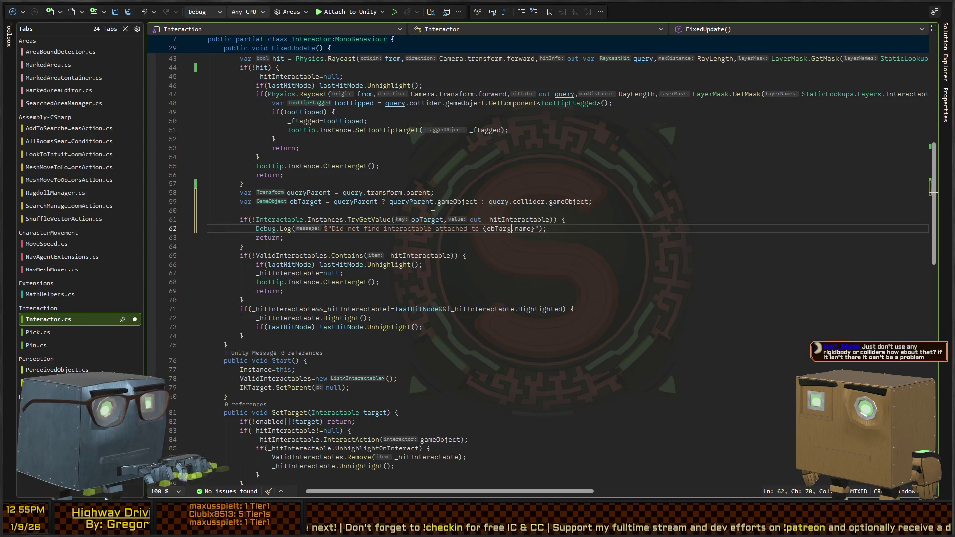
{"action": "key", "text": "ctrl+s"}
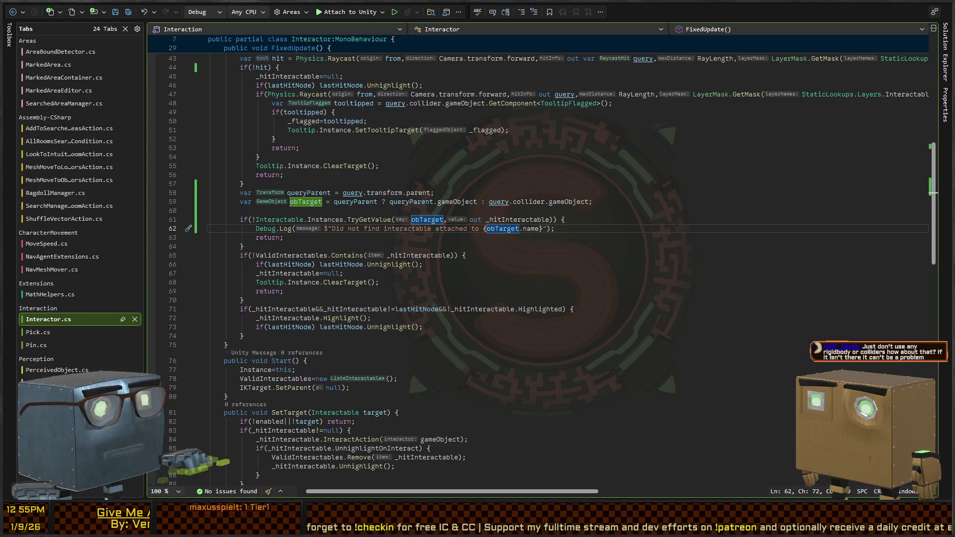
{"action": "key", "text": "alt+Tab"}
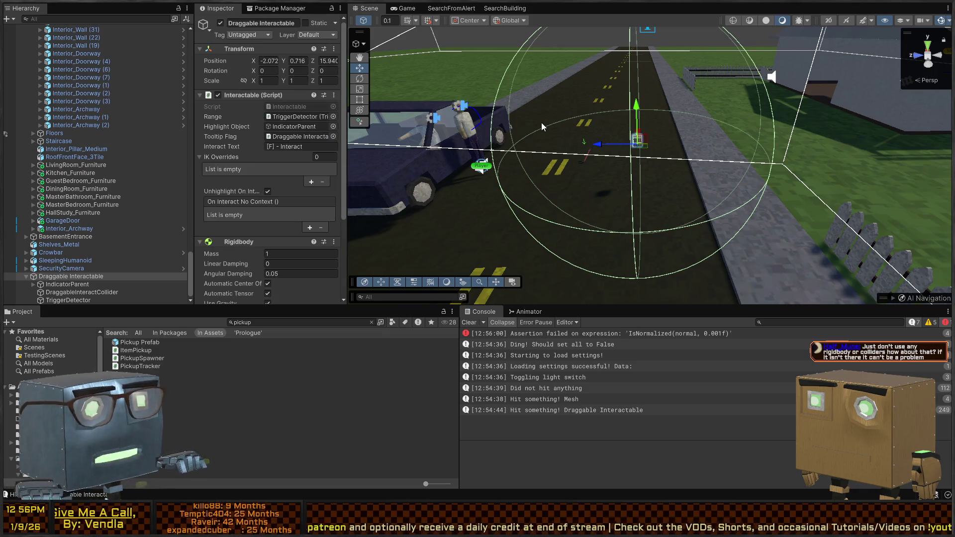
Play-test near the cube; the console logs "Did not find interactable attached to DraggableInteractCollider"
{"action": "key", "text": "ctrl+p"}
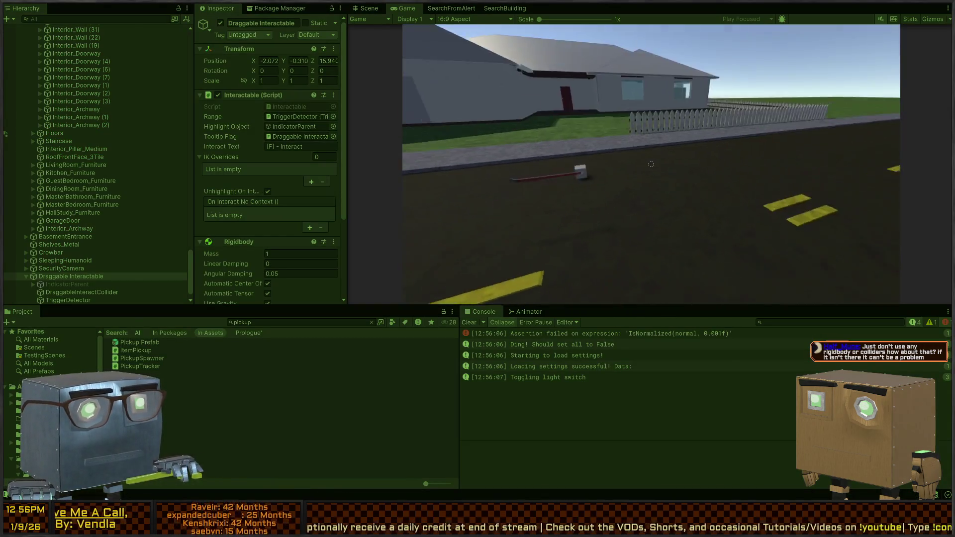
{"action": "key", "text": "w"}
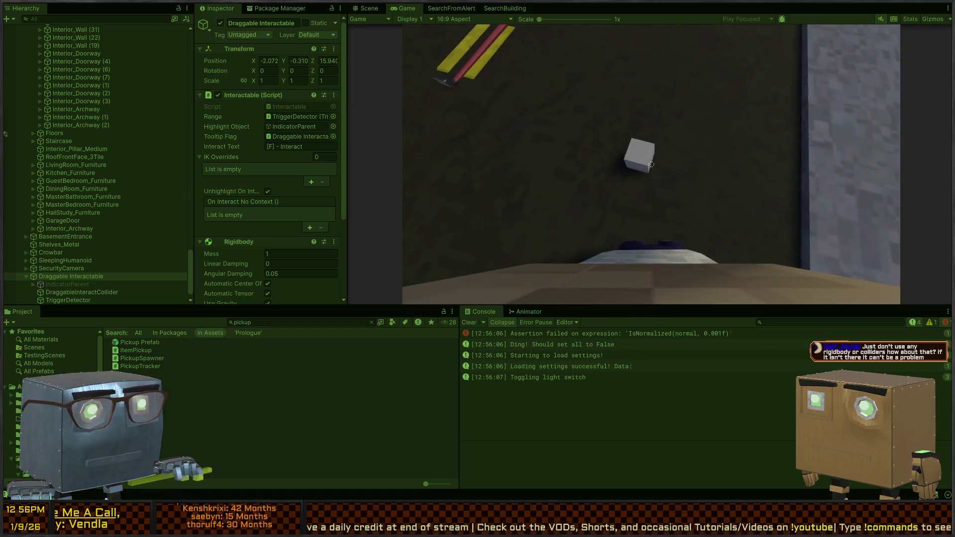
{"action": "key", "text": "f"}
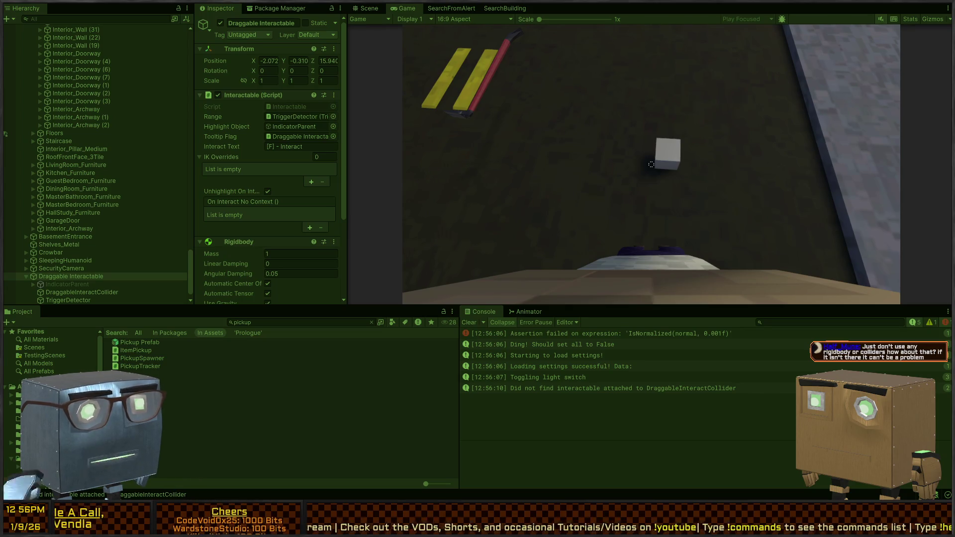
{"action": "key", "text": "ctrl+p"}
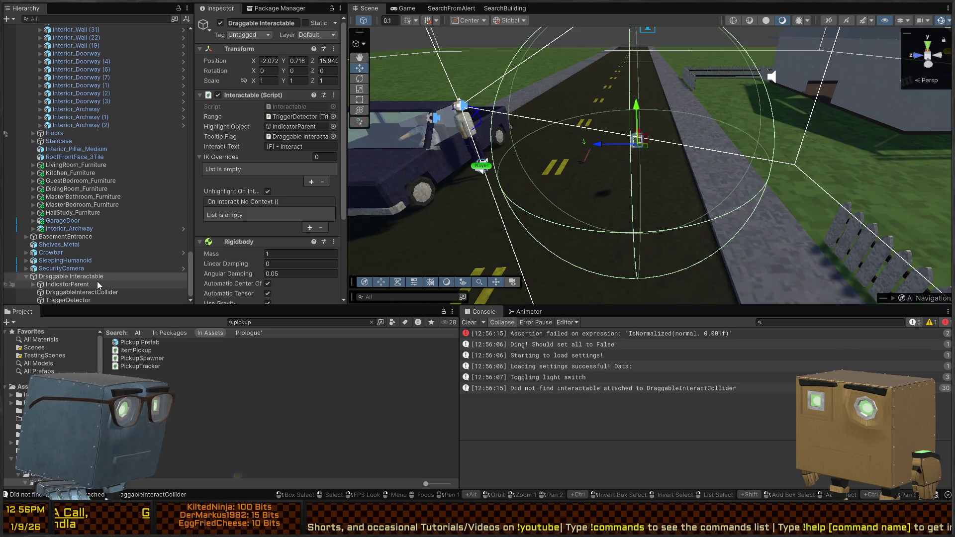
{"action": "left_click", "coordinate": [85, 293]}
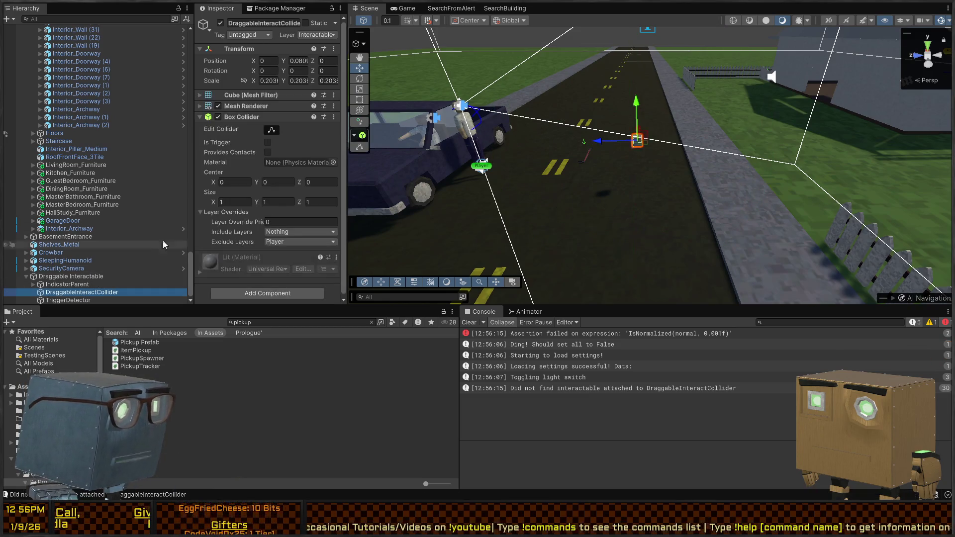
Drag Interactable (Script) from Draggable Interactable onto DraggableInteractCollider and verify it on the child
{"action": "left_click", "coordinate": [86, 277]}
{"action": "mouse_move", "coordinate": [251, 97]}
{"action": "left_mouse_down"}
{"action": "mouse_move", "coordinate": [92, 276]}
{"action": "mouse_move", "coordinate": [103, 295]}
{"action": "left_mouse_up"}
{"action": "left_click", "coordinate": [92, 292]}
{"action": "left_click", "coordinate": [87, 278]}
{"action": "left_click", "coordinate": [82, 293]}
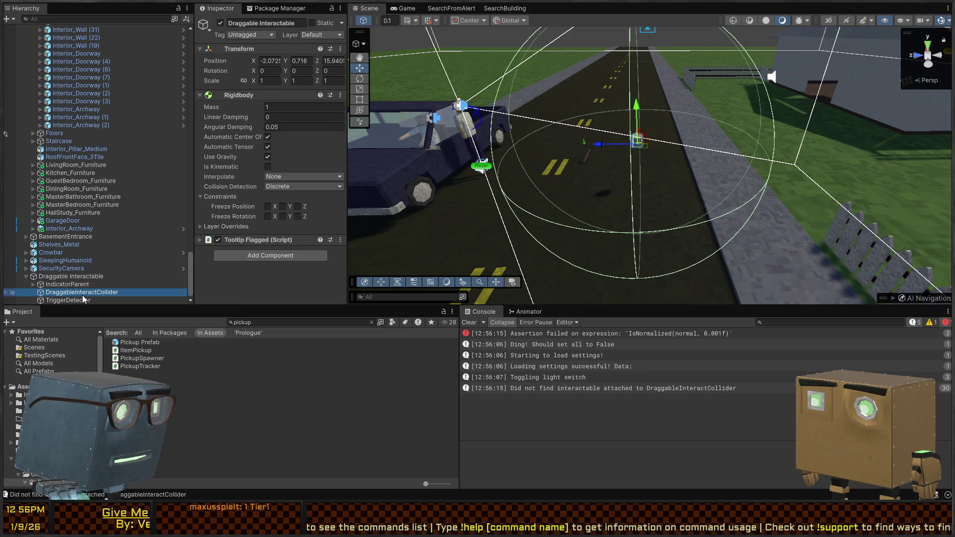
{"action": "key", "text": "ctrl+p"}
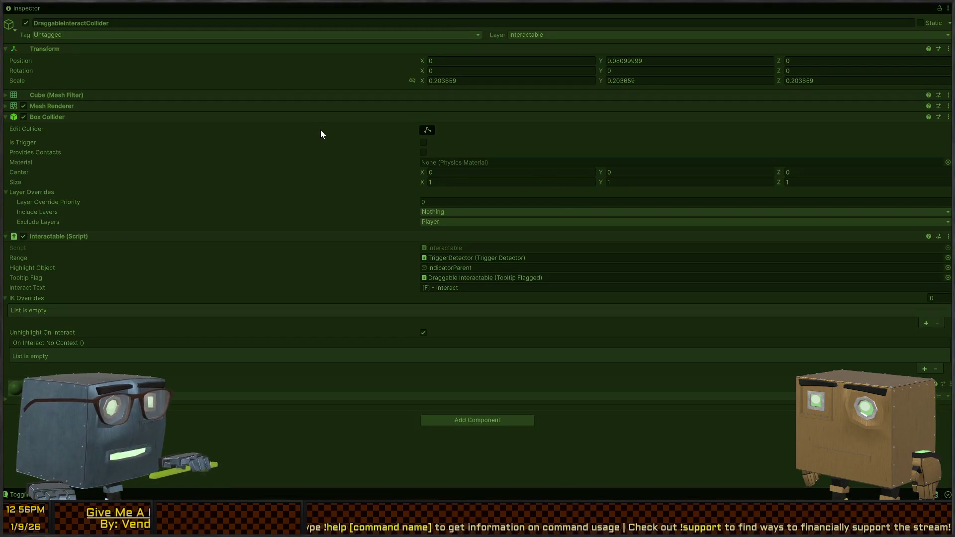
Play-test in a maximized Game view, skip the intro, and confirm the cube's [F] interact prompt
{"action": "key", "text": "shift+space"}
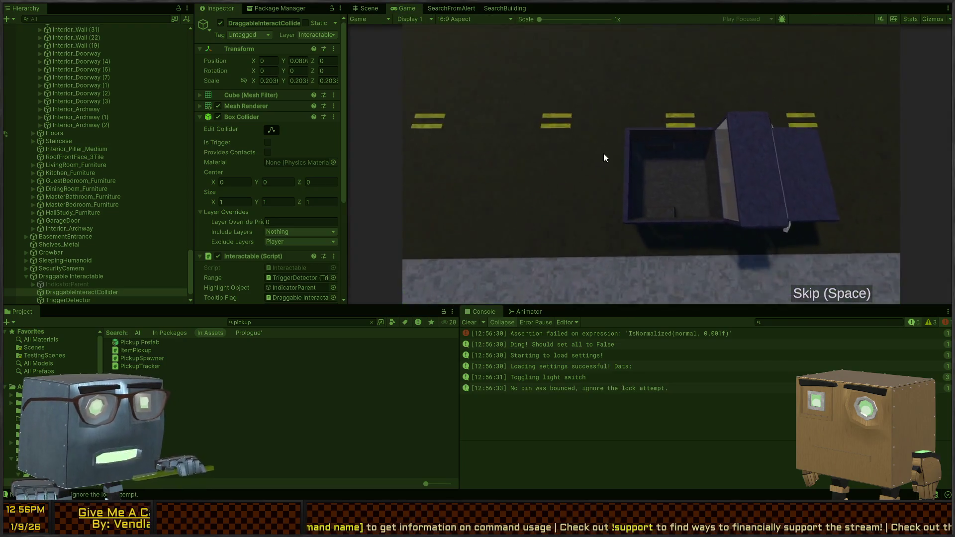
{"action": "key", "text": "shift+space"}
{"action": "key", "text": "w"}
{"action": "key", "text": "f"}
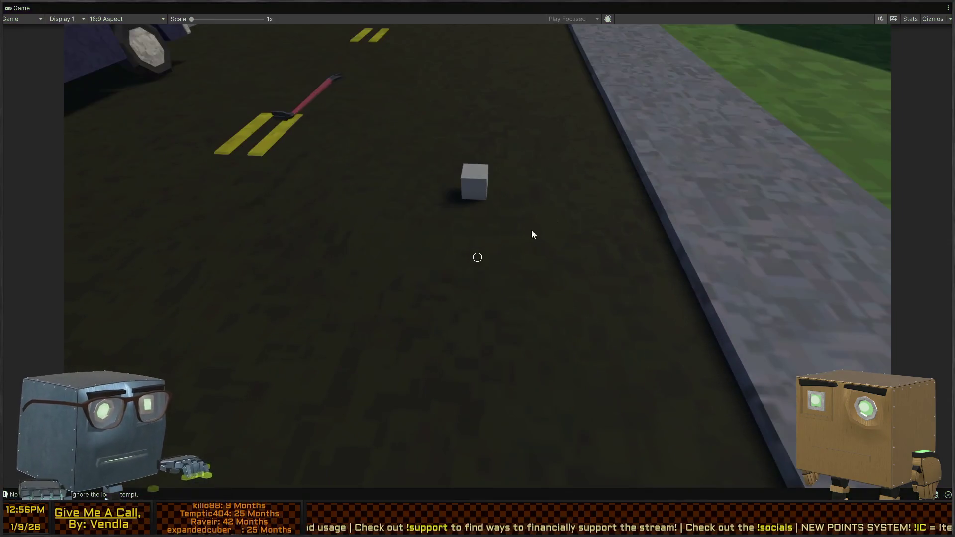
{"action": "key", "text": "shift+space"}
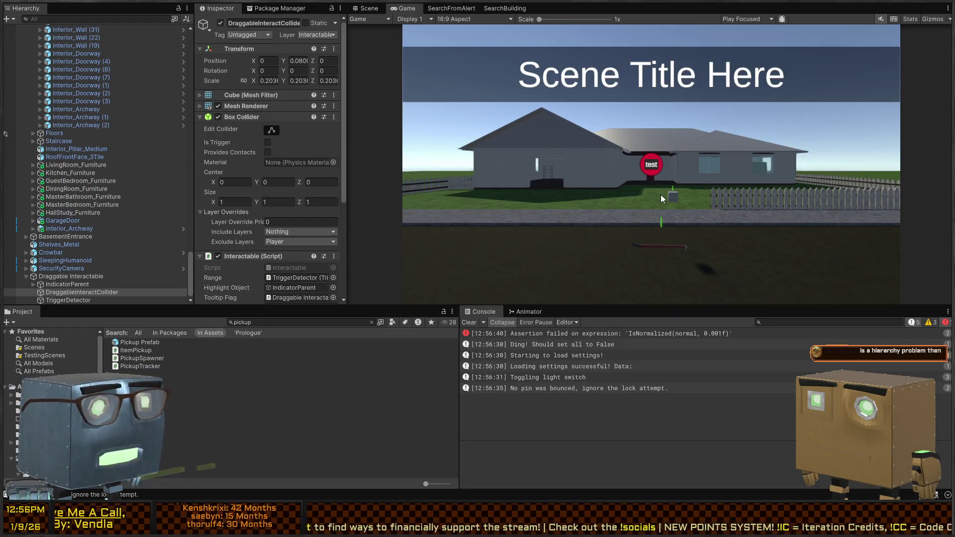
{"action": "key", "text": "shift+space"}
{"action": "key", "text": "shift+space"}
{"action": "key", "text": "shift+space"}
{"action": "key", "text": "space"}
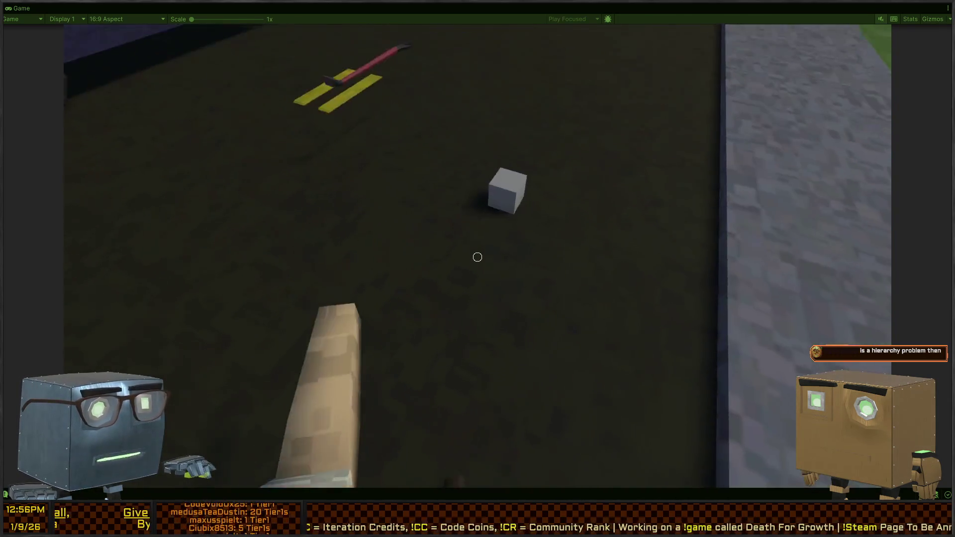
{"action": "key", "text": "f"}
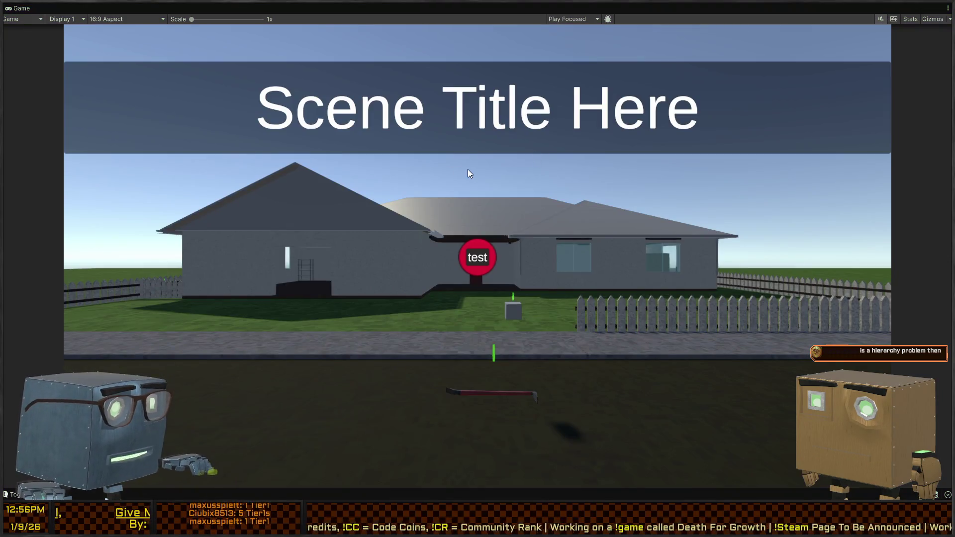
{"action": "key", "text": "shift+space"}
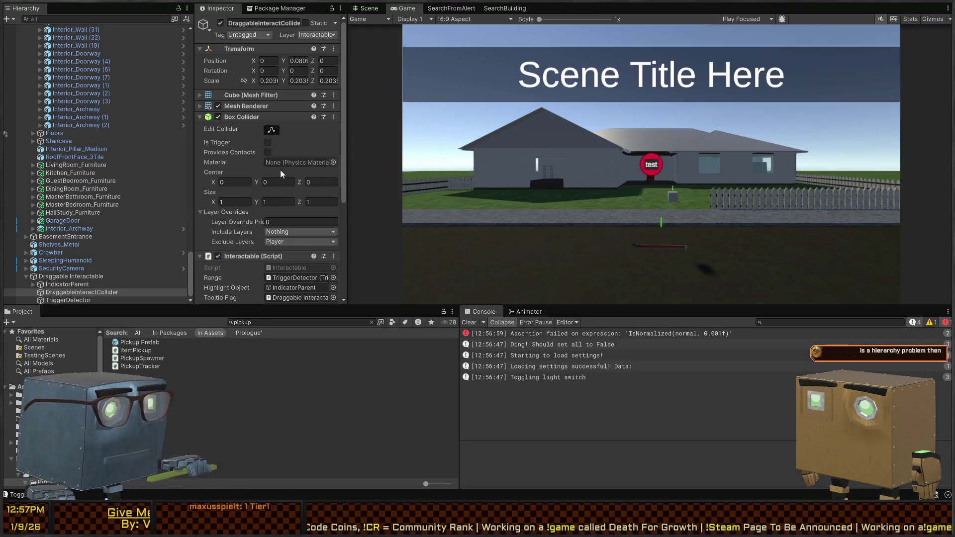
Widen the Inspector to read the Interactable fields: TriggerDetector, IndicatorParent, "[F] - Interact"
{"action": "scroll", "coordinate": [226, 187], "scroll_direction": "down", "scroll_amount": 5}
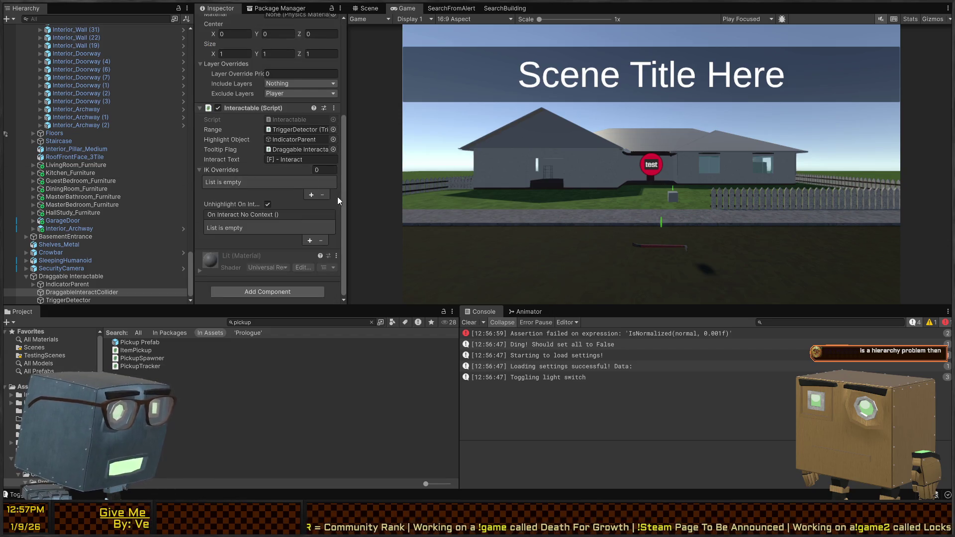
{"action": "left_click_drag", "start_coordinate": [349, 199], "coordinate": [495, 198]}
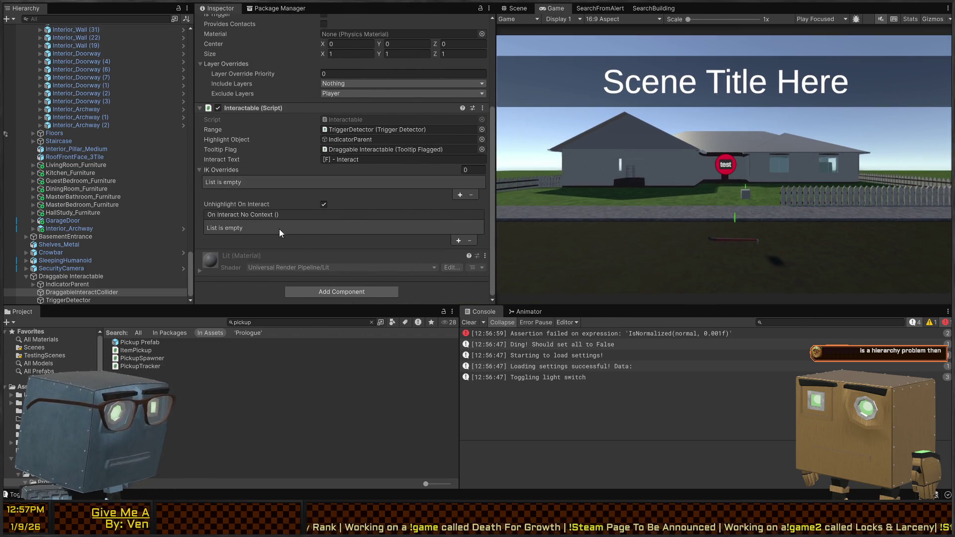
{"action": "scroll", "coordinate": [223, 175], "scroll_direction": "up", "scroll_amount": 4}
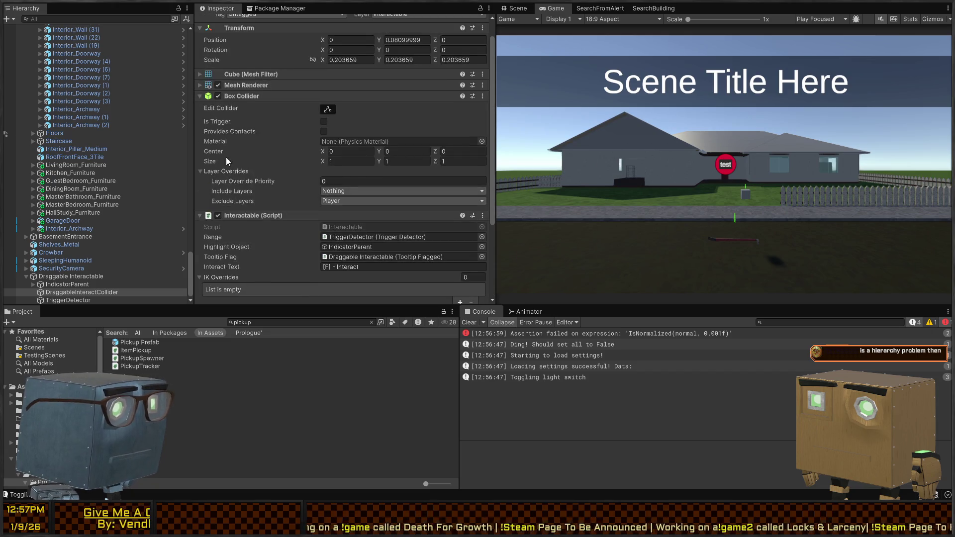
{"action": "scroll", "coordinate": [223, 157], "scroll_direction": "down", "scroll_amount": 4}
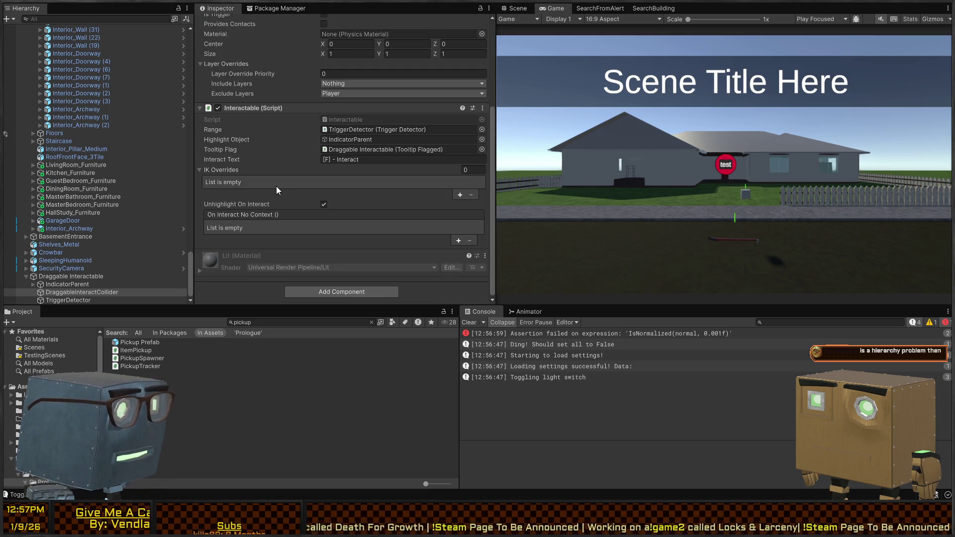
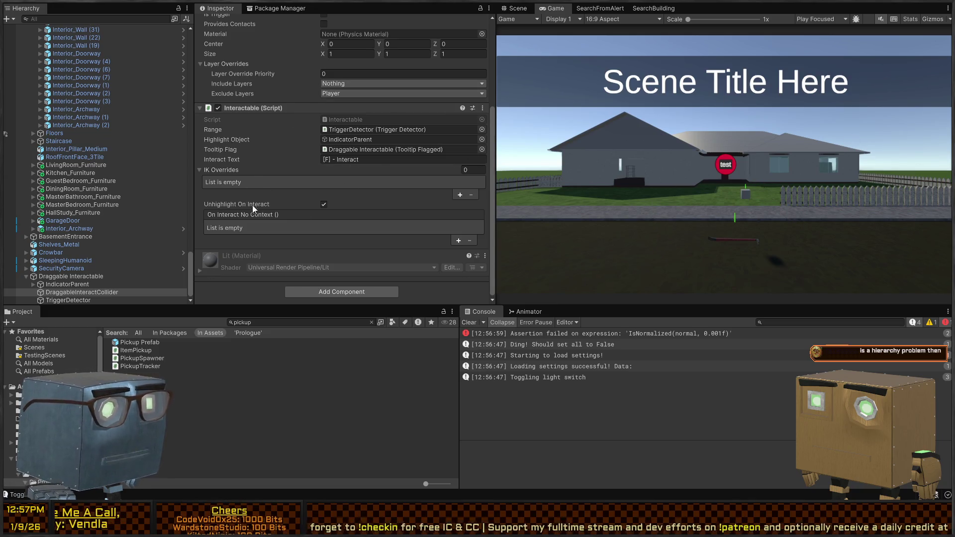
Review the Interactable component's TriggerDetector, highlight and '[F] - Interact' settings, then switch to Visual Studio
{"action": "scroll", "coordinate": [299, 189], "scroll_direction": "up", "scroll_amount": 5}
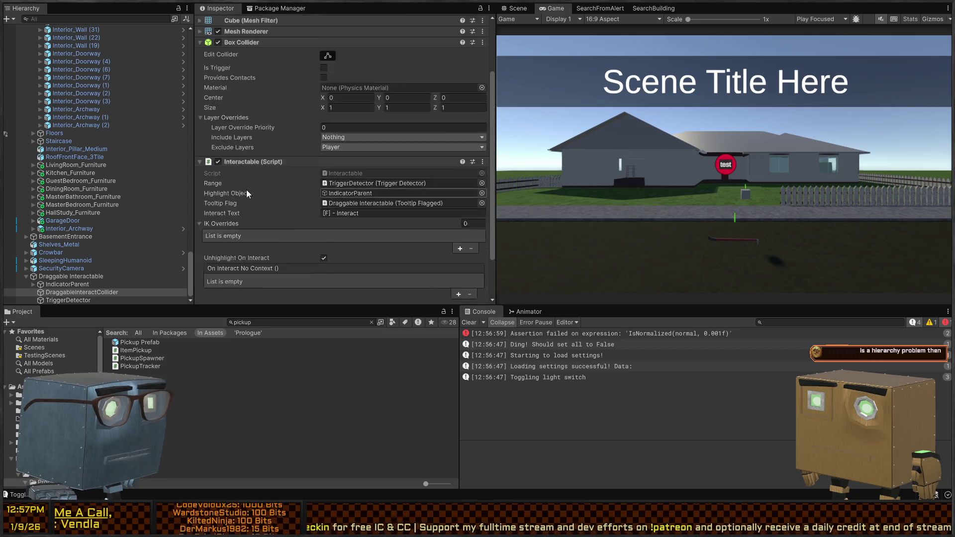
{"action": "scroll", "coordinate": [296, 263], "scroll_direction": "down", "scroll_amount": 5}
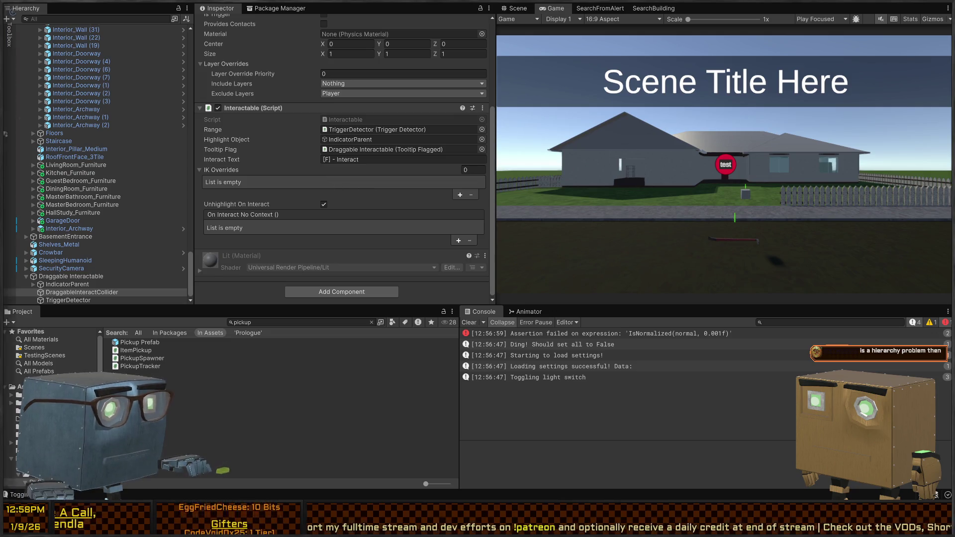
{"action": "key", "text": "alt+Tab"}
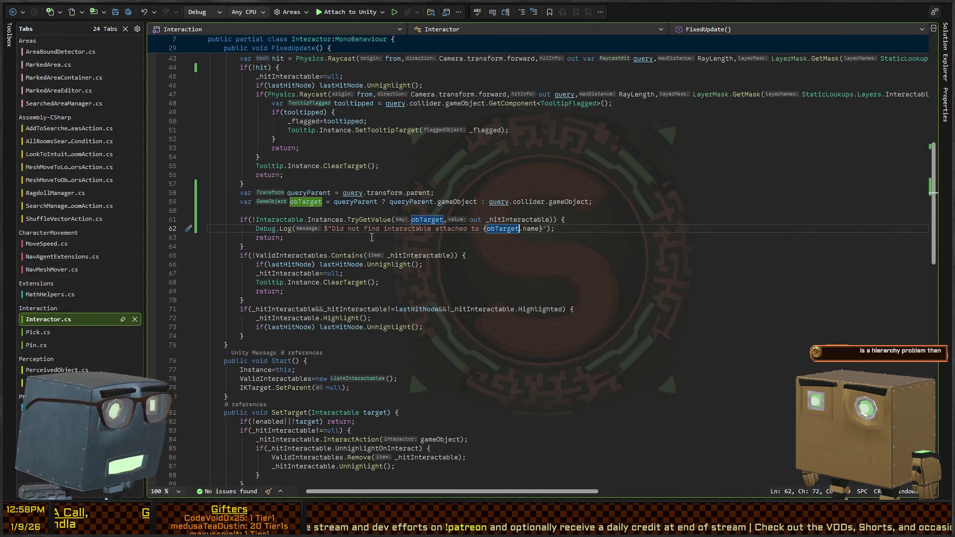
Inspect InteractCall in Interactor.cs and highlight the gameObject usages, then return to Unity
{"action": "scroll", "coordinate": [334, 275], "scroll_direction": "down", "scroll_amount": 6}
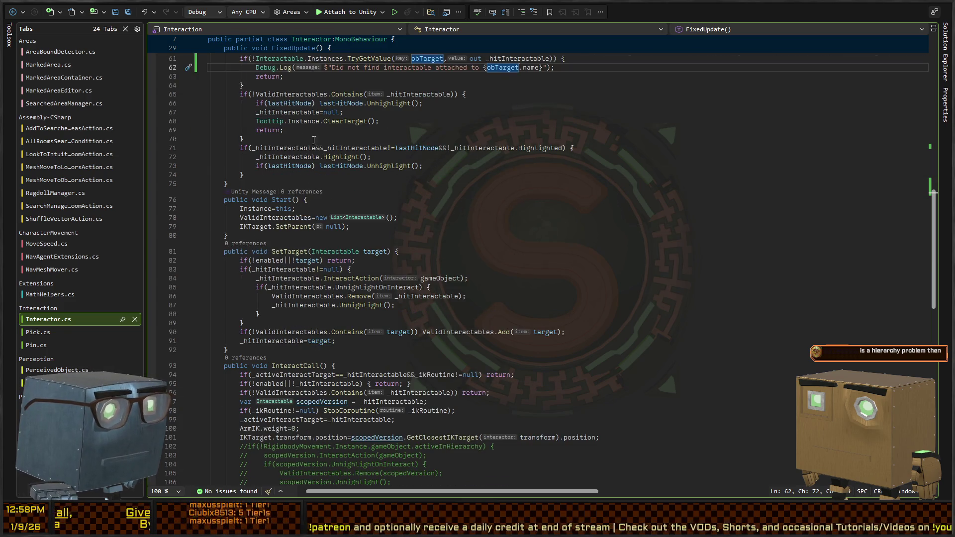
{"action": "scroll", "coordinate": [300, 174], "scroll_direction": "down", "scroll_amount": 6}
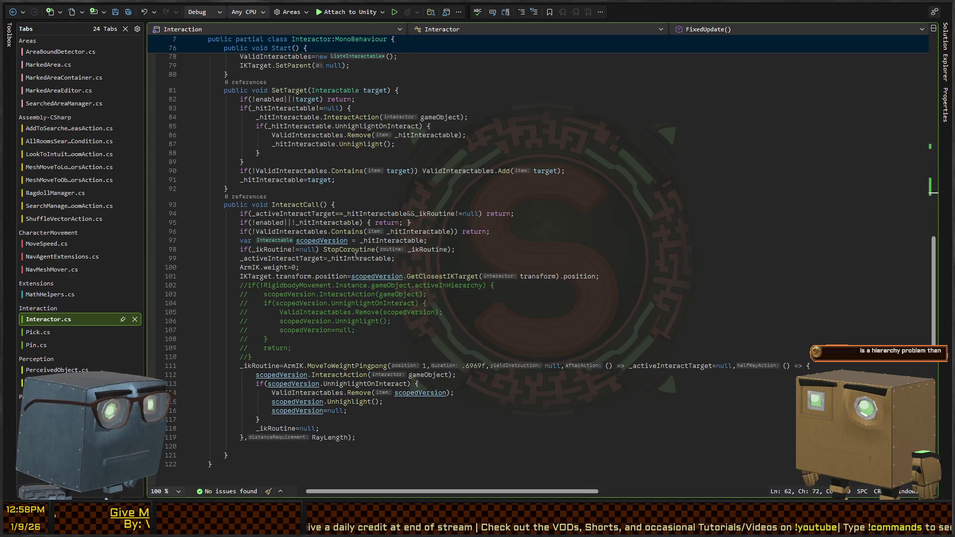
{"action": "scroll", "coordinate": [532, 276], "scroll_direction": "down", "scroll_amount": 2}
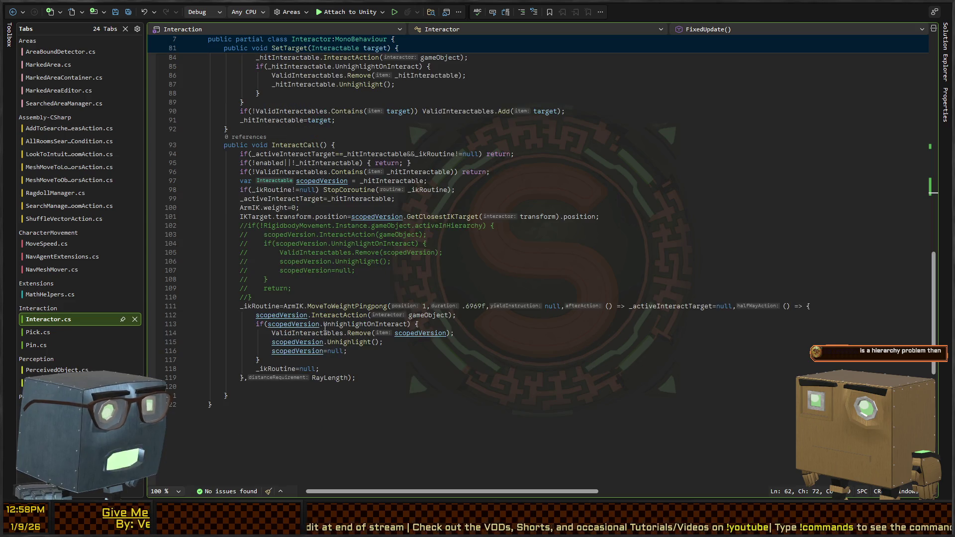
{"action": "left_click", "coordinate": [337, 315]}
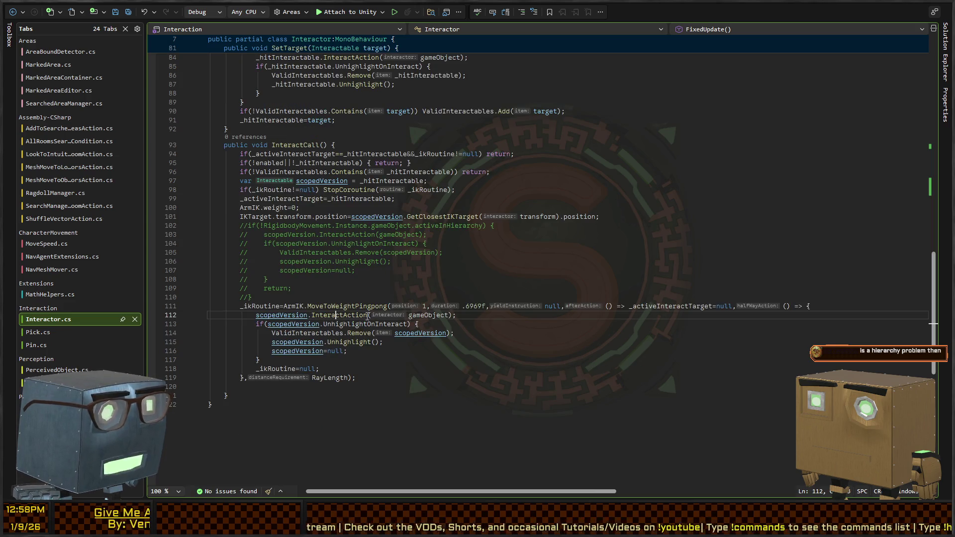
{"action": "double_click", "coordinate": [421, 315]}
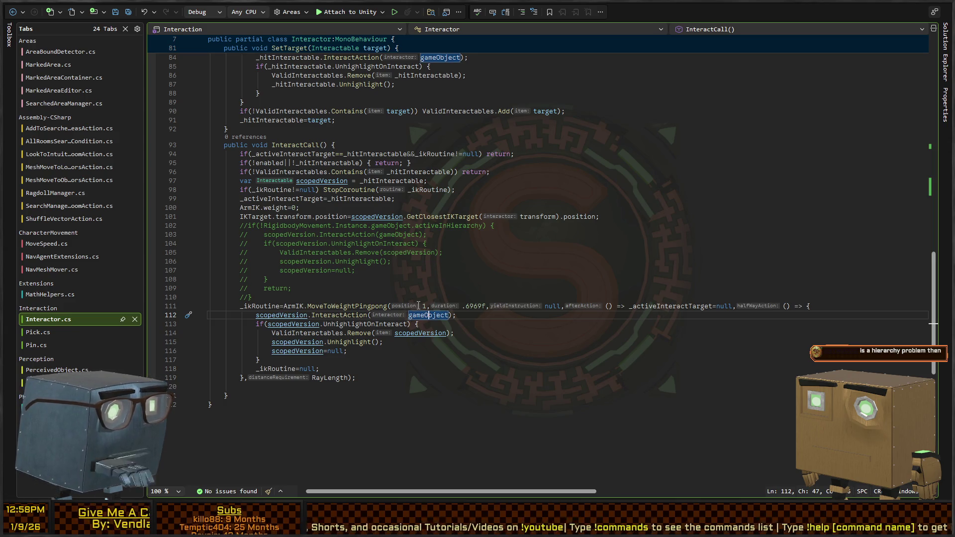
{"action": "key", "text": "alt+Tab"}
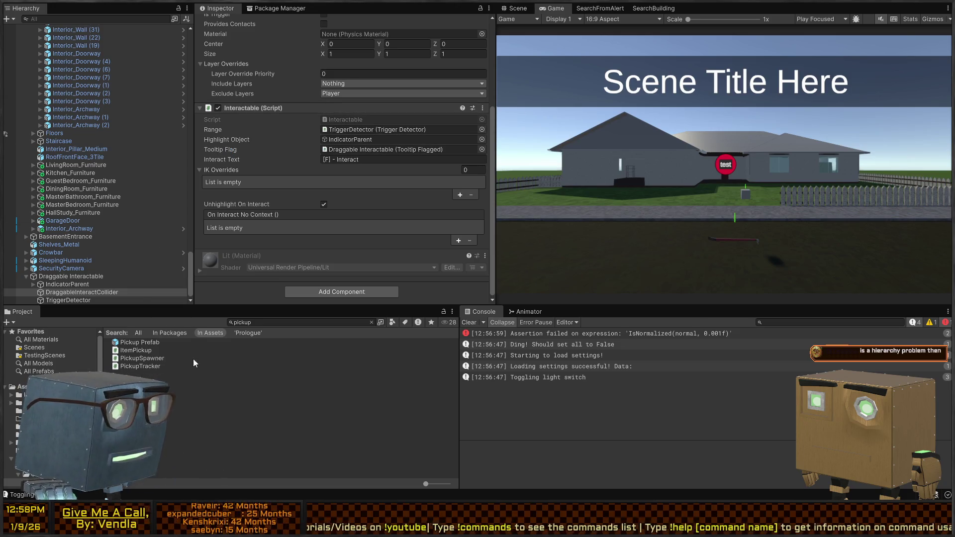
Clear the selection and browse the Project panel to the Assets/Scripts/Core folder
{"action": "left_click", "coordinate": [195, 434]}
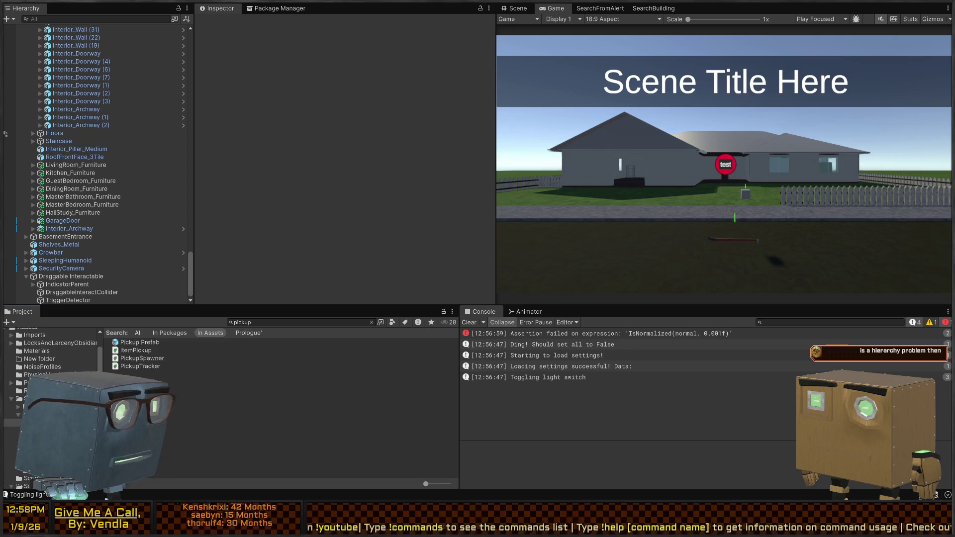
{"action": "scroll", "coordinate": [50, 358], "scroll_direction": "down", "scroll_amount": 3}
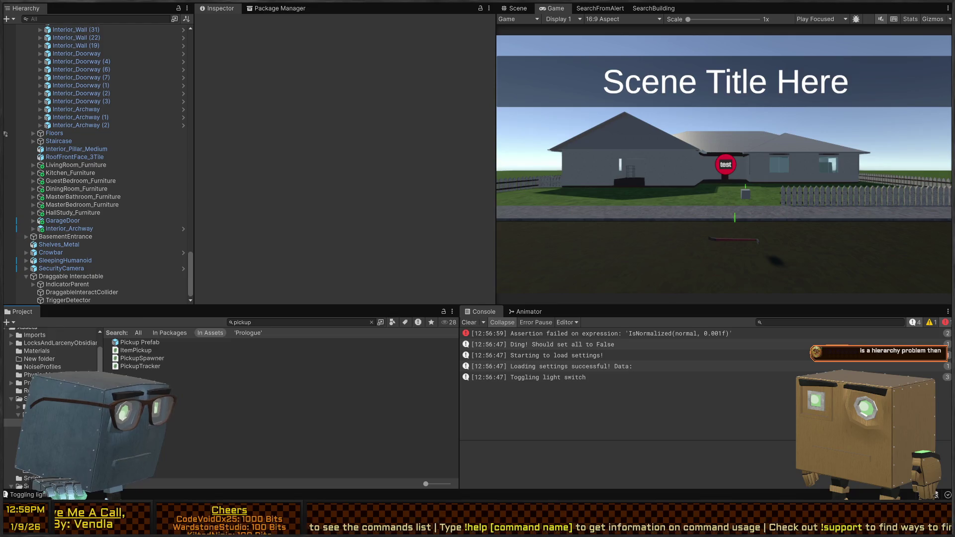
{"action": "left_click", "coordinate": [30, 396]}
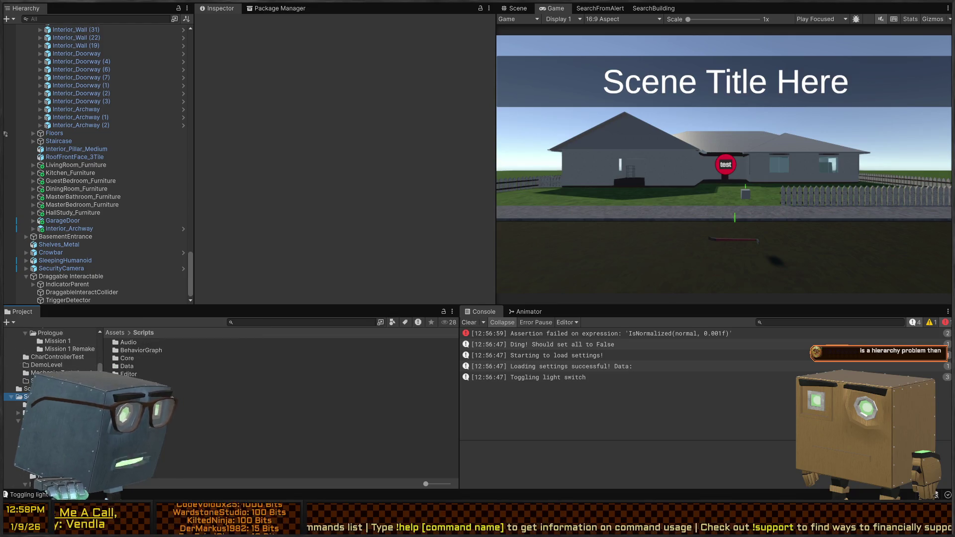
{"action": "scroll", "coordinate": [49, 358], "scroll_direction": "down", "scroll_amount": 3}
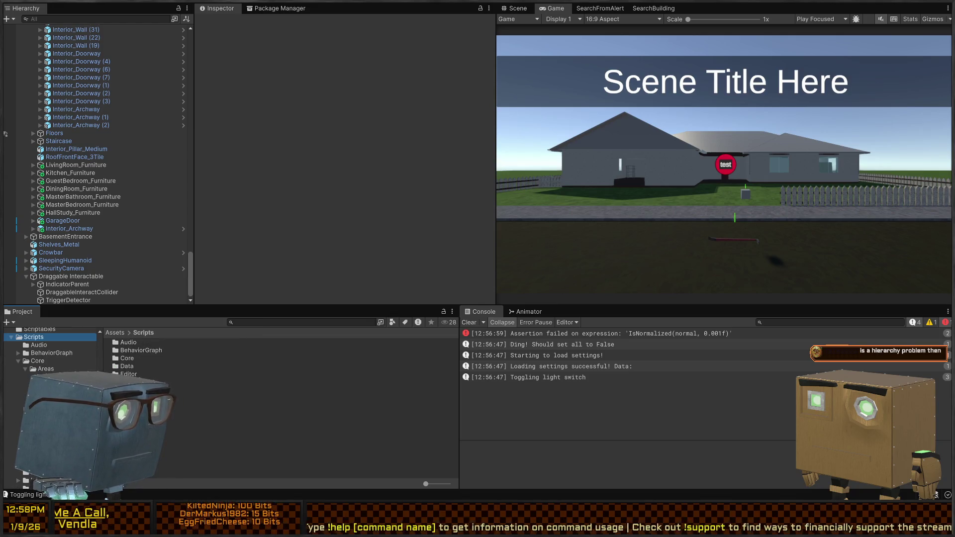
{"action": "scroll", "coordinate": [50, 358], "scroll_direction": "down", "scroll_amount": 2}
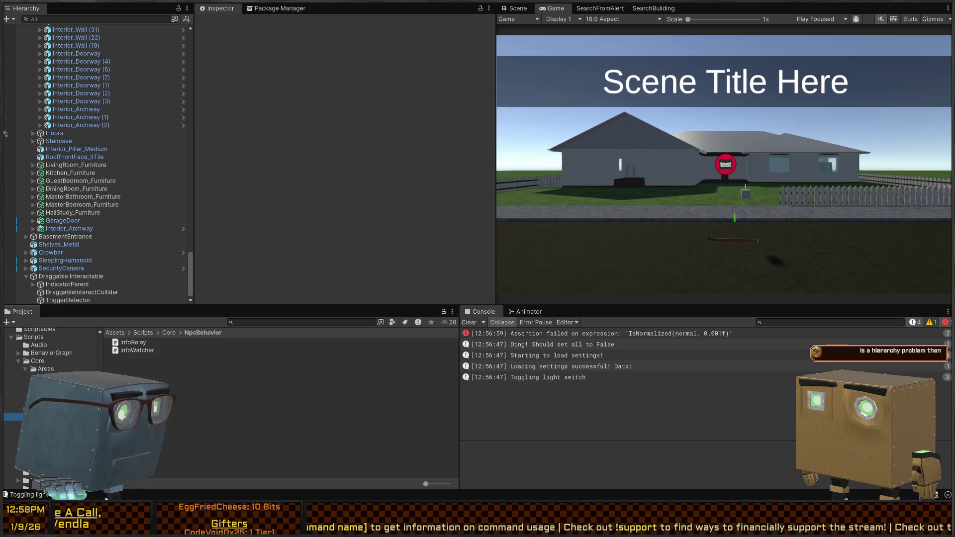
{"action": "left_click", "coordinate": [53, 364]}
{"action": "scroll", "coordinate": [40, 368], "scroll_direction": "up", "scroll_amount": 3}
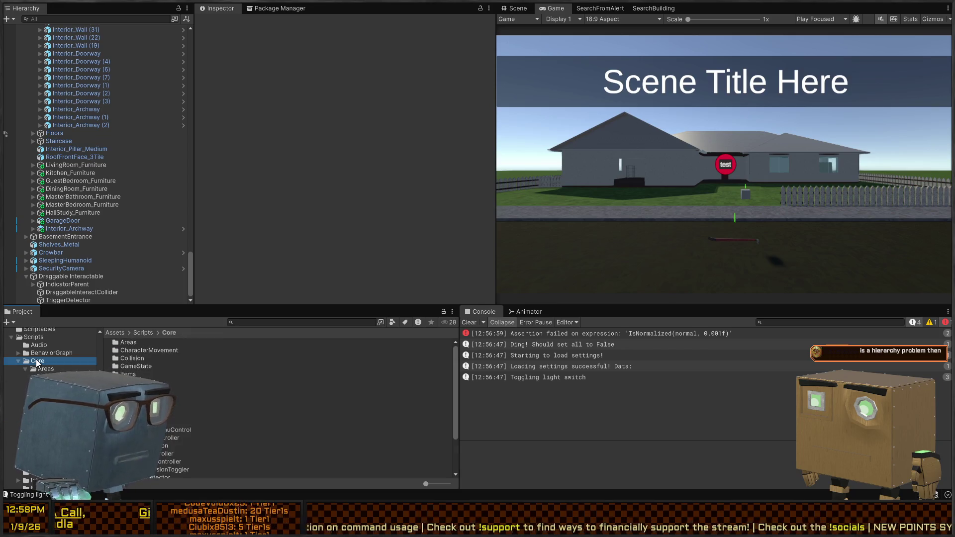
{"action": "left_click", "coordinate": [37, 361]}
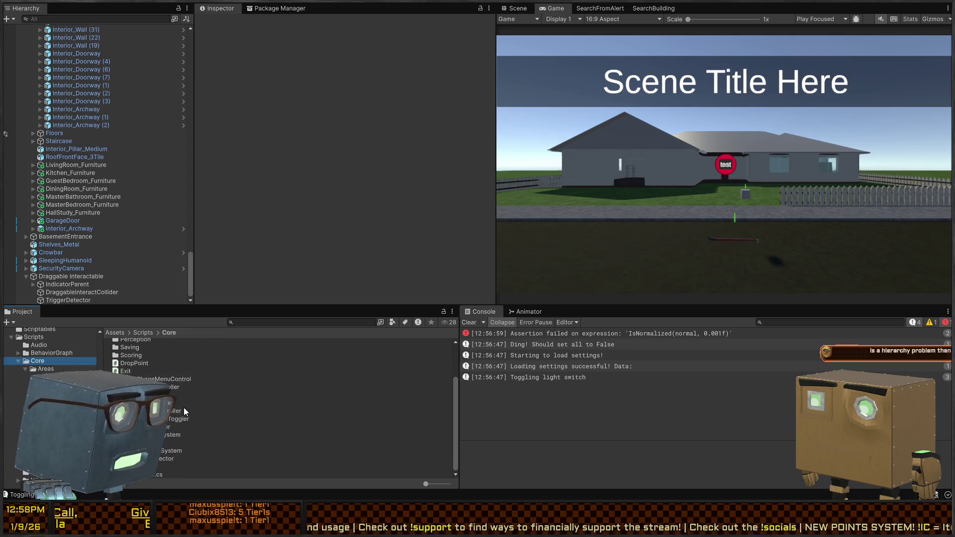
{"action": "scroll", "coordinate": [183, 408], "scroll_direction": "up", "scroll_amount": 3}
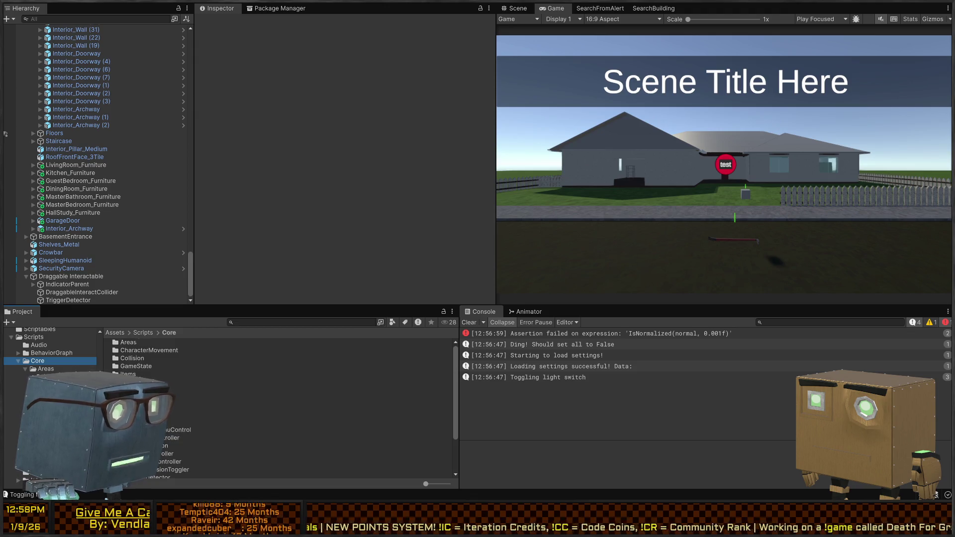
Create a C# script named PhysicsDragInteractable, open it in Visual Studio, and select MonoBehaviour
{"action": "scroll", "coordinate": [279, 398], "scroll_direction": "down", "scroll_amount": 3}
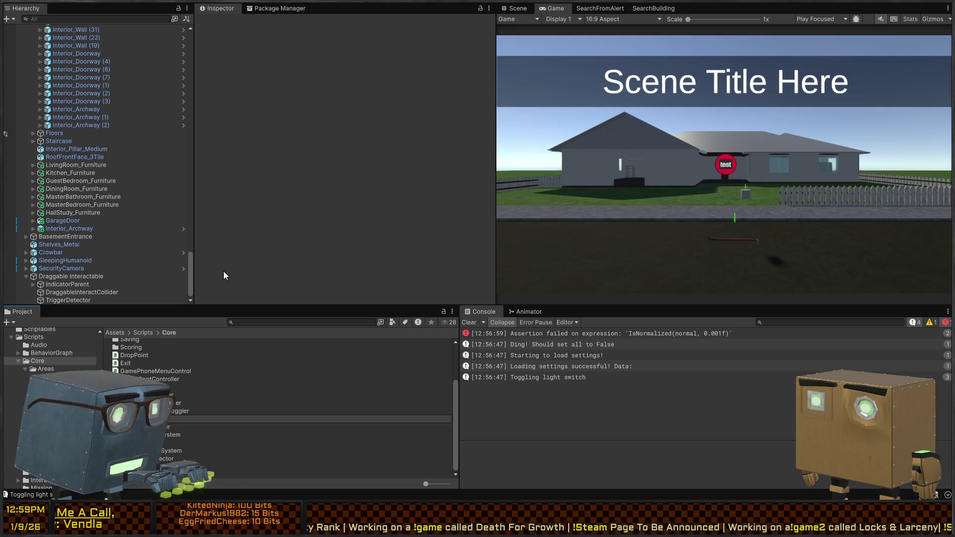
{"action": "type", "text": "ractable"}
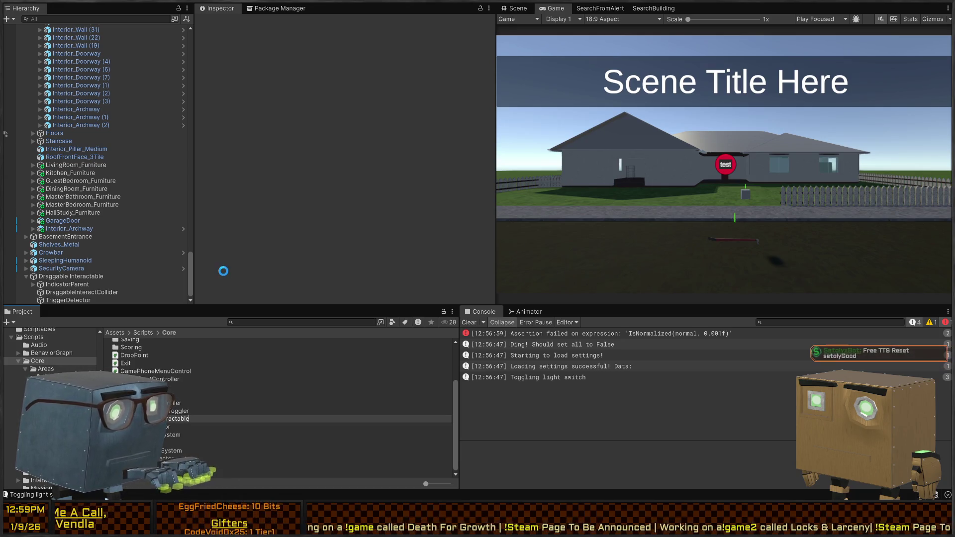
{"action": "key", "text": "Return"}
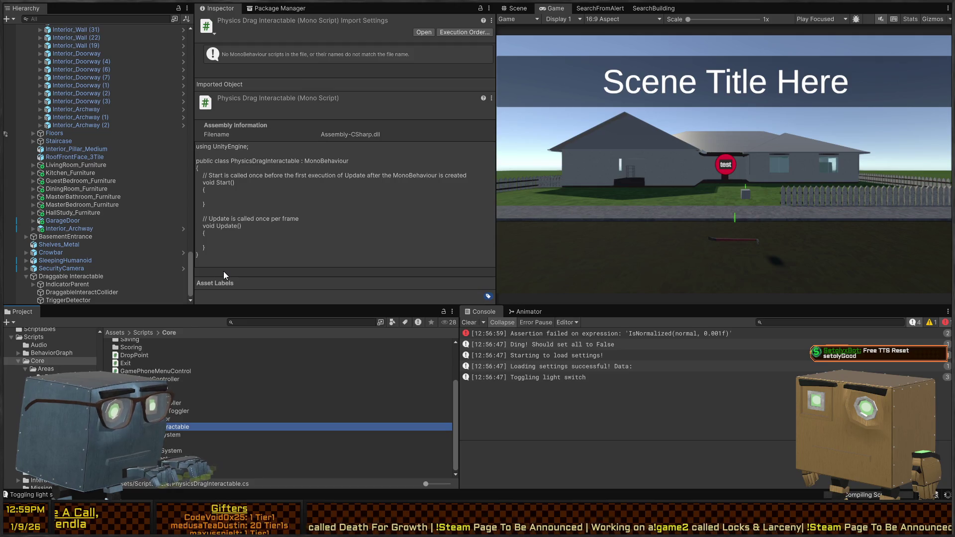
{"action": "double_click", "coordinate": [388, 64]}
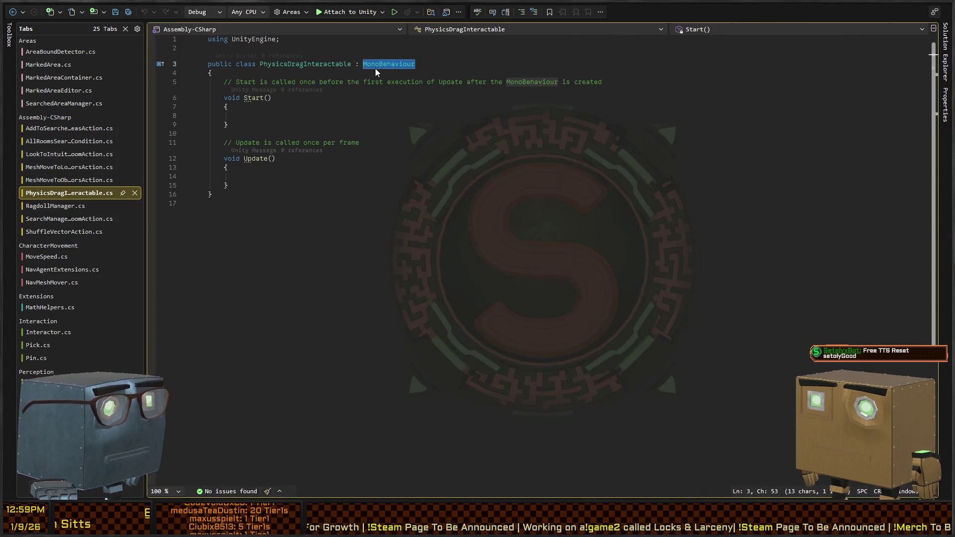
Make PhysicsDragInteractable inherit from Interactable and select the template Start and Update methods
{"action": "type", "text": "Interac"}
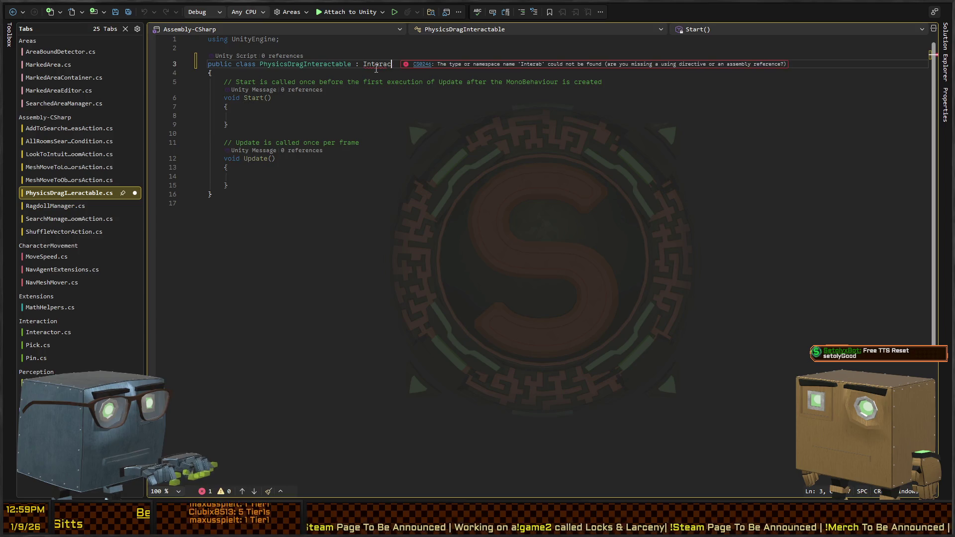
{"action": "key", "text": "BackSpace"}
{"action": "type", "text": "actable"}
{"action": "key", "text": "Down"}
{"action": "key", "text": "shift+Down"}
{"action": "key", "text": "shift+Down"}
{"action": "key", "text": "shift+Down"}
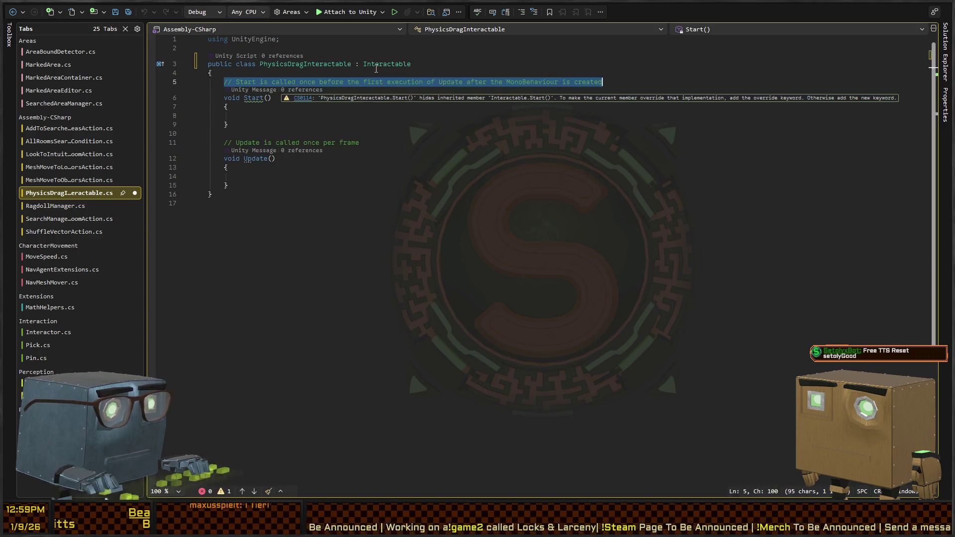
{"action": "key", "text": "shift+End"}
Replace them with an InteractAction override whose braced body calls base.InteractAction
{"action": "type", "text": "override"}
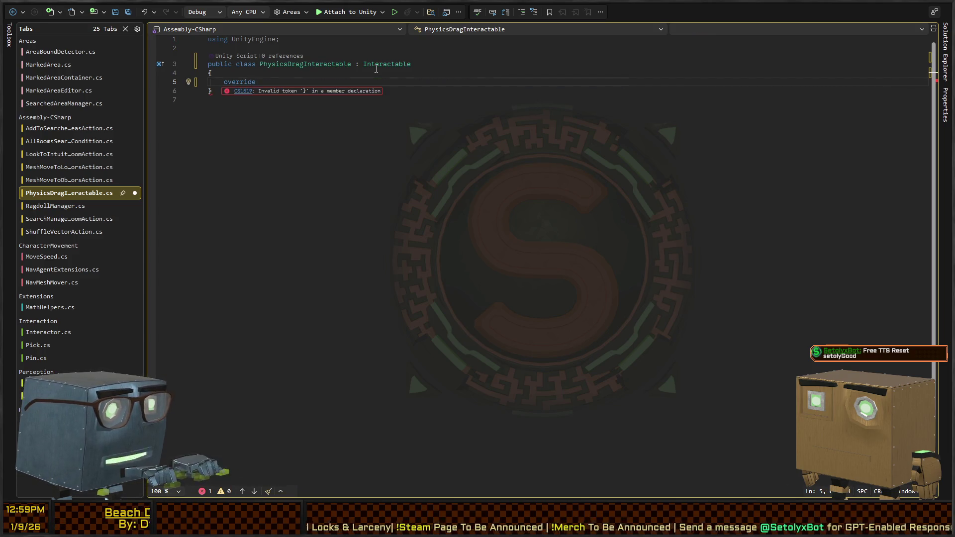
{"action": "key", "text": "Tab"}
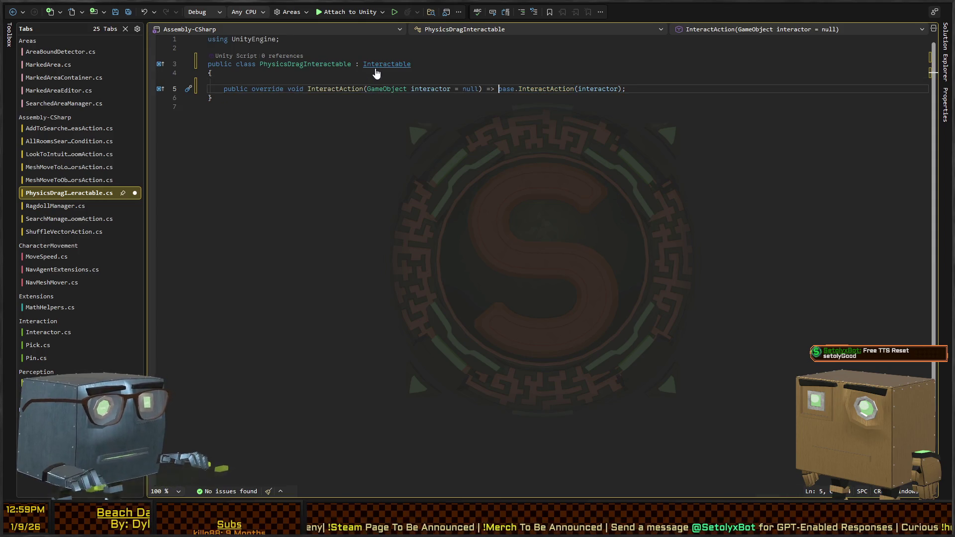
{"action": "key", "text": "BackSpace"}
{"action": "key", "text": "BackSpace"}
{"action": "key", "text": "BackSpace"}
{"action": "type", "text": "{"}
{"action": "key", "text": "Return"}
{"action": "key", "text": "End"}
{"action": "key", "text": "Return"}
{"action": "type", "text": "}"}
{"action": "key", "text": "Left"}
{"action": "key", "text": "Return"}
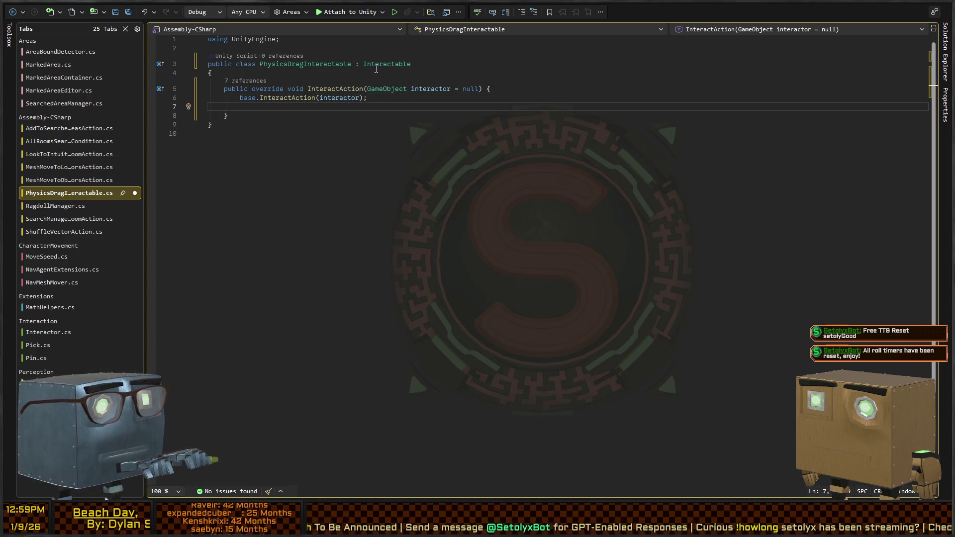
Check InteractAction's implementations and base definition, then return to the override's empty line
{"action": "left_click", "coordinate": [279, 98]}
{"action": "key", "text": "ctrl+F12"}
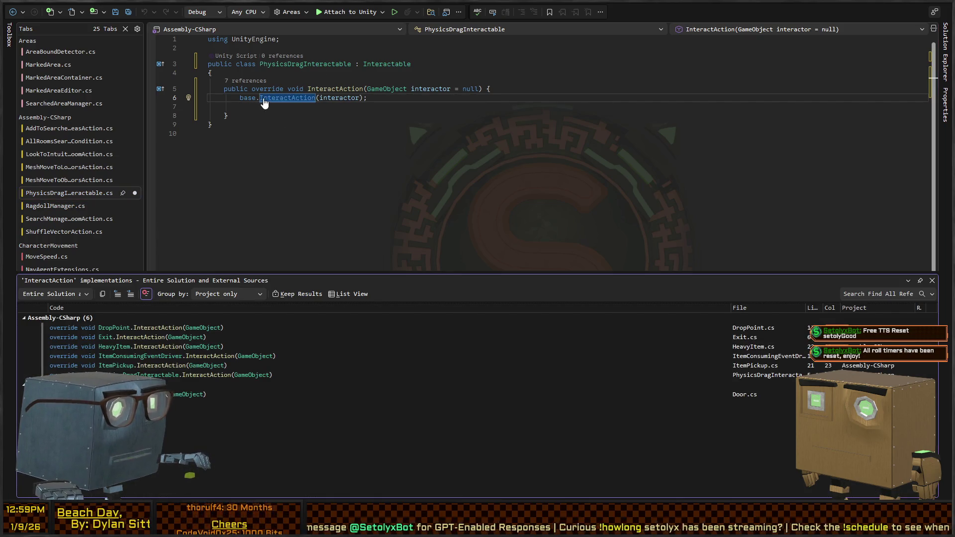
{"action": "key", "text": "F12"}
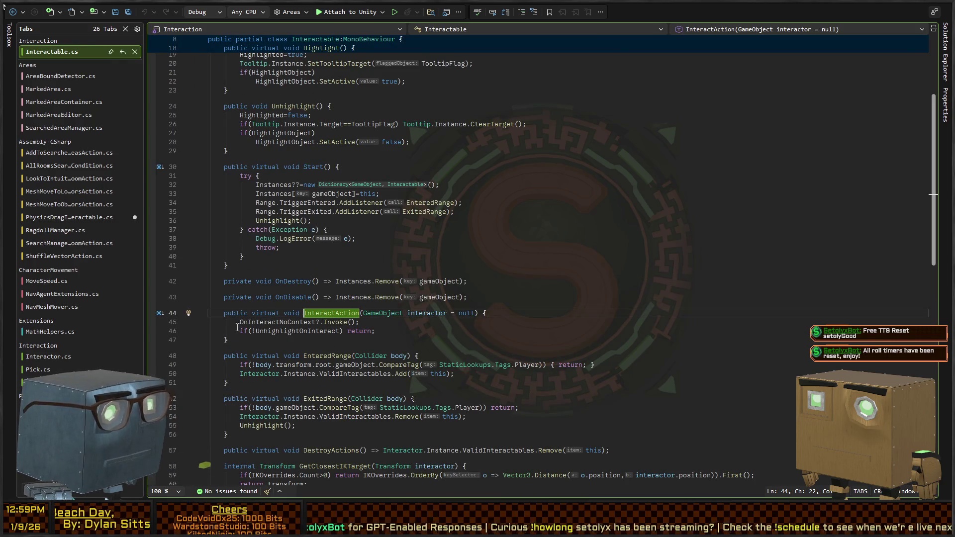
{"action": "left_click", "coordinate": [12, 12]}
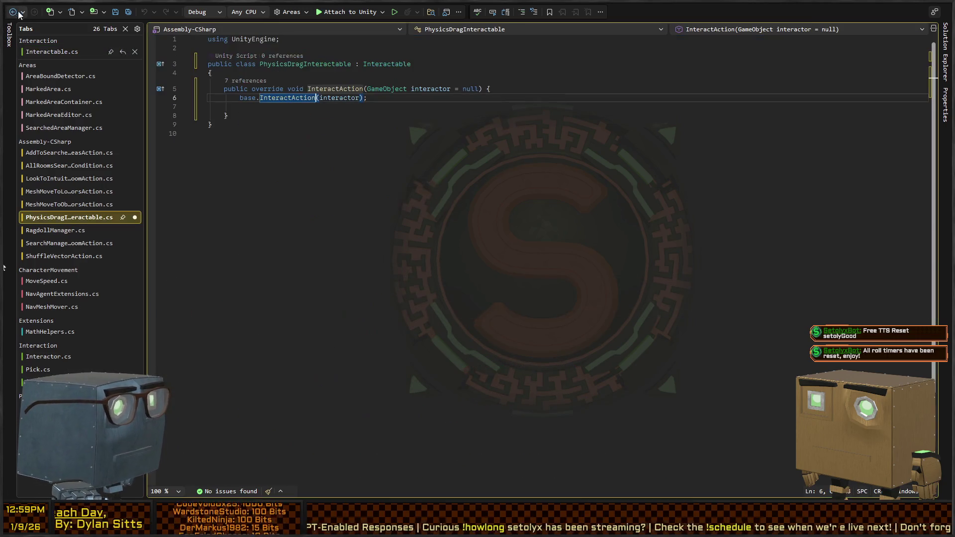
{"action": "left_click", "coordinate": [374, 108]}
{"action": "type", "text": "//reach out to the i"}
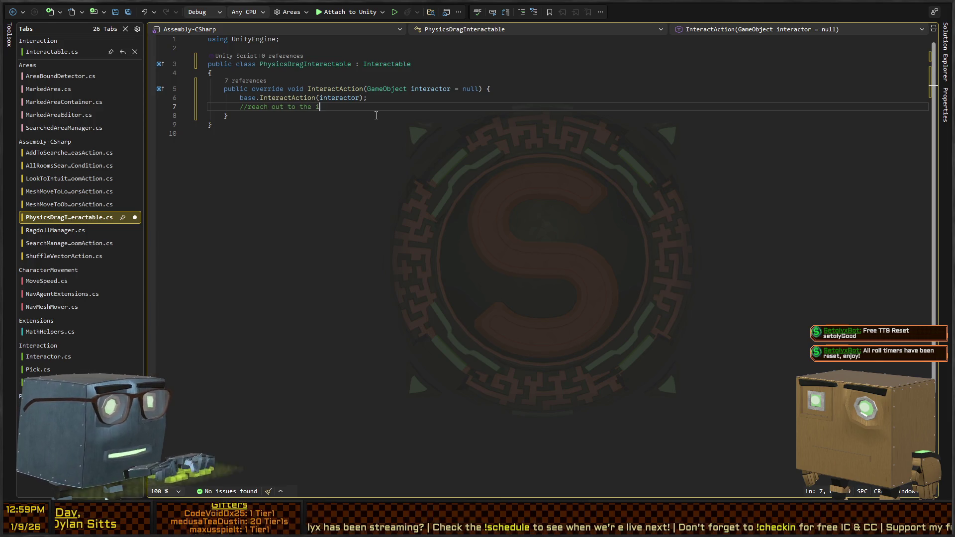
Write planning comments: find the interactor component, if not found return out, otherwise activate the dragger
{"action": "type", "text": "nteractor's physics drag"}
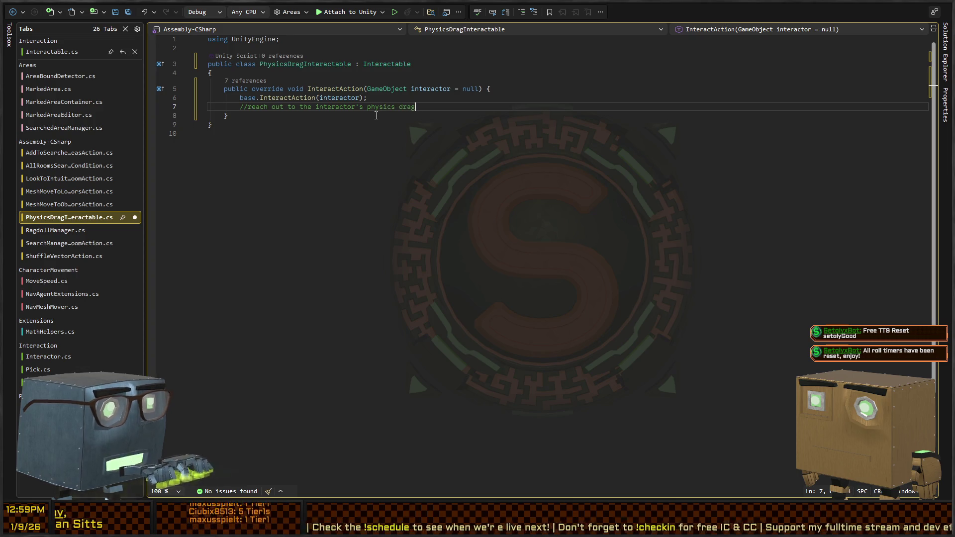
{"action": "type", "text": "ger component somehow"}
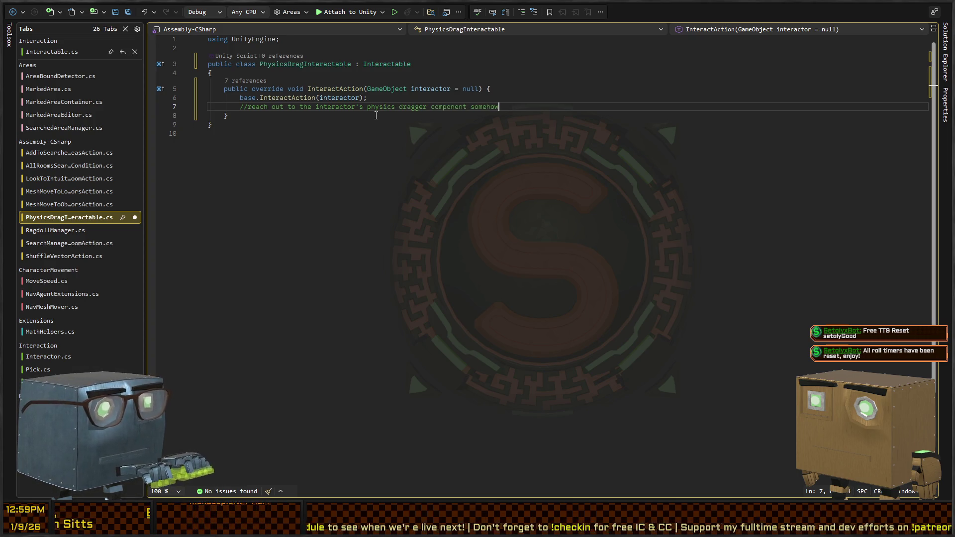
{"action": "key", "text": "Return"}
{"action": "type", "text": "//if found"}
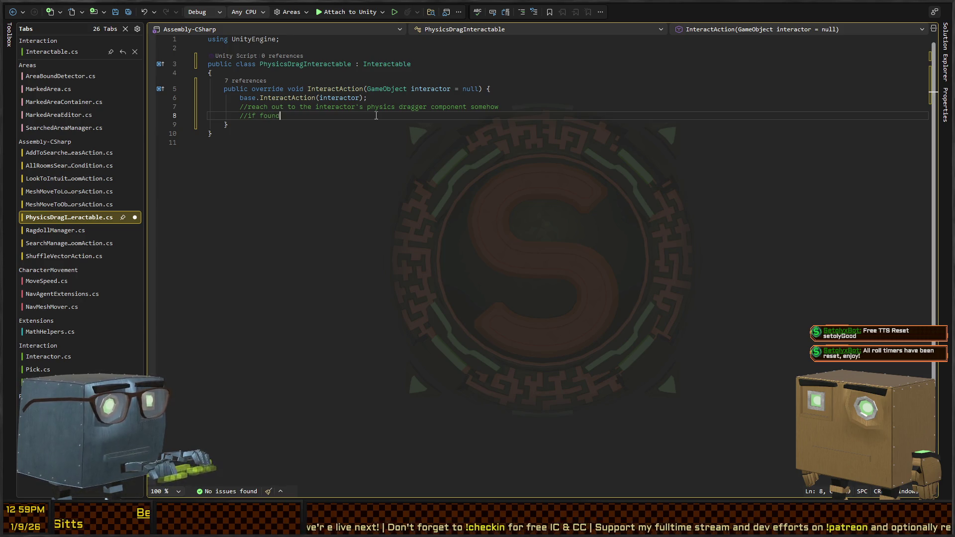
{"action": "key", "text": "BackSpace"}
{"action": "key", "text": "BackSpace"}
{"action": "key", "text": "BackSpace"}
{"action": "type", "text": "not found, return out"}
{"action": "key", "text": "Return"}
{"action": "type", "text": "otherwise"}
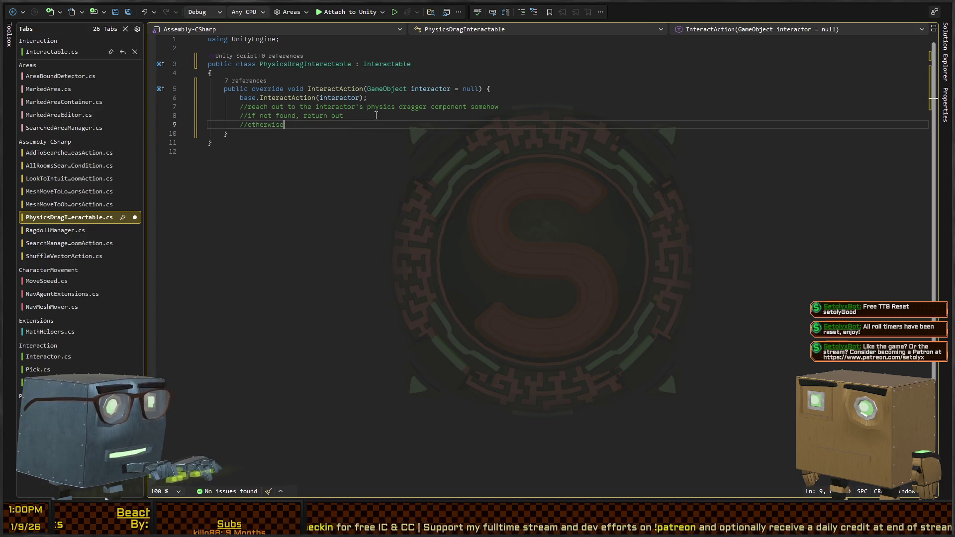
{"action": "type", "text": " activate/deac"}
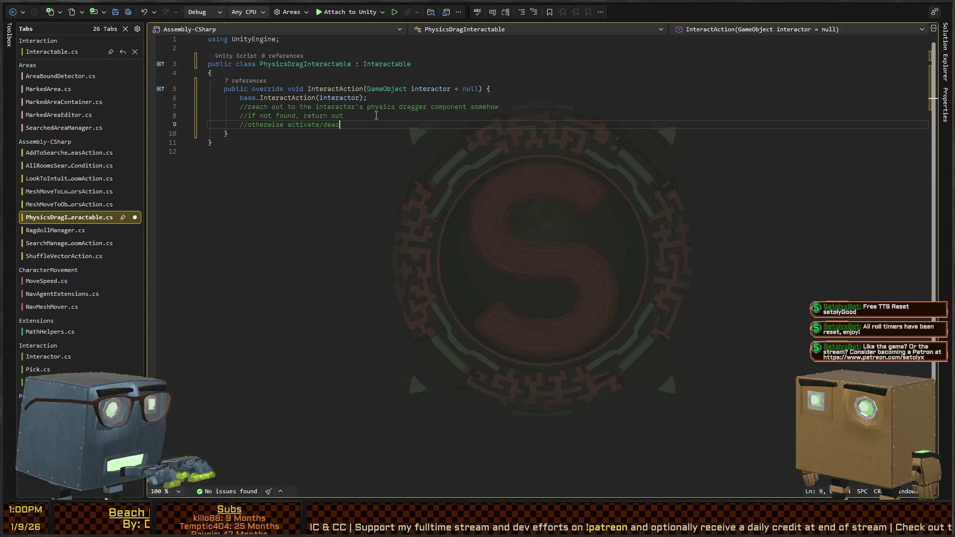
{"action": "type", "text": "tivate the dragging event."}
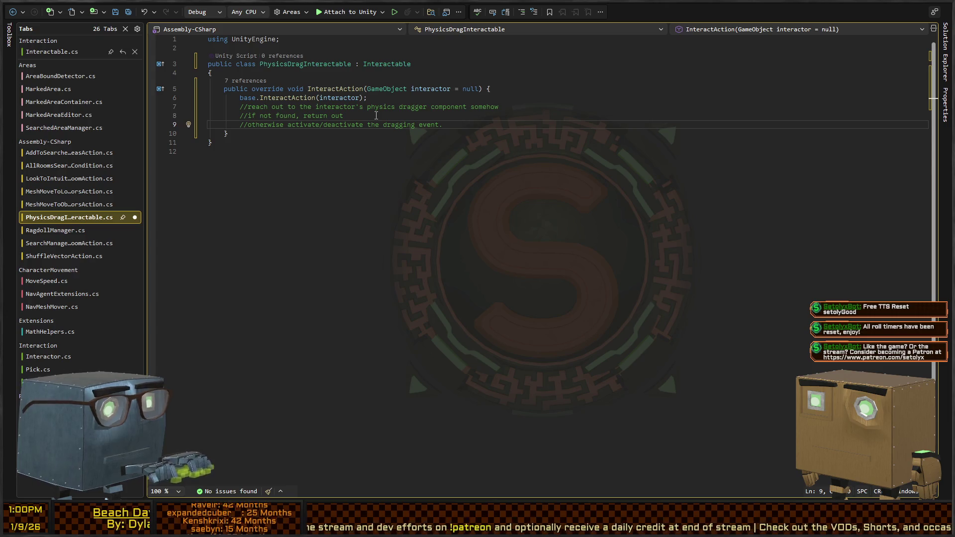
Add var dragger = interactor.GetComponentInChildren<PhysicsDragger>(); under the first comment
{"action": "left_click", "coordinate": [376, 115]}
{"action": "key", "text": "ctrl+Return"}
{"action": "type", "text": "var d"}
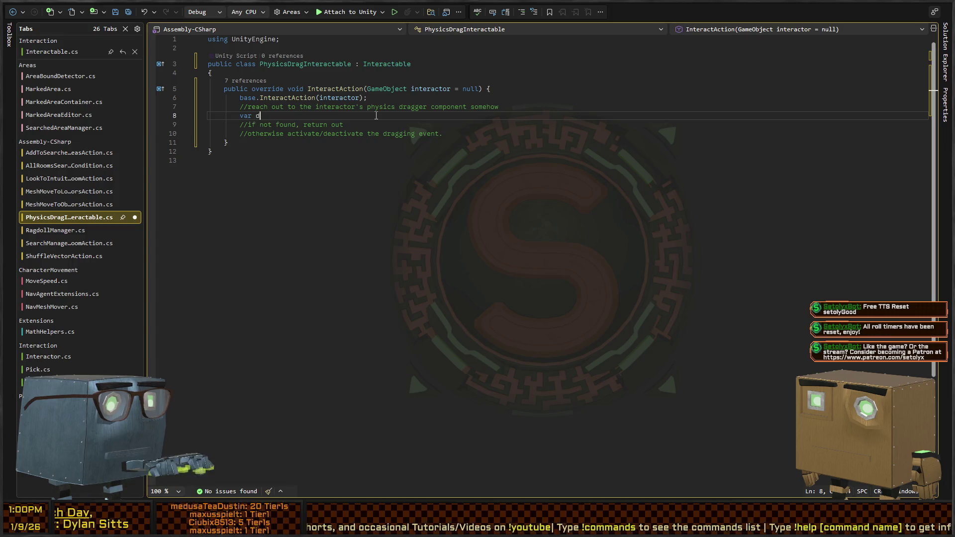
{"action": "type", "text": "ragg"}
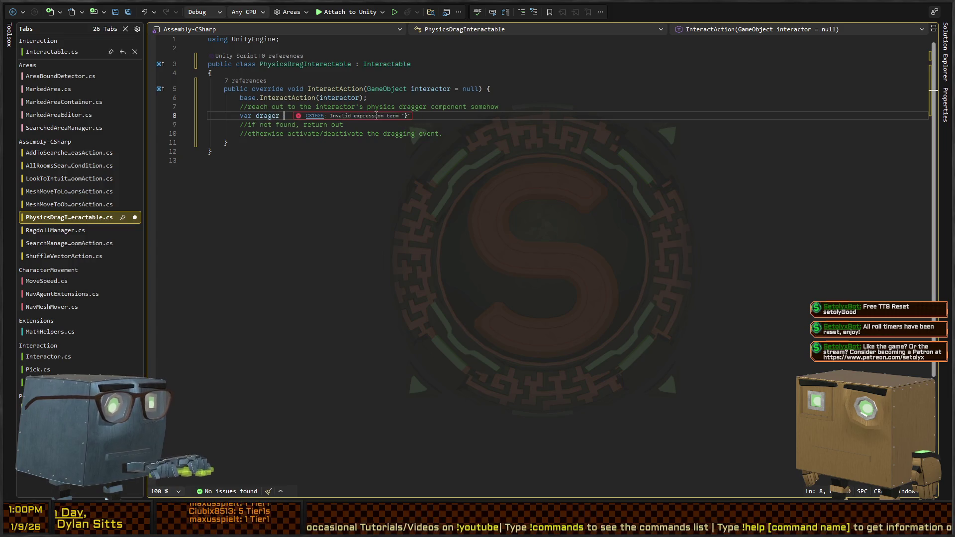
{"action": "type", "text": "er= inte"}
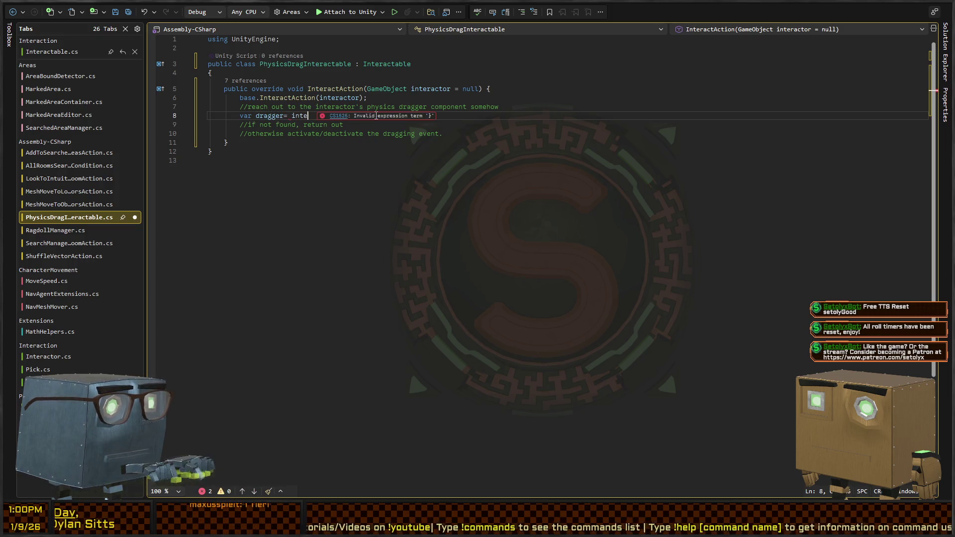
{"action": "type", "text": "ractor.GetC"}
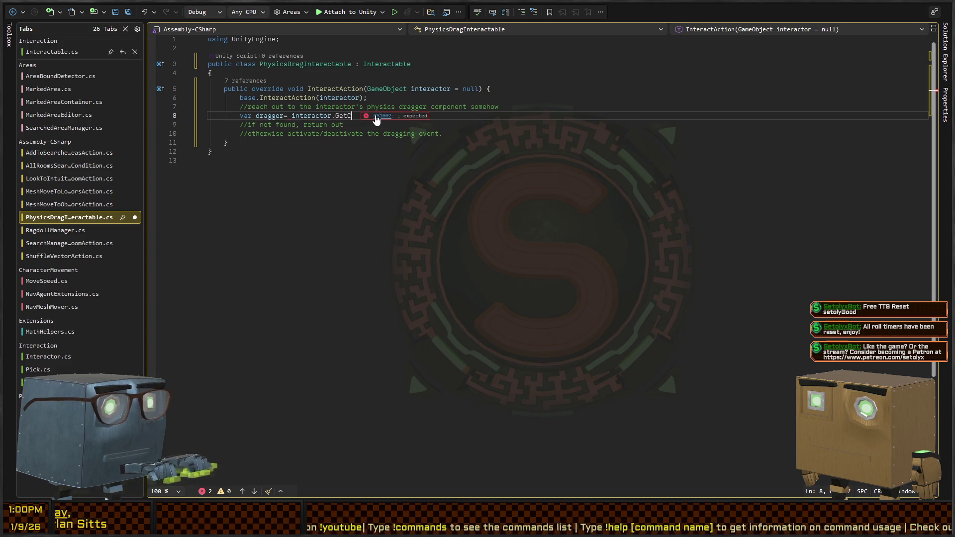
{"action": "type", "text": "omponentInChikldren"}
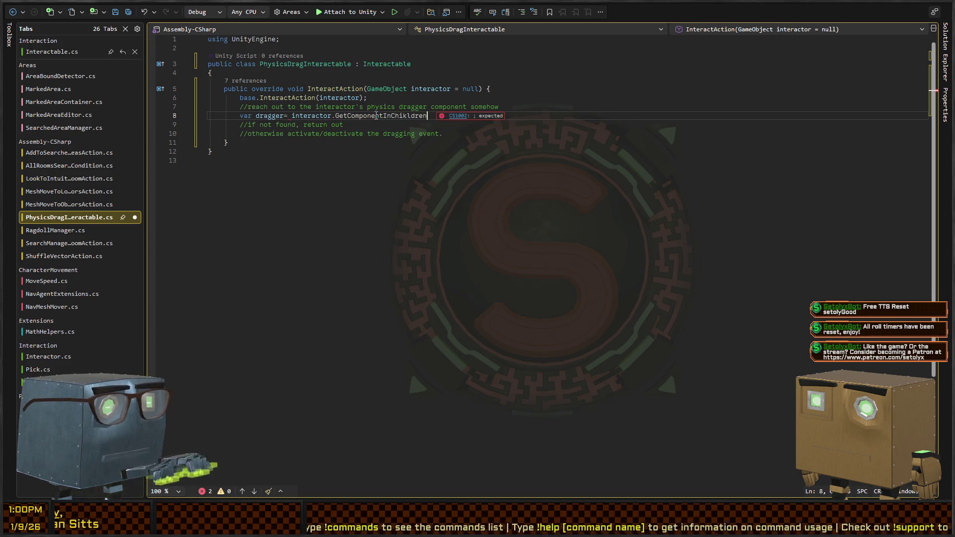
{"action": "key", "text": "BackSpace"}
{"action": "key", "text": "BackSpace"}
{"action": "key", "text": "BackSpace"}
{"action": "key", "text": "BackSpace"}
{"action": "key", "text": "BackSpace"}
{"action": "key", "text": "BackSpace"}
{"action": "type", "text": "ldren<Drag>"}
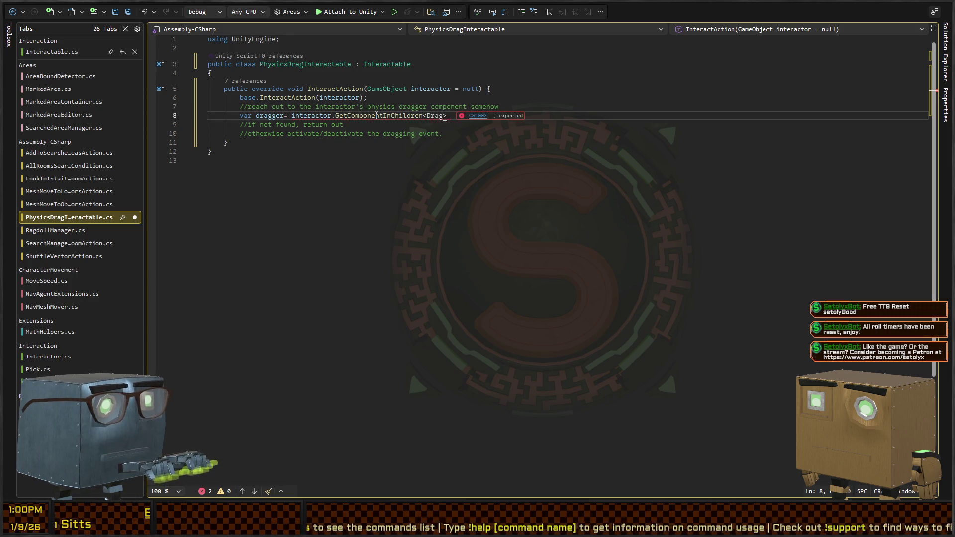
{"action": "key", "text": "Tab"}
{"action": "type", "text": ">();"}
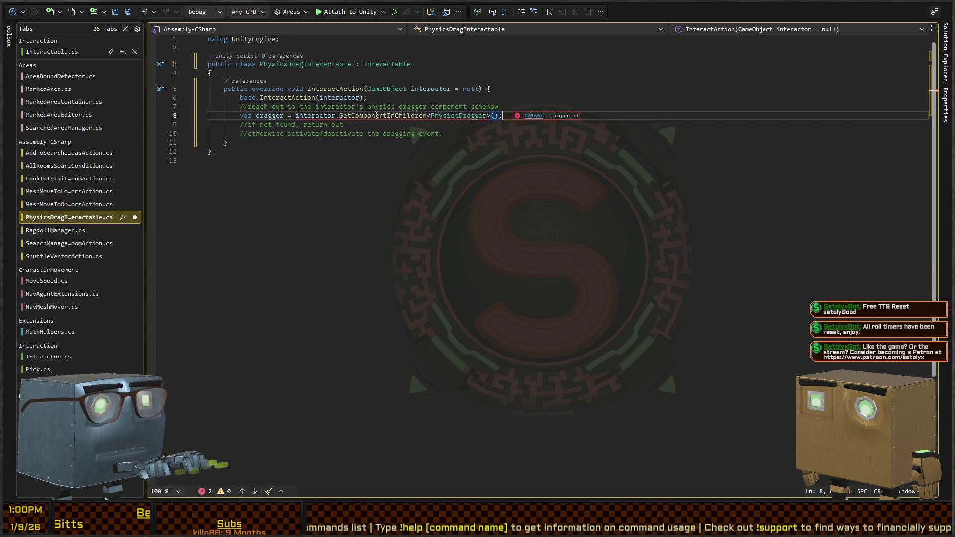
Add an if(!dragger) block logging an interpolated 'Failed to find a physics dragger' error
{"action": "key", "text": "Down"}
{"action": "key", "text": "Return"}
{"action": "type", "text": "if"}
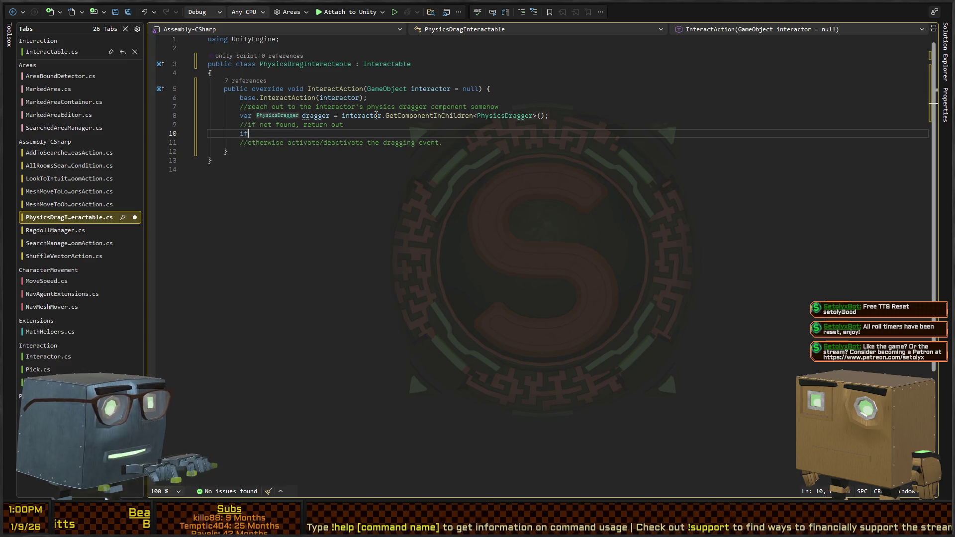
{"action": "type", "text": "(!dragger)r"}
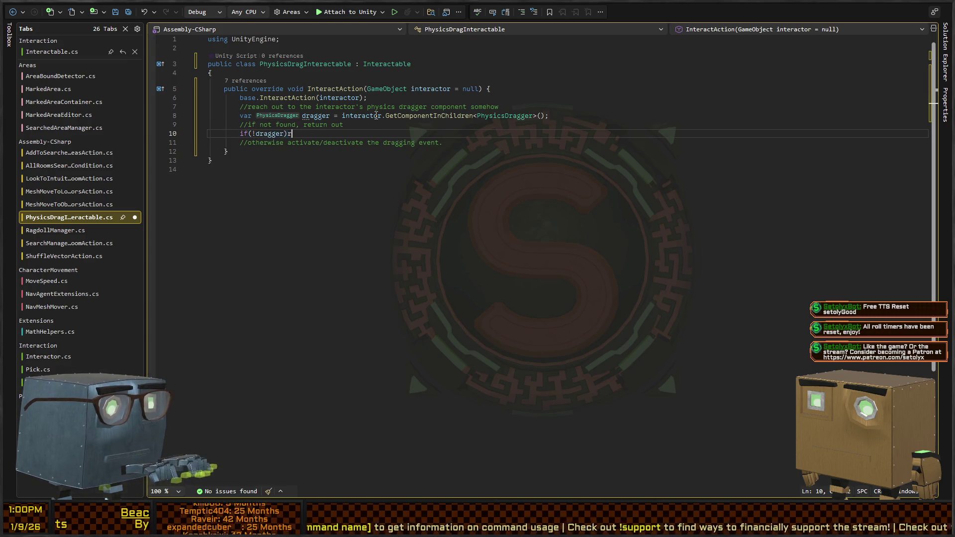
{"action": "type", "text": ") {"}
{"action": "key", "text": "Return"}
{"action": "type", "text": "LogError($\"Failed to find a physics dragger component as a child of {interactor.name}"}
{"action": "key", "text": "Home"}
{"action": "key", "text": "ctrl+Right"}
{"action": "key", "text": "ctrl+Right"}
{"action": "key", "text": "ctrl+Right"}
{"action": "type", "text": "$"}
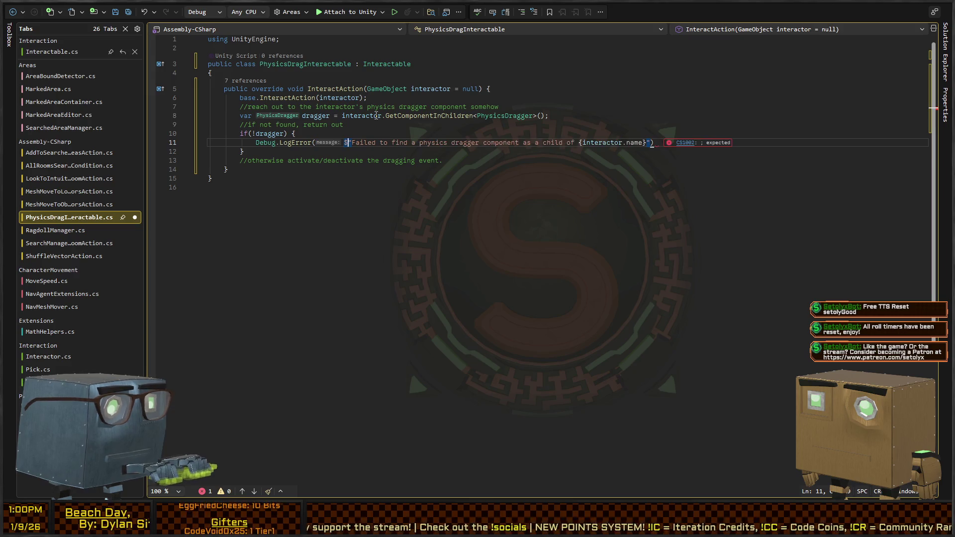
{"action": "key", "text": "End"}
{"action": "type", "text": ";"}
Pass gameObject as the LogError context and return early from the null check
{"action": "key", "text": "Left"}
{"action": "key", "text": "Left"}
{"action": "type", "text": ",gameOb"}
{"action": "key", "text": "End"}
{"action": "key", "text": "Return"}
{"action": "type", "text": "return;"}
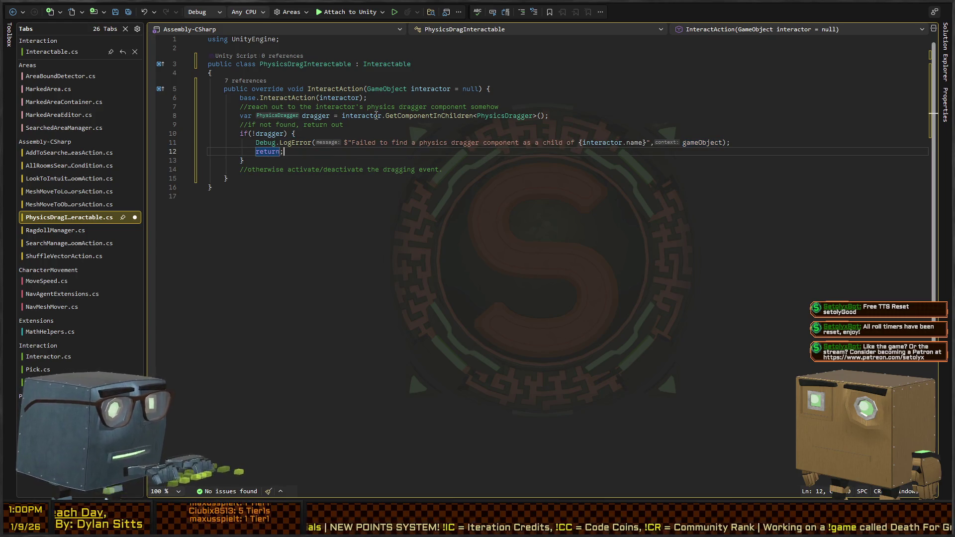
Begin an if(dragger.HasTarget) check below the null check block
{"action": "key", "text": "Down"}
{"action": "key", "text": "Down"}
{"action": "key", "text": "End"}
{"action": "key", "text": "Return"}
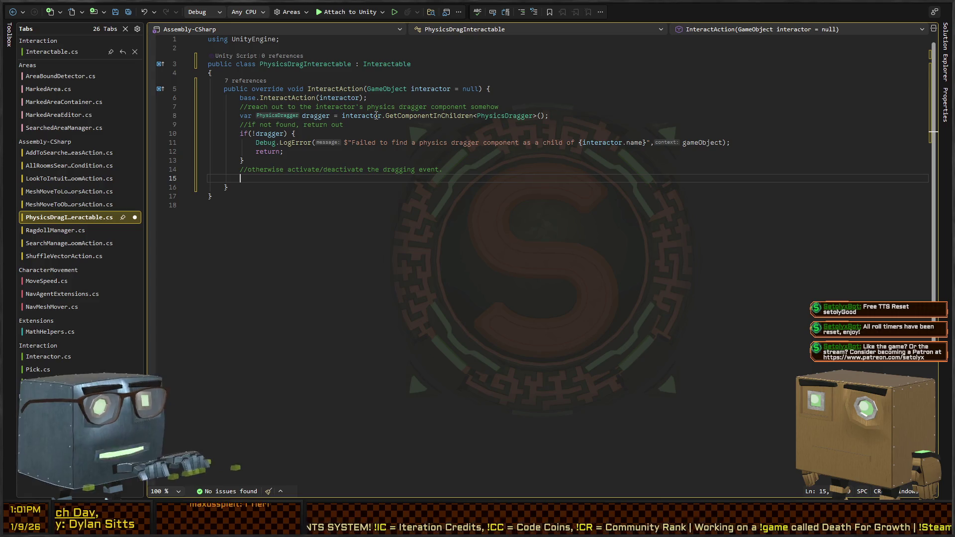
{"action": "type", "text": "if(dragger."}
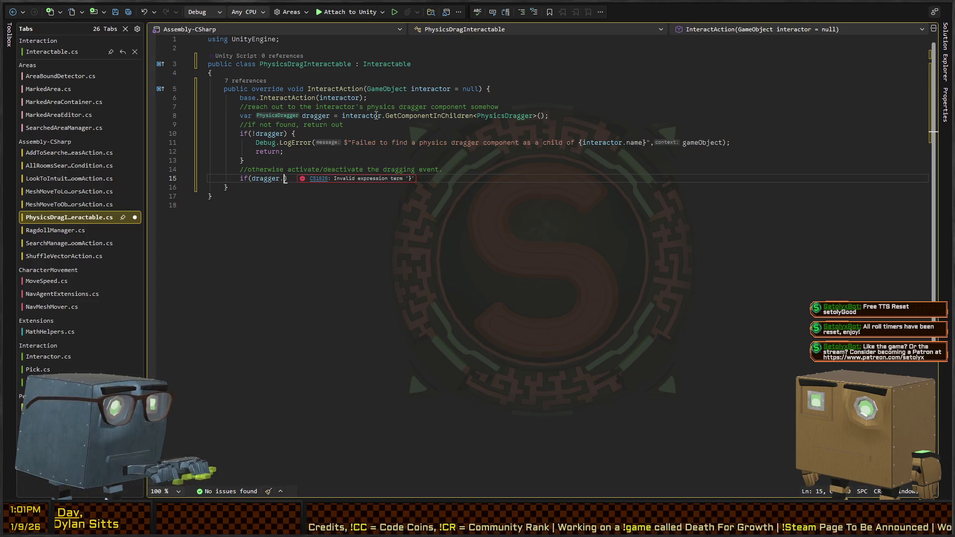
{"action": "type", "text": "HasTarget"}
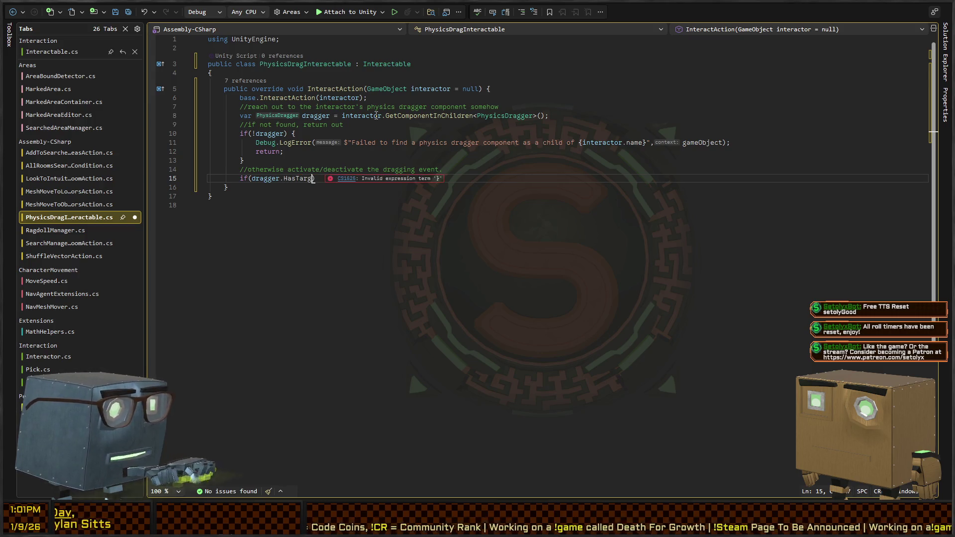
{"action": "key", "text": "Up"}
{"action": "key", "text": "Up"}
{"action": "key", "text": "Up"}
{"action": "key", "text": "Up"}
{"action": "key", "text": "Up"}
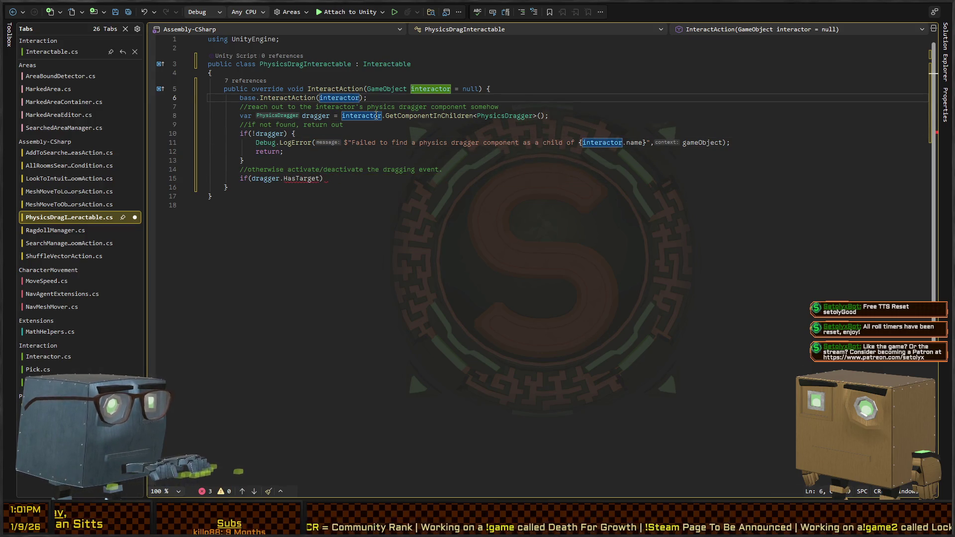
Add 'public bool HasTarget => _target;' to PhysicsDragger after _targetAngleOffset, then return to PhysicsDragInteractable
{"action": "key", "text": "Home"}
{"action": "key", "text": "F12"}
{"action": "key", "text": "Down"}
{"action": "key", "text": "Down"}
{"action": "key", "text": "Down"}
{"action": "key", "text": "End"}
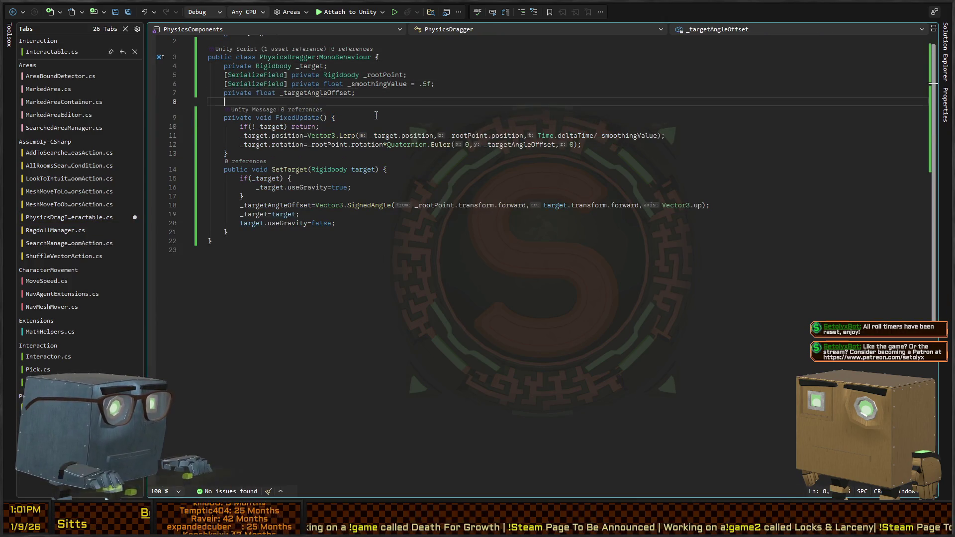
{"action": "key", "text": "Return"}
{"action": "type", "text": "lic bool HasTarget => _"}
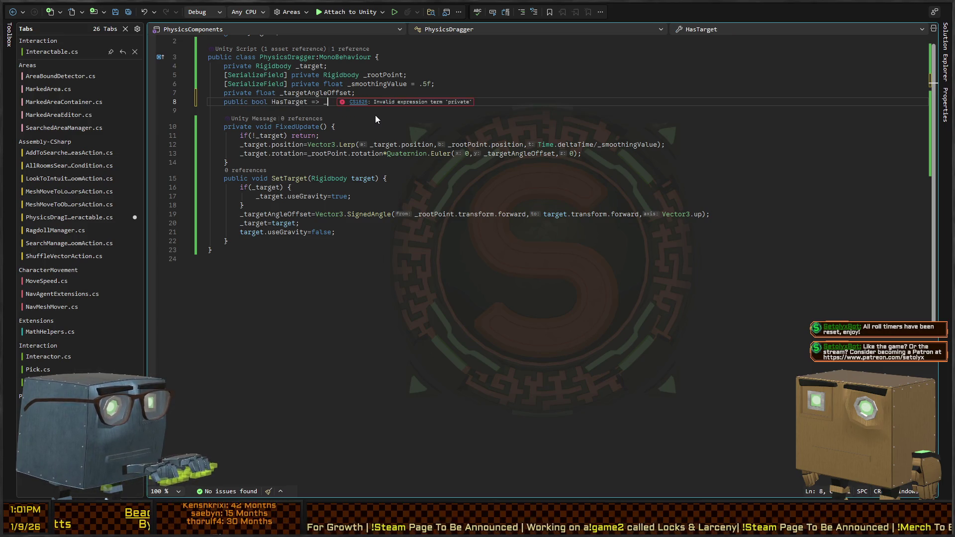
{"action": "type", "text": "target"}
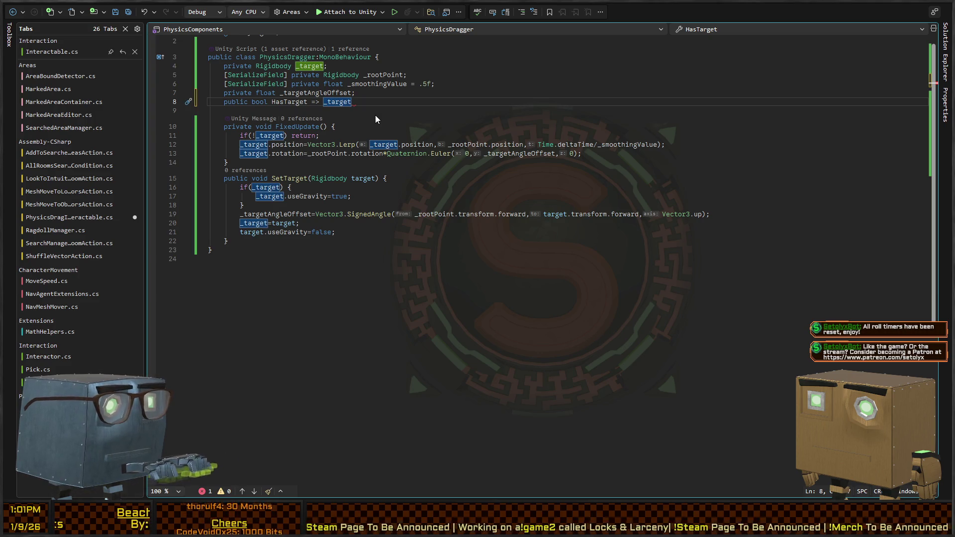
{"action": "type", "text": ";"}
{"action": "key", "text": "Return"}
{"action": "key", "text": "ctrl+Left"}
{"action": "key", "text": "ctrl+Left"}
{"action": "key", "text": "ctrl+Left"}
{"action": "key", "text": "ctrl+Right"}
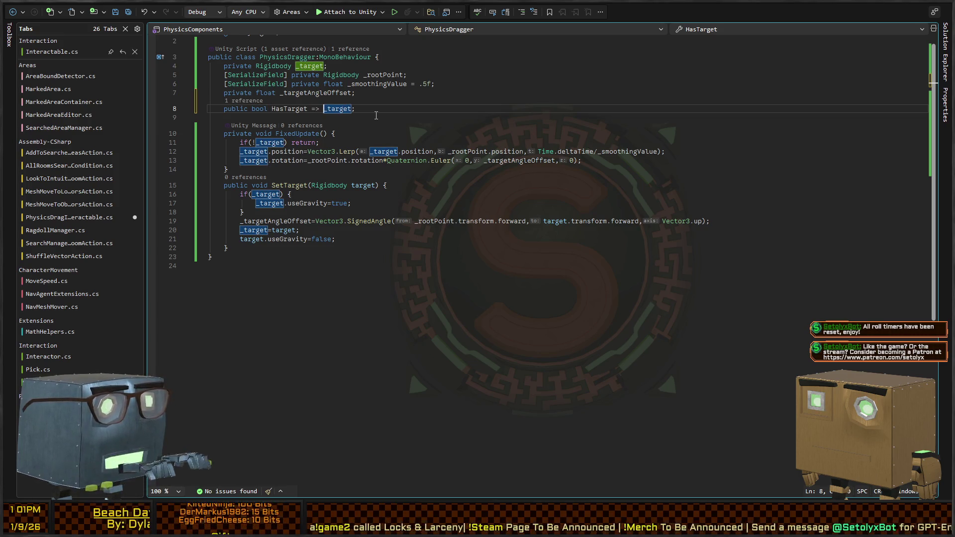
{"action": "key", "text": "ctrl+minus"}
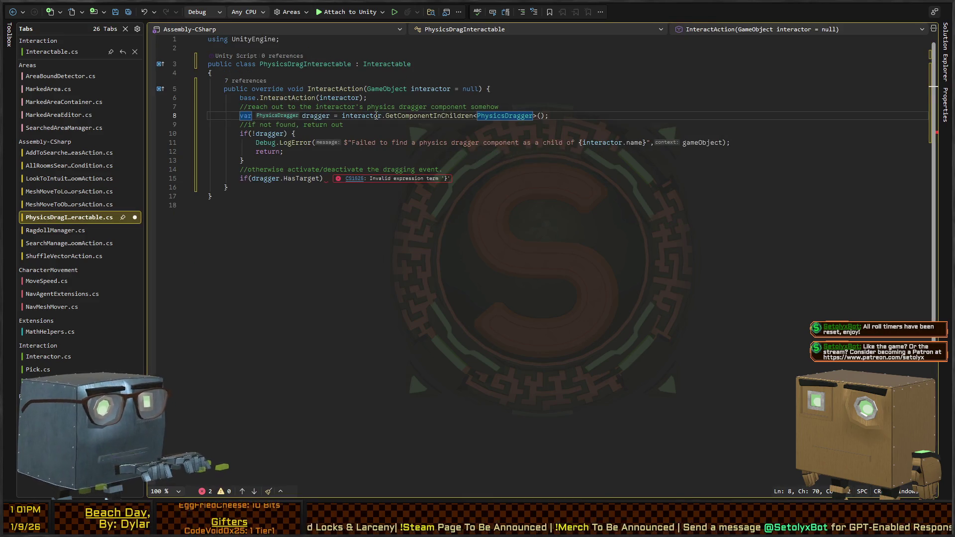
Call dragger.Drop() when HasTarget is true, else start a dragger.SetTarget() call
{"action": "key", "text": "Down"}
{"action": "key", "text": "Down"}
{"action": "key", "text": "Down"}
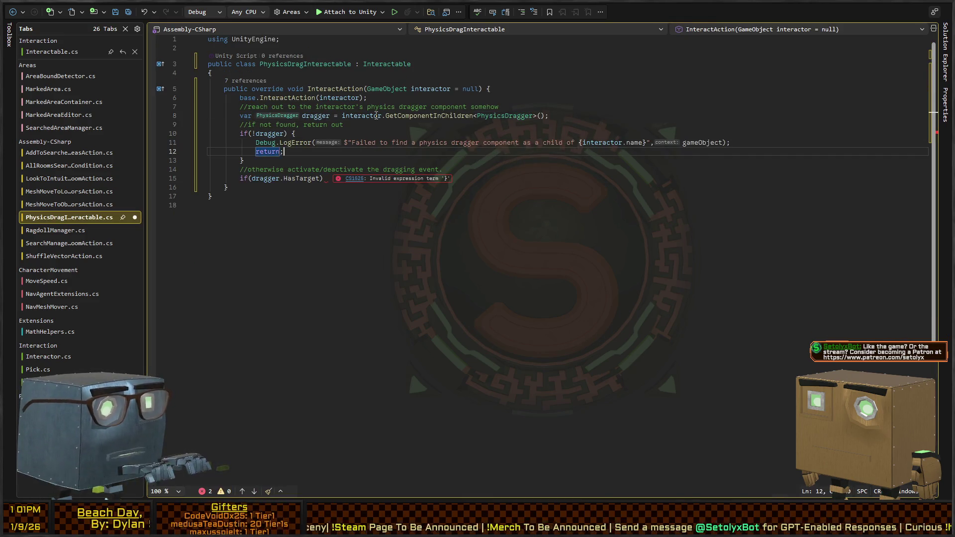
{"action": "key", "text": "Down"}
{"action": "key", "text": "Down"}
{"action": "key", "text": "Down"}
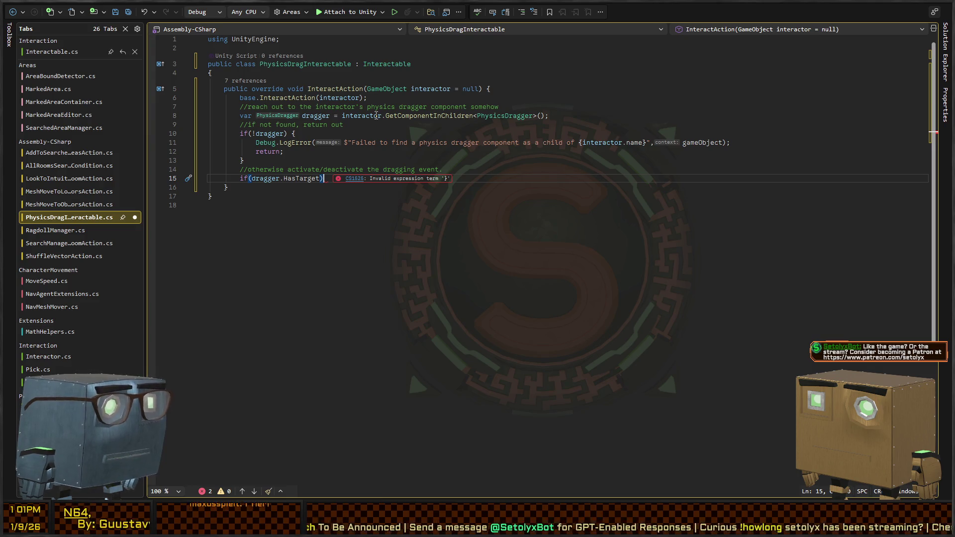
{"action": "type", "text": "{"}
{"action": "key", "text": "Return"}
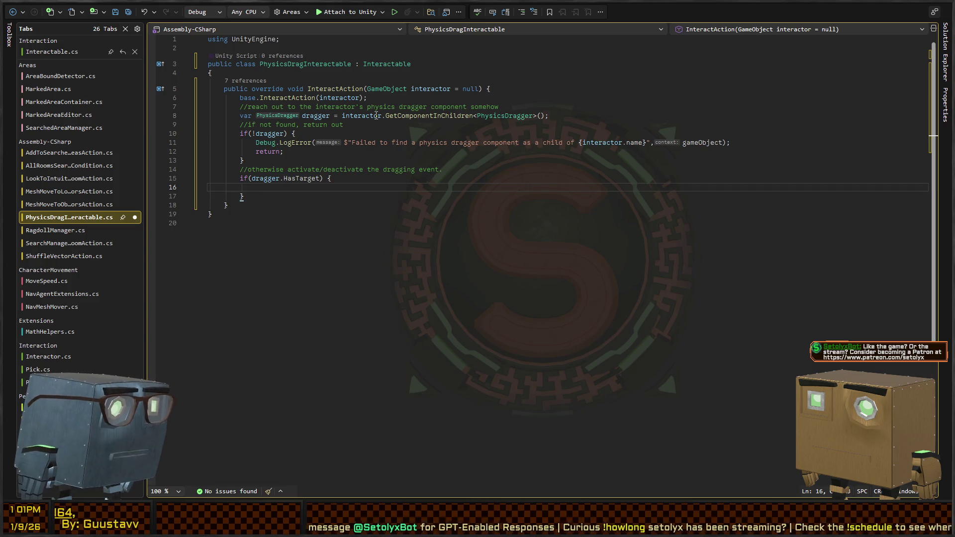
{"action": "type", "text": "dragg"}
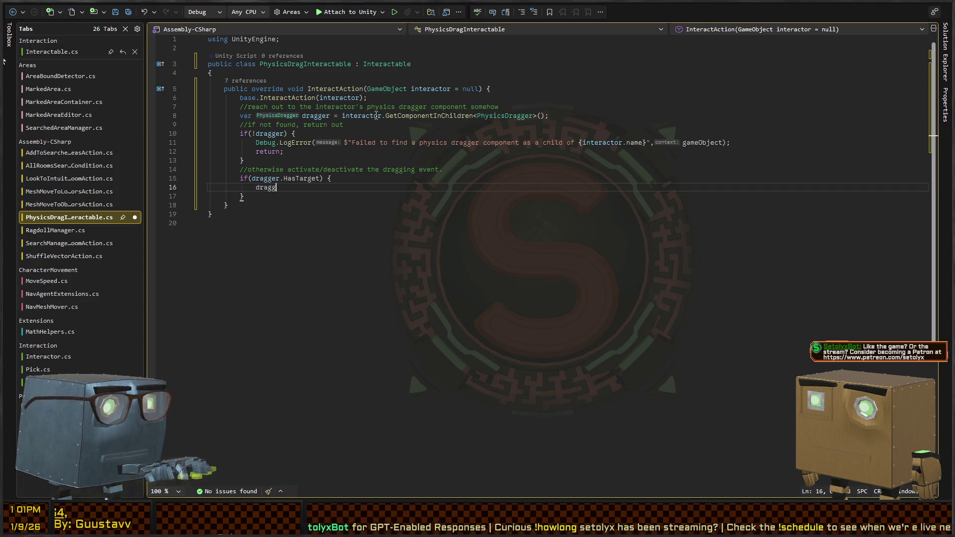
{"action": "type", "text": "er.Drop();"}
{"action": "key", "text": "Down"}
{"action": "key", "text": "Return"}
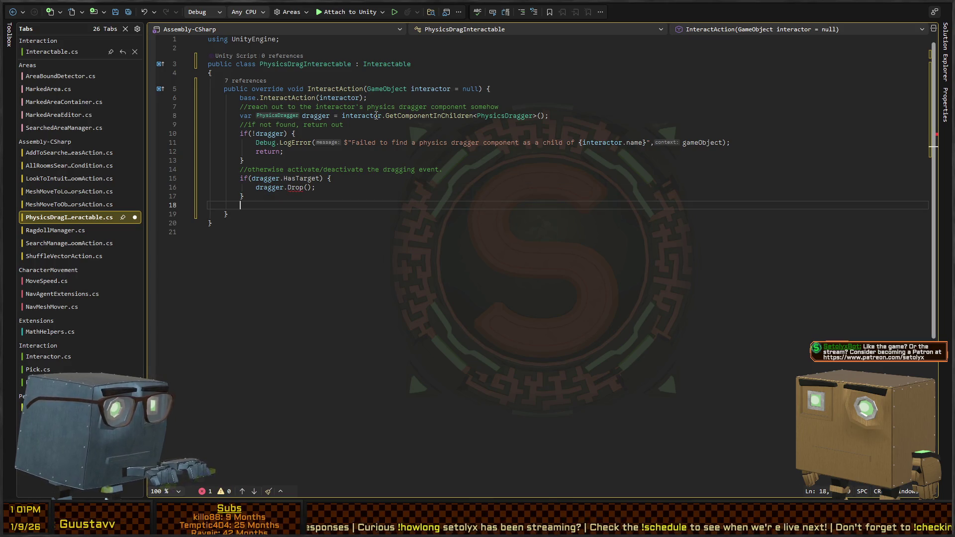
{"action": "key", "text": "BackSpace"}
{"action": "key", "text": "Up"}
{"action": "key", "text": "End"}
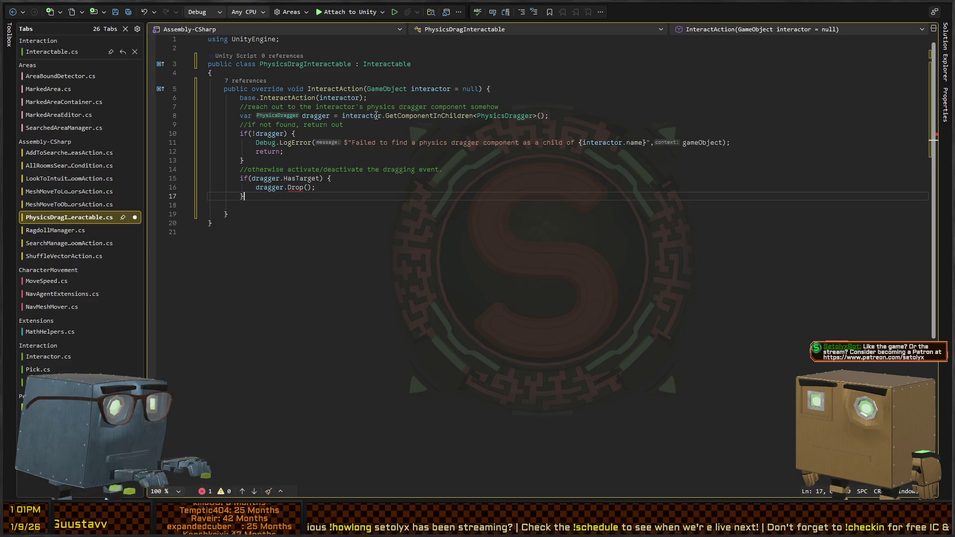
{"action": "type", "text": "se dragger.SetT"}
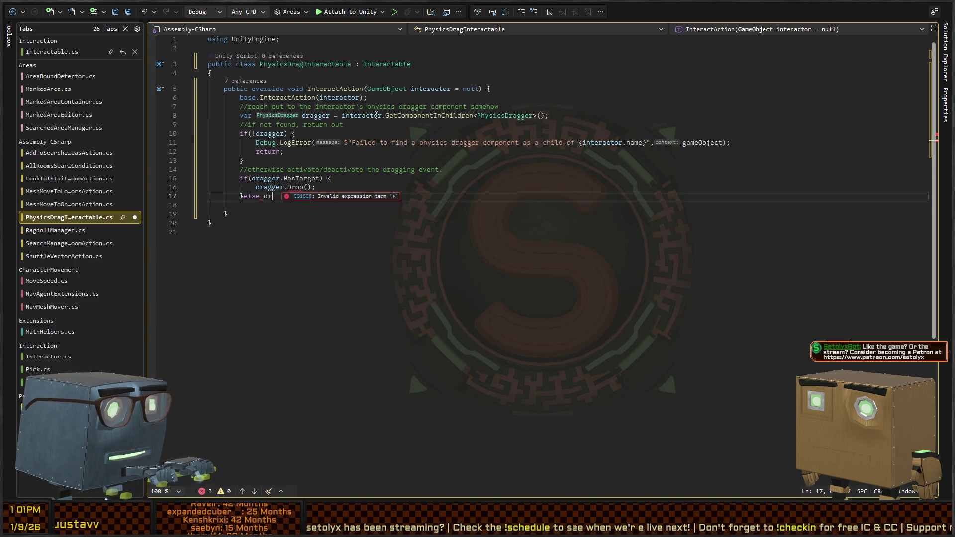
{"action": "type", "text": "arget("}
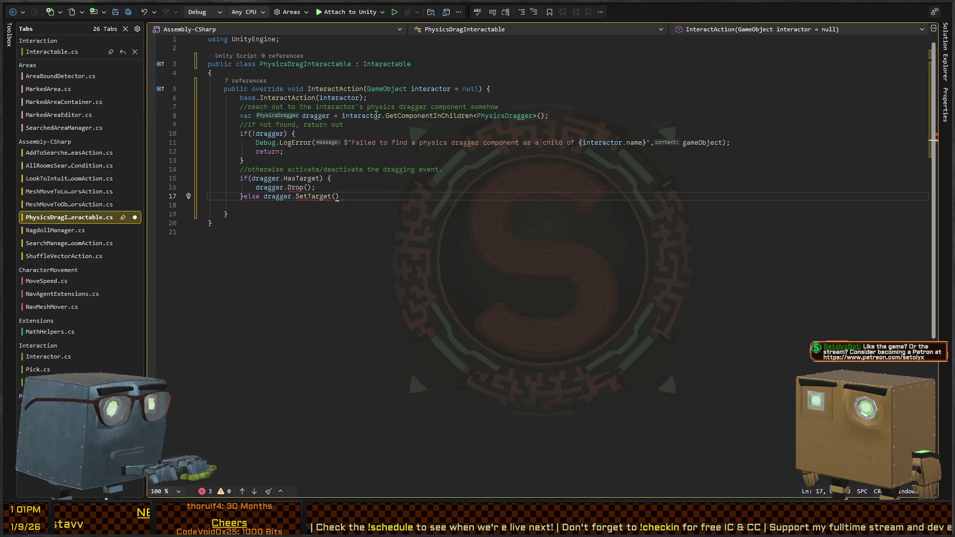
Declare a [SerializeField] private Rigidbody Rigidbody field and reformat the document
{"action": "key", "text": "Up"}
{"action": "key", "text": "Up"}
{"action": "key", "text": "Up"}
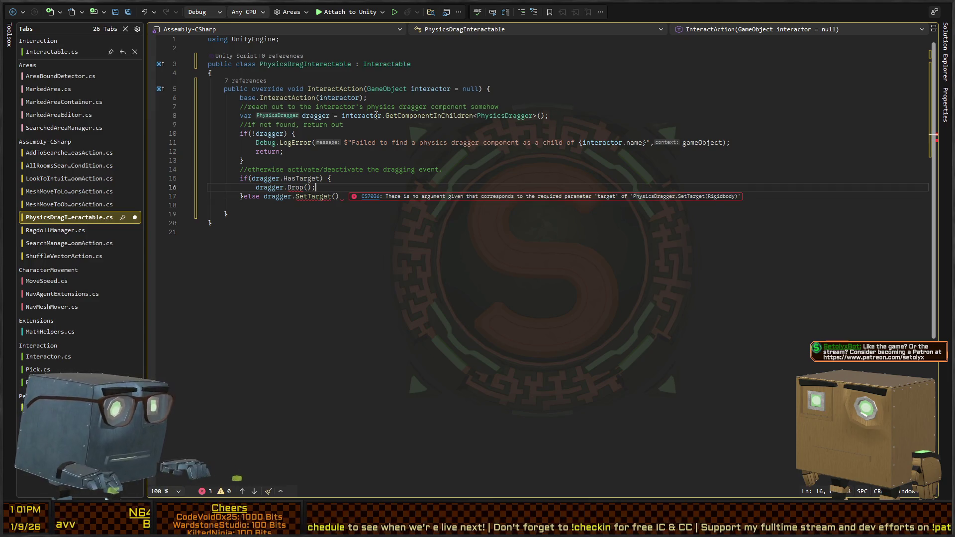
{"action": "key", "text": "Return"}
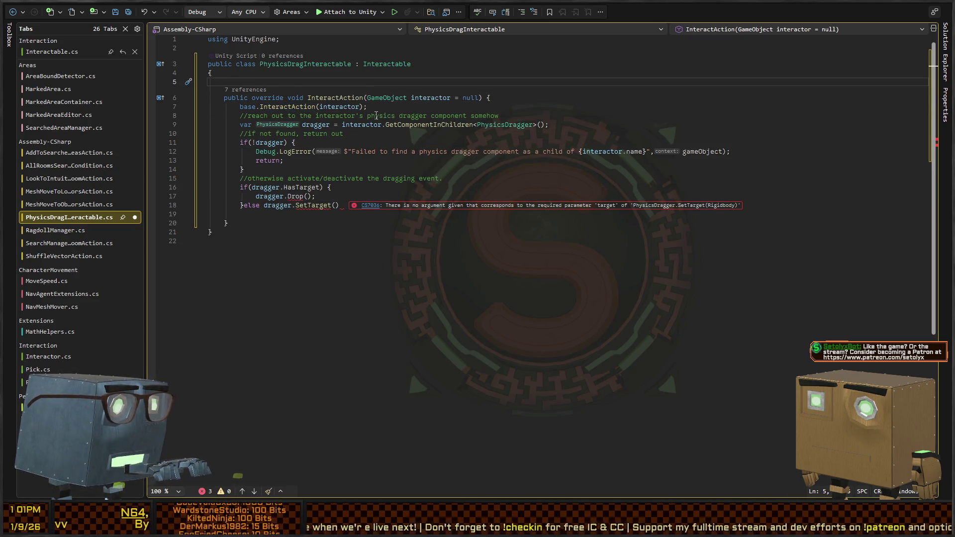
{"action": "type", "text": "public Rigidbody Rigidbody;"}
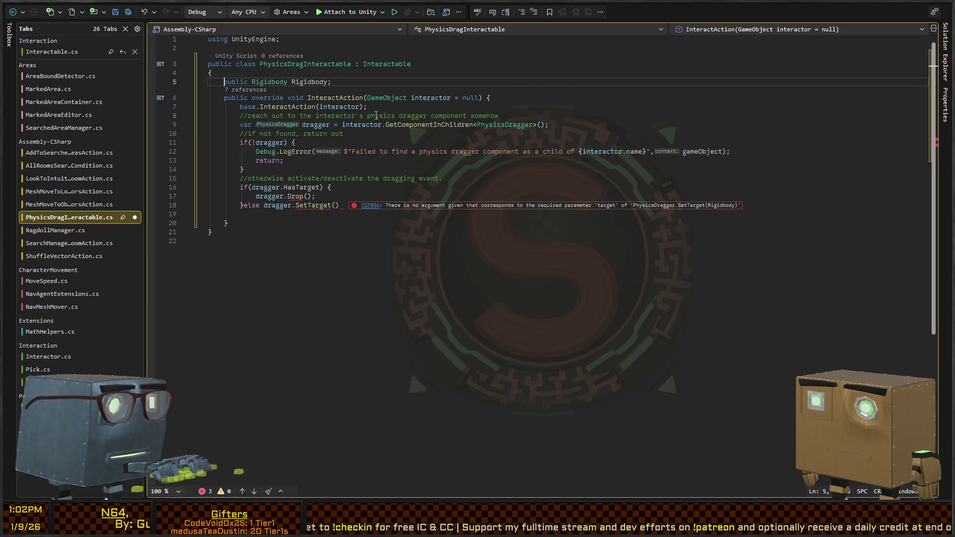
{"action": "key", "text": "Home"}
{"action": "key", "text": "Delete"}
{"action": "key", "text": "Delete"}
{"action": "key", "text": "Delete"}
{"action": "type", "text": "private"}
{"action": "key", "text": "Home"}
{"action": "type", "text": "[SerializeField]"}
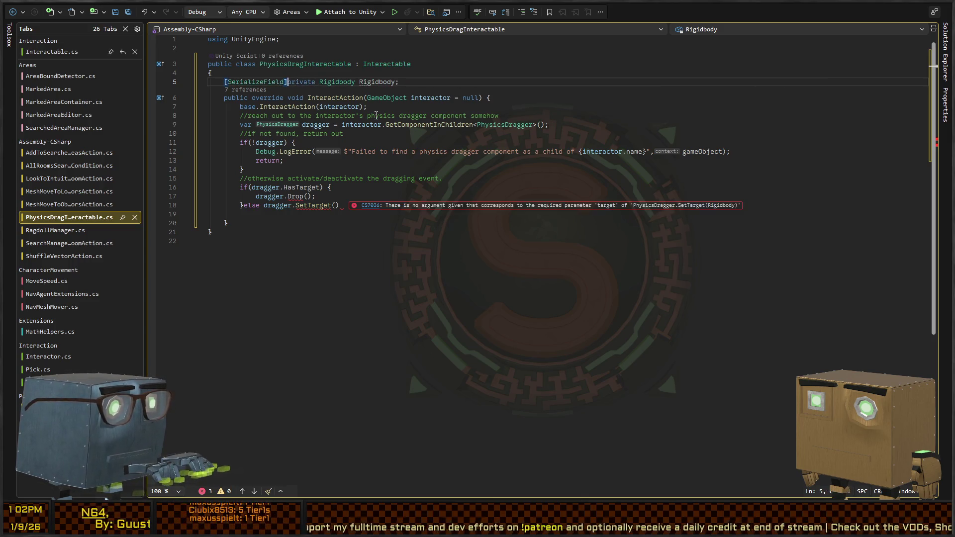
{"action": "key", "text": "ctrl+k"}
{"action": "key", "text": "ctrl+d"}
Pass Rigidbody as the SetTarget argument and jump to SetTarget's definition
{"action": "key", "text": "Down"}
{"action": "key", "text": "Down"}
{"action": "key", "text": "Down"}
{"action": "key", "text": "End"}
{"action": "key", "text": "Left"}
{"action": "type", "text": "Rigidbody"}
{"action": "key", "text": "End"}
{"action": "type", "text": ";"}
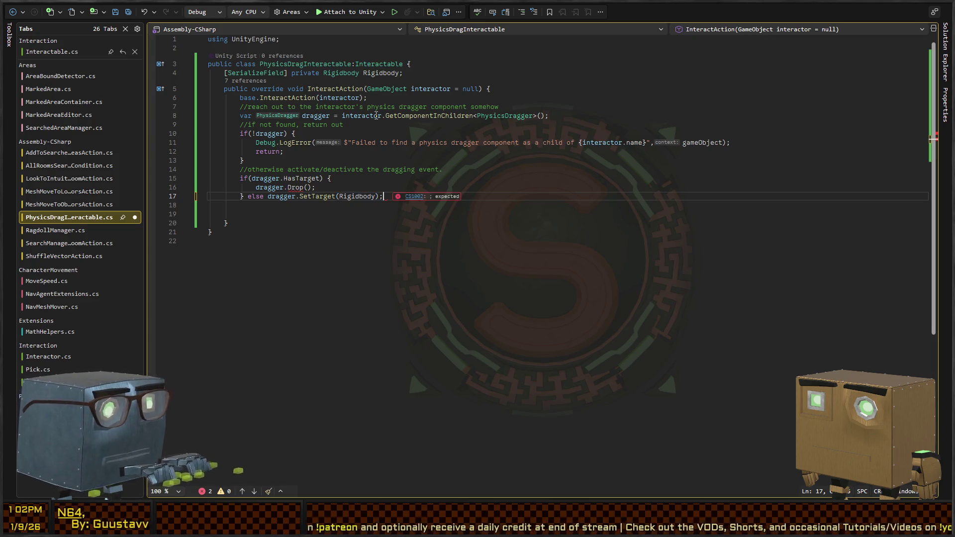
{"action": "left_click", "coordinate": [320, 195], "text": "ctrl"}
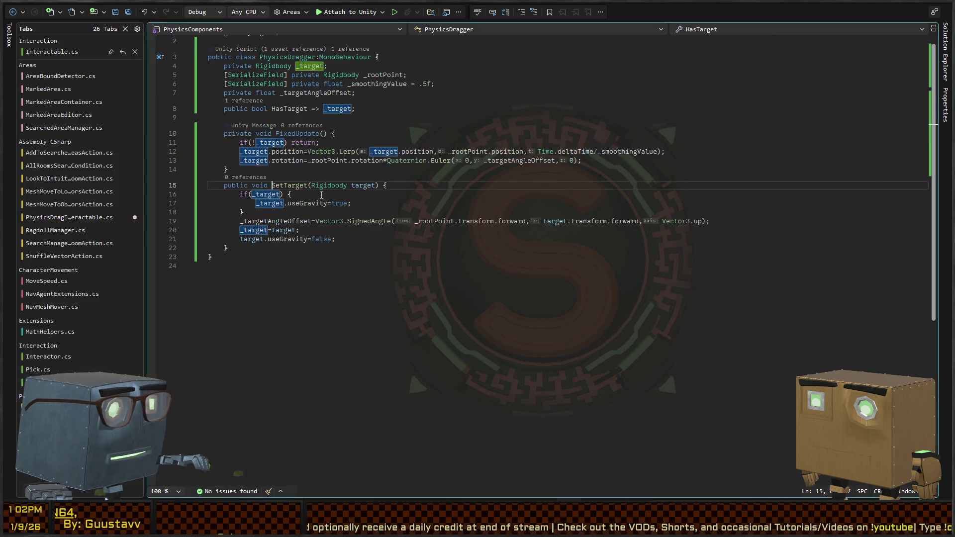
Add an empty Drop() method to PhysicsDragger and replace SetTarget's useGravity=true line with Drop();
{"action": "left_click", "coordinate": [308, 248]}
{"action": "key", "text": "Return"}
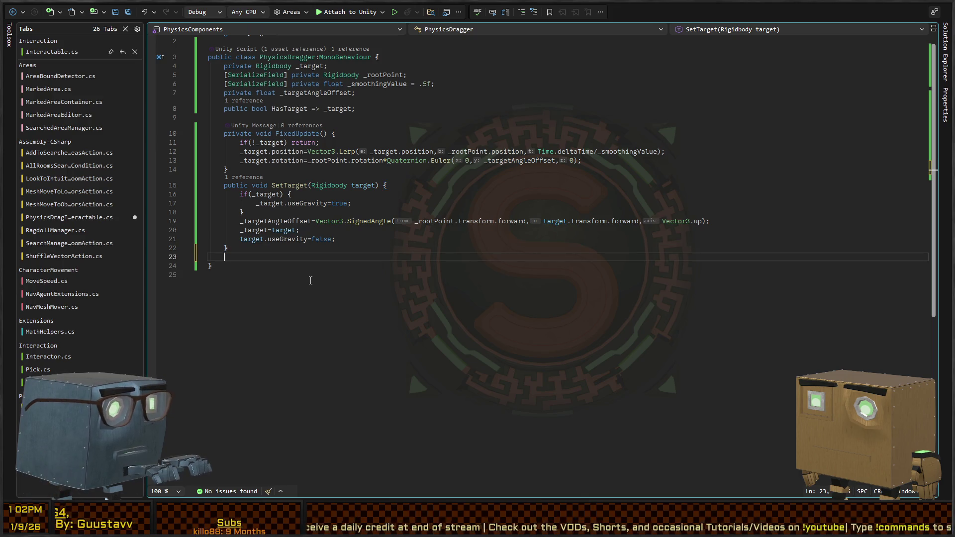
{"action": "type", "text": "public void Drop() {"}
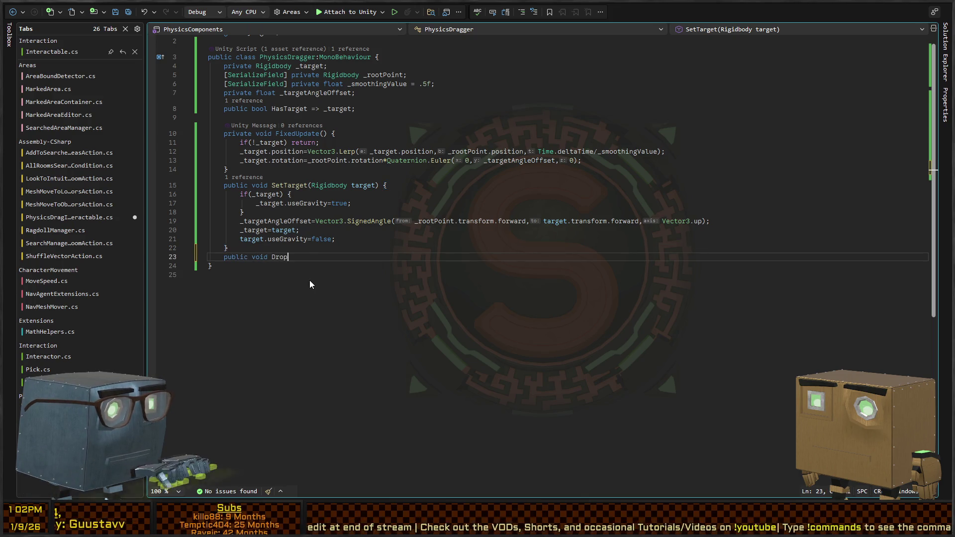
{"action": "key", "text": "Return"}
{"action": "key", "text": "Up"}
{"action": "key", "text": "Up"}
{"action": "key", "text": "Up"}
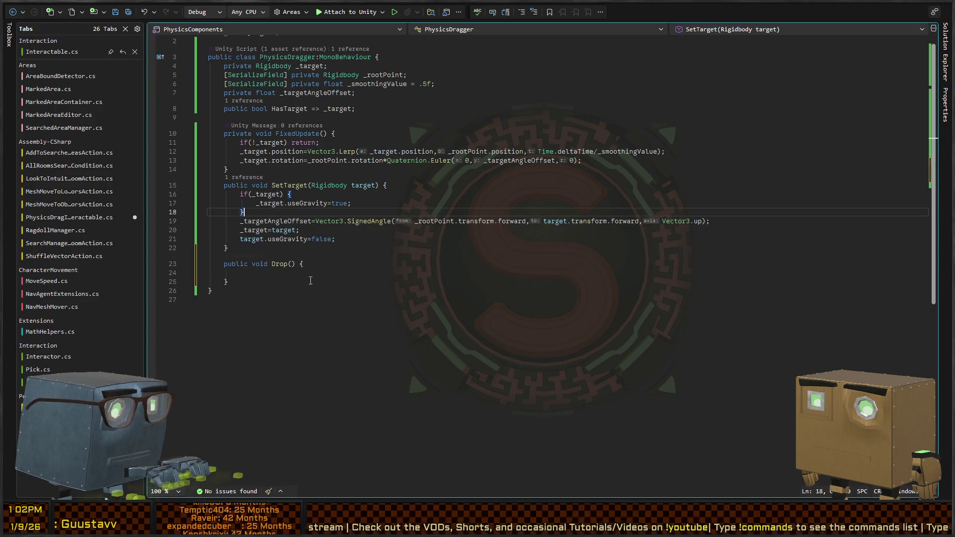
{"action": "key", "text": "shift+Up"}
{"action": "key", "text": "shift+Up"}
{"action": "key", "text": "shift+Up"}
{"action": "key", "text": "shift+Down"}
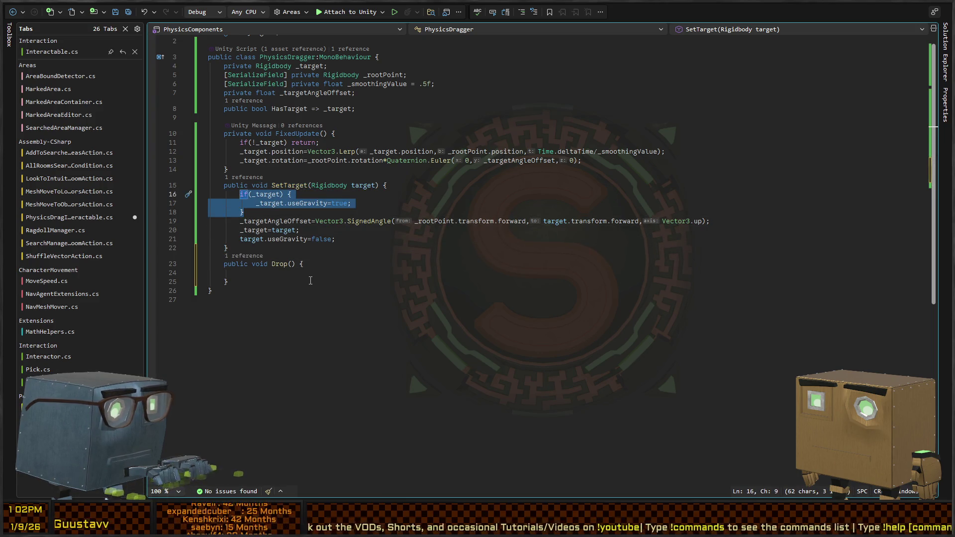
{"action": "key", "text": "Down"}
{"action": "key", "text": "End"}
{"action": "key", "text": "shift+Home"}
{"action": "key", "text": "ctrl+c"}
{"action": "key", "text": "BackSpace"}
{"action": "type", "text": "Drop();"}
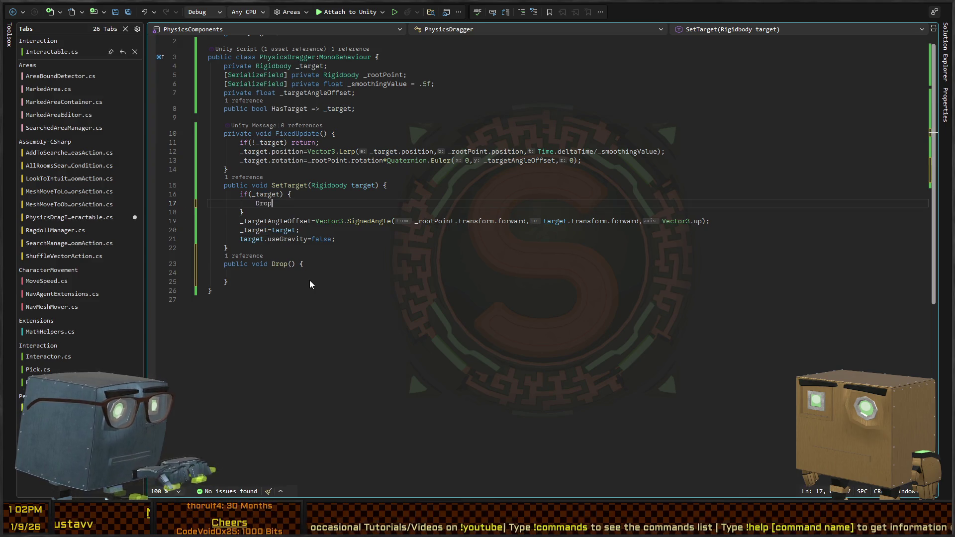
Move _target.useGravity=true into Drop, guarded by if(!_target) return;
{"action": "left_click", "coordinate": [311, 280]}
{"action": "key", "text": "Up"}
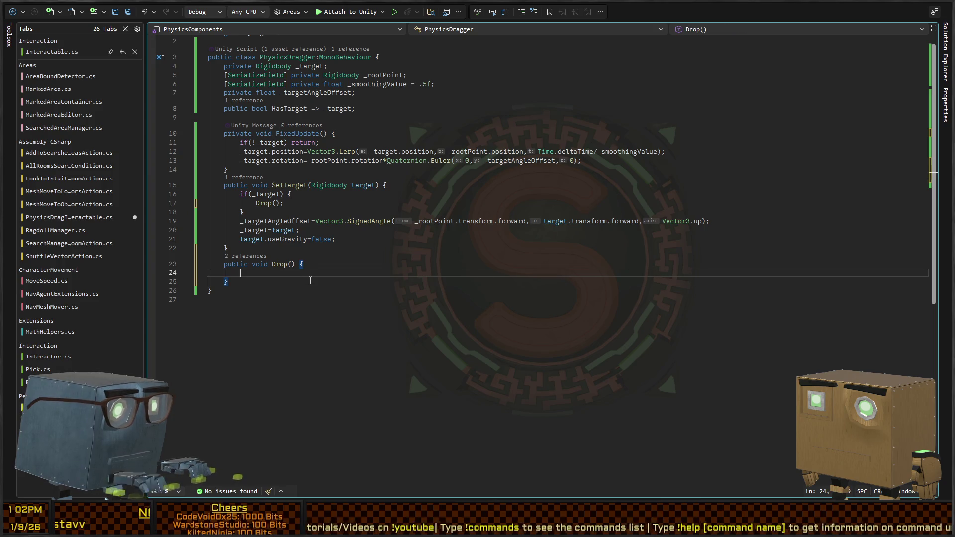
{"action": "key", "text": "ctrl+v"}
{"action": "key", "text": "Return"}
{"action": "key", "text": "Up"}
{"action": "key", "text": "ctrl+Return"}
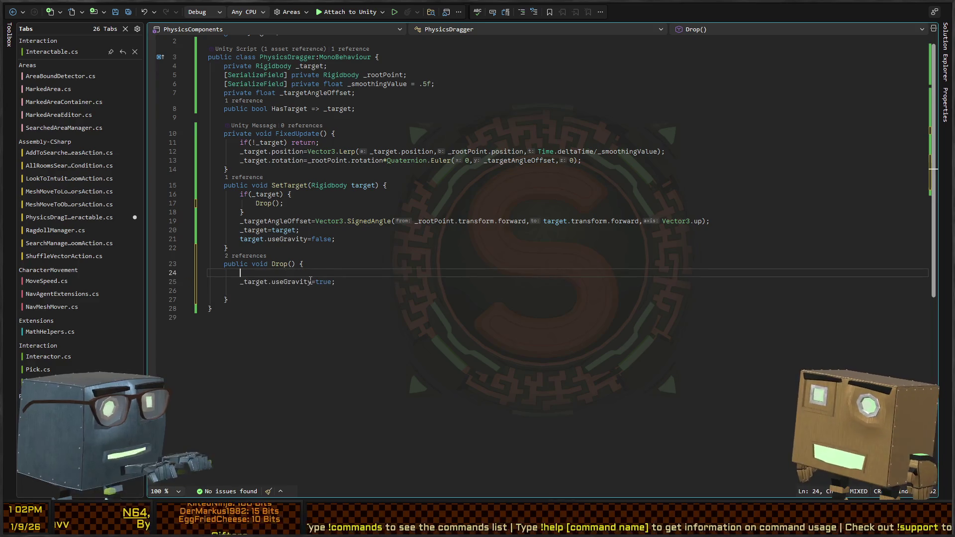
{"action": "type", "text": "if(!_"}
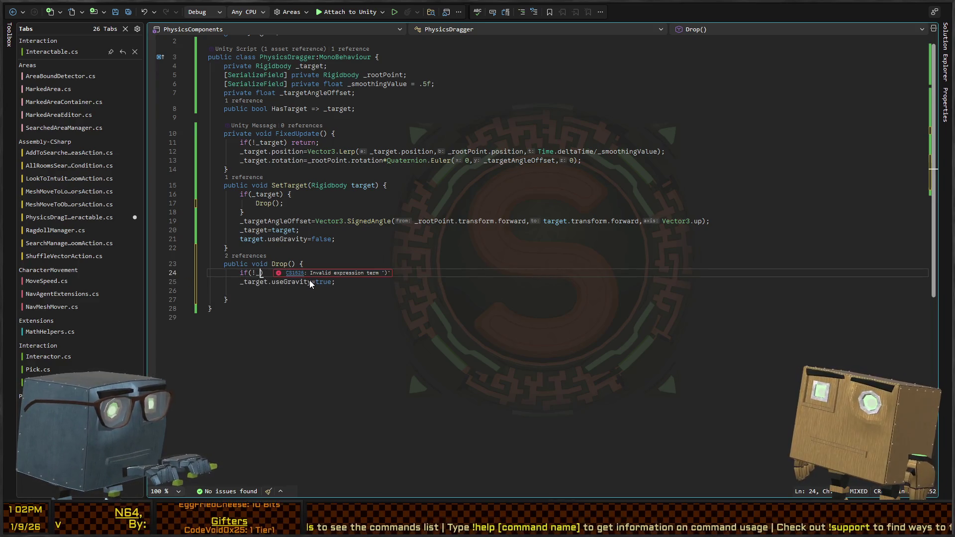
{"action": "type", "text": "target) retur"}
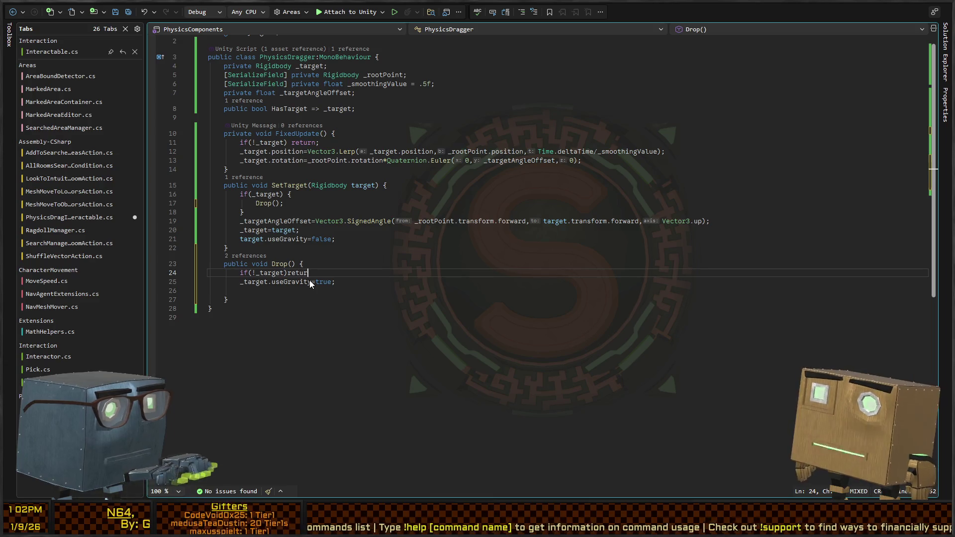
{"action": "type", "text": "n;"}
{"action": "key", "text": "Up"}
{"action": "key", "text": "Up"}
{"action": "key", "text": "Up"}
Delete SetTarget's old if block and tidy Drop's body, then return to PhysicsDragInteractable
{"action": "key", "text": "BackSpace"}
{"action": "key", "text": "Up"}
{"action": "key", "text": "Up"}
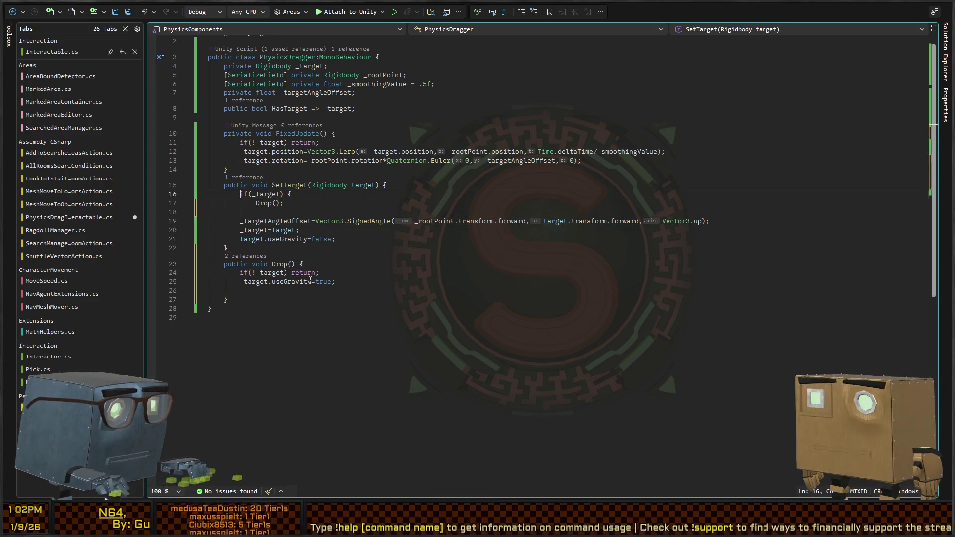
{"action": "key", "text": "shift+End"}
{"action": "key", "text": "Delete"}
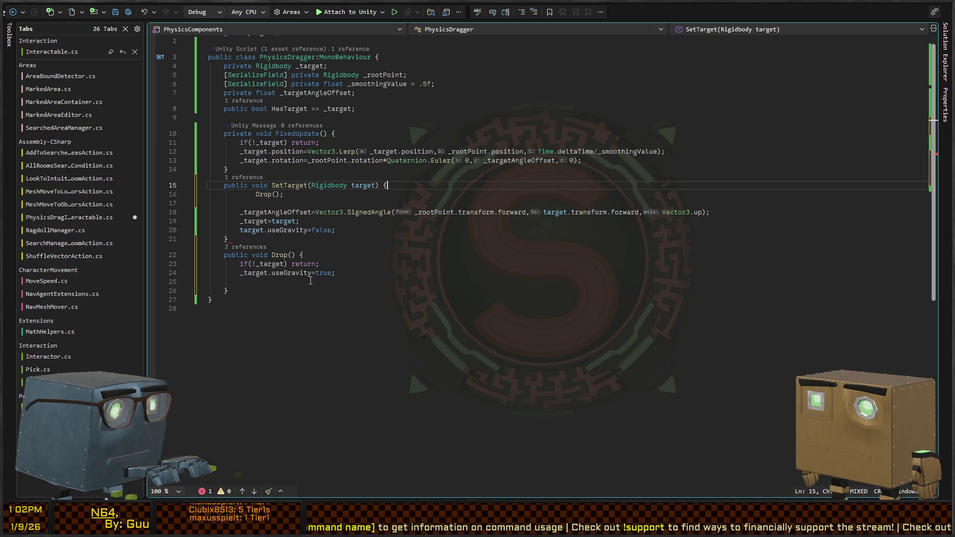
{"action": "key", "text": "Down"}
{"action": "key", "text": "Delete"}
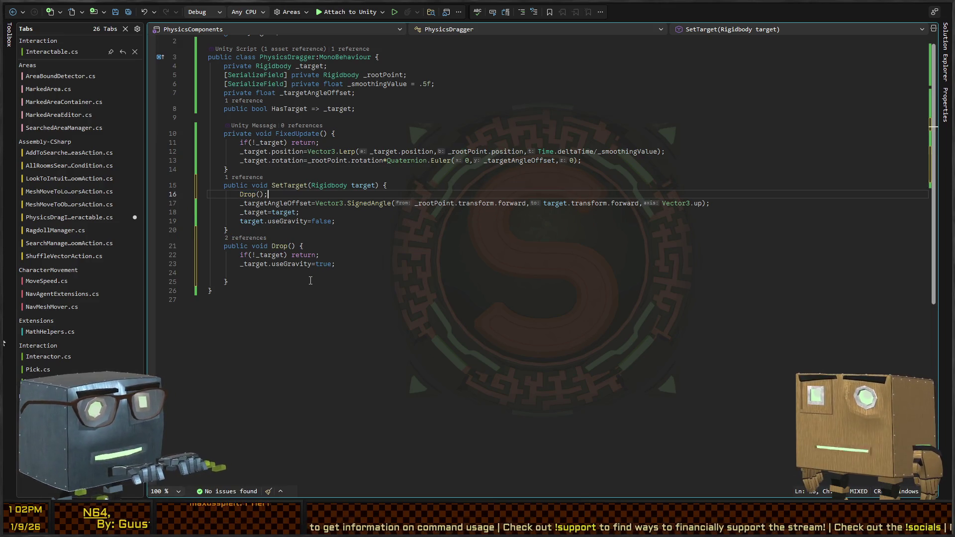
{"action": "key", "text": "Down"}
{"action": "key", "text": "Down"}
{"action": "key", "text": "Down"}
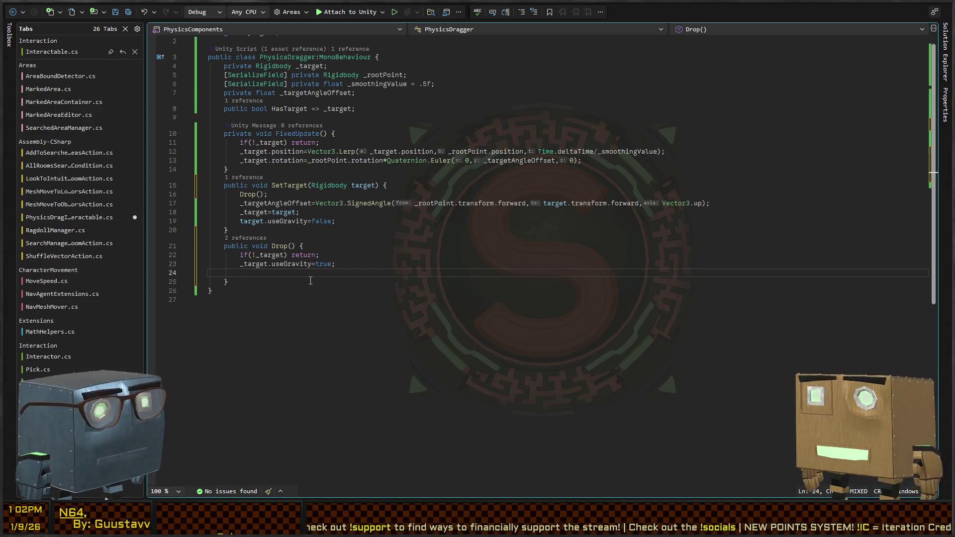
{"action": "type", "text": "_target."}
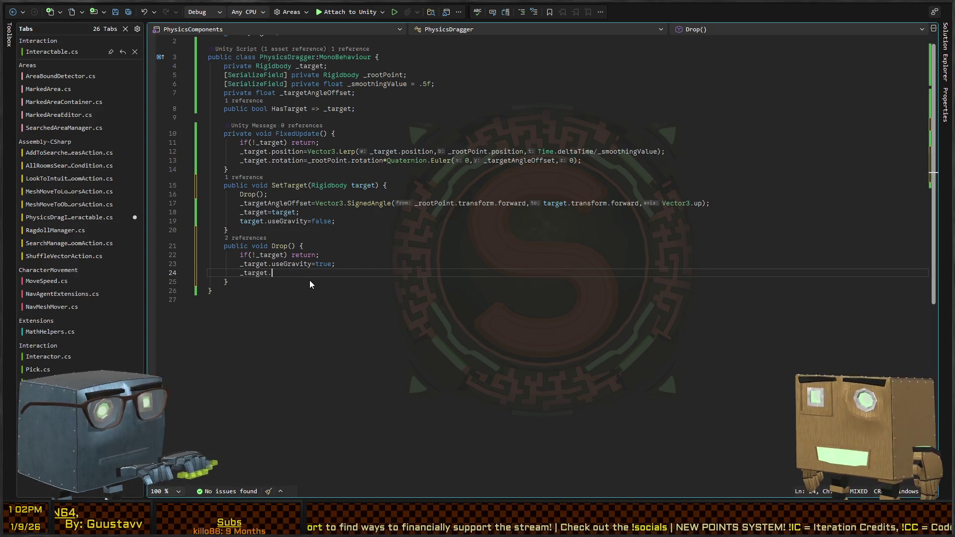
{"action": "key", "text": "BackSpace"}
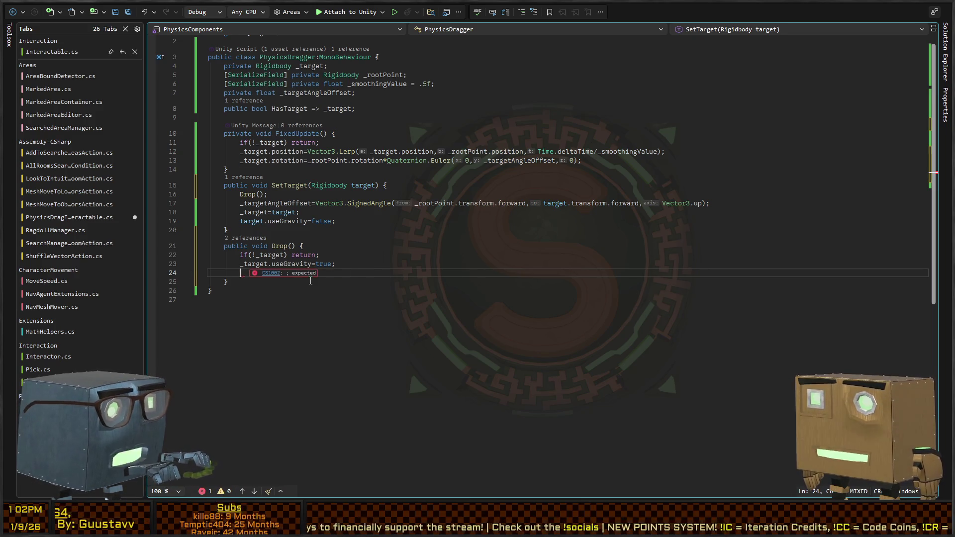
{"action": "key", "text": "BackSpace"}
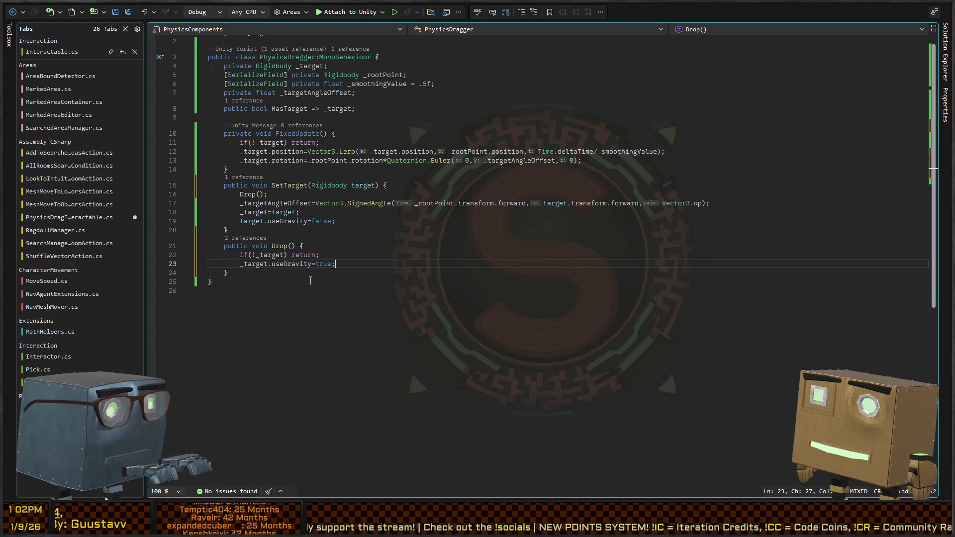
{"action": "key", "text": "ctrl+minus"}
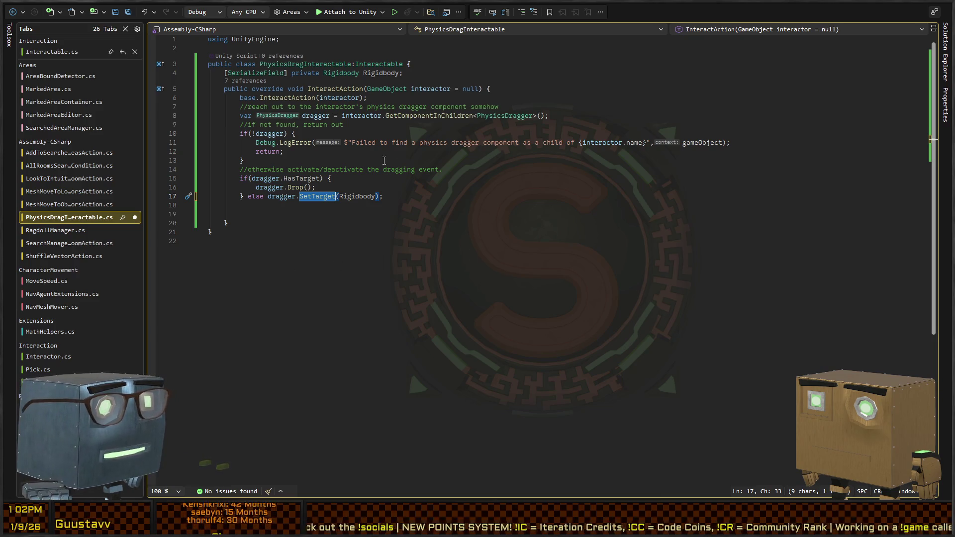
Remove the extra blank lines from the HasTarget check
{"action": "left_click", "coordinate": [486, 246]}
{"action": "left_click", "coordinate": [474, 203]}
{"action": "key", "text": "BackSpace"}
{"action": "key", "text": "Delete"}
{"action": "key", "text": "Up"}
{"action": "key", "text": "Up"}
{"action": "key", "text": "Up"}
Join dragger.Drop() onto the if line and drop the brace so else is one line
{"action": "key", "text": "Down"}
{"action": "key", "text": "Down"}
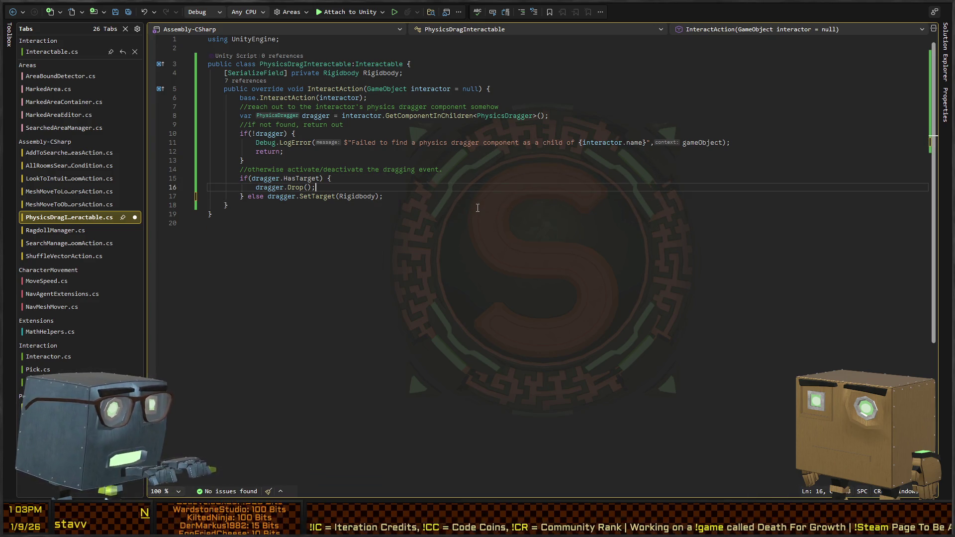
{"action": "key", "text": "BackSpace"}
{"action": "key", "text": "Down"}
{"action": "key", "text": "Home"}
{"action": "key", "text": "Delete"}
{"action": "key", "text": "Delete"}
{"action": "key", "text": "Up"}
{"action": "key", "text": "Up"}
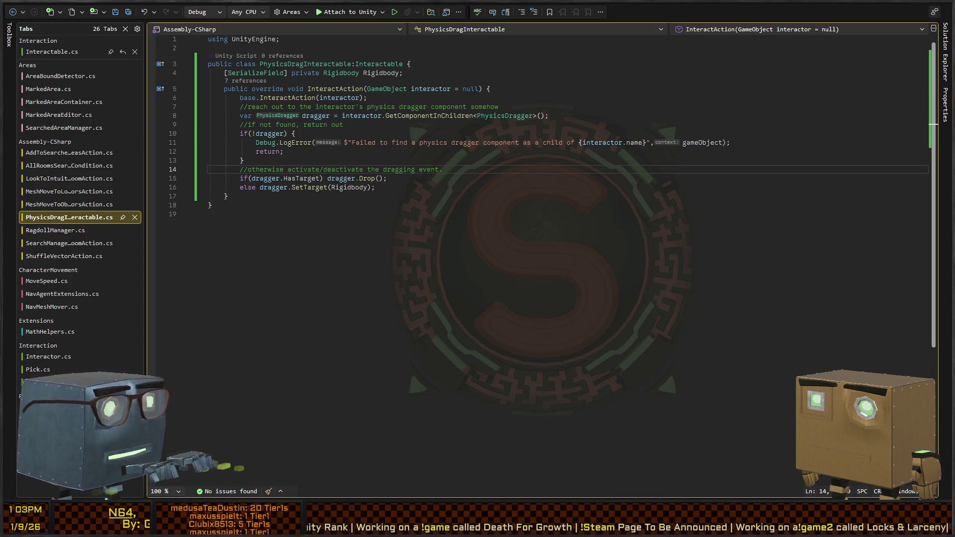
{"action": "key", "text": "alt+Tab"}
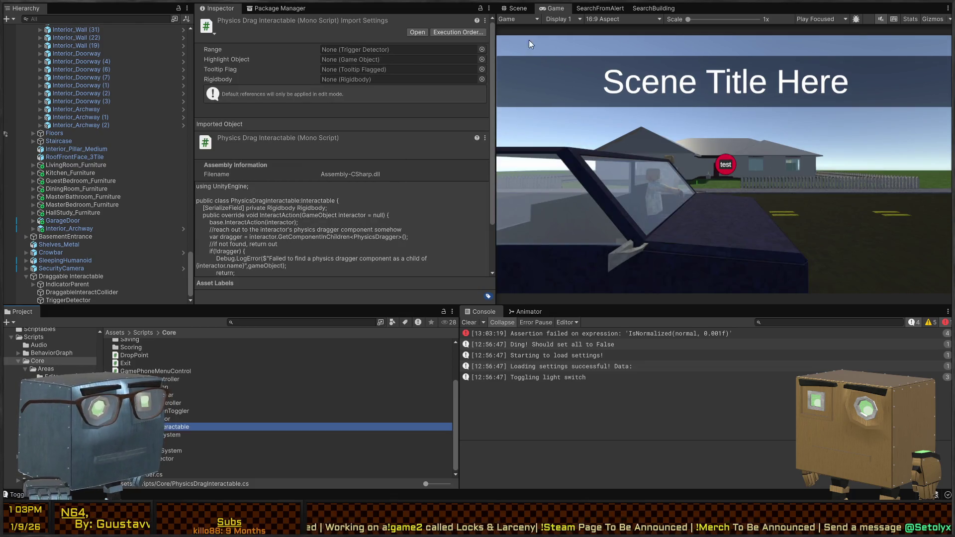
Fly the scene camera to the grey DraggableInteractCollider cube and select it
{"action": "left_click", "coordinate": [515, 9]}
{"action": "key", "text": "w"}
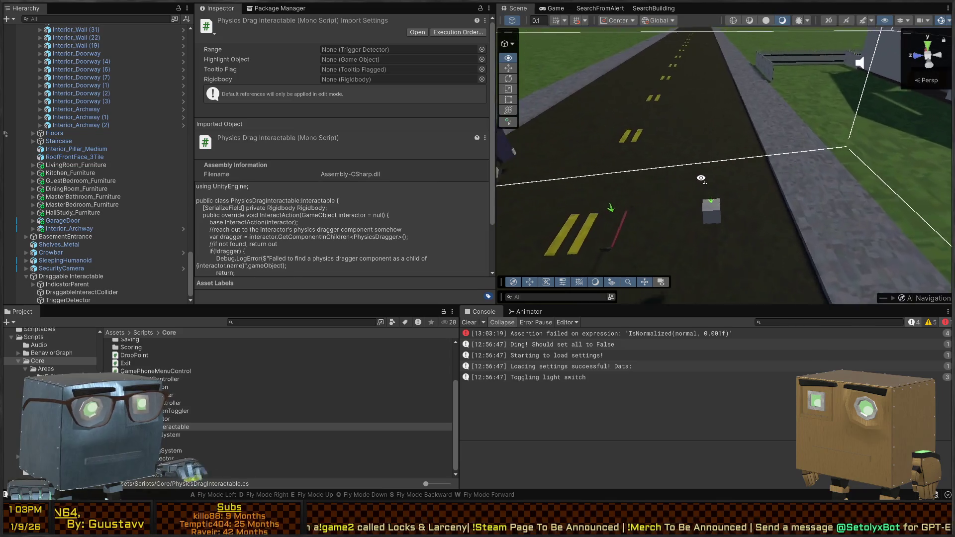
{"action": "left_click", "coordinate": [715, 192]}
{"action": "scroll", "coordinate": [354, 169], "scroll_direction": "down", "scroll_amount": 5}
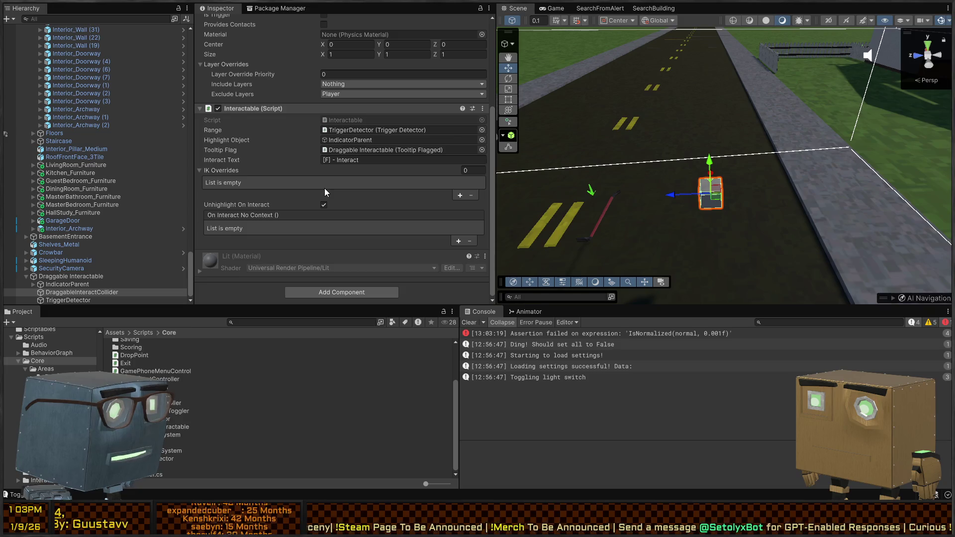
Review the Interactable component and the object it uses as its Range
{"action": "left_click", "coordinate": [238, 108]}
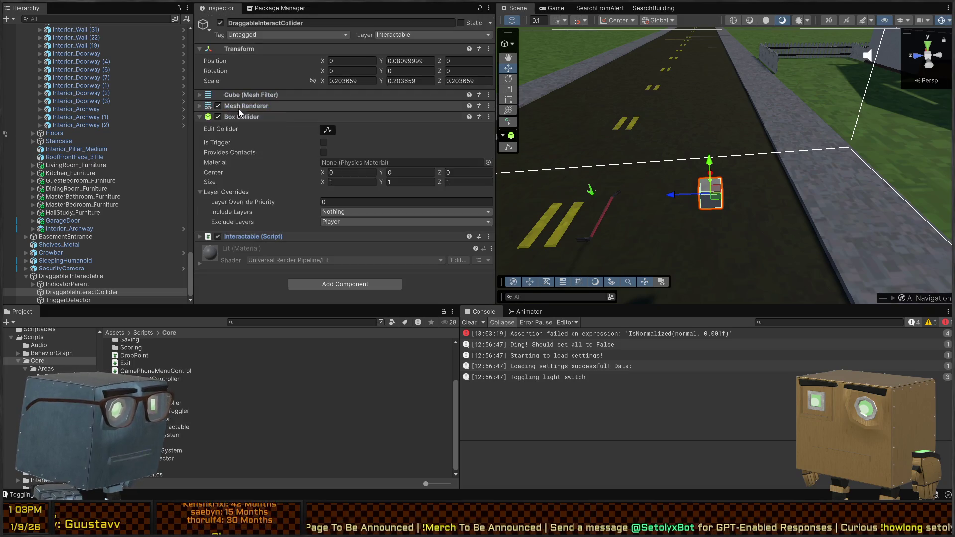
{"action": "left_click", "coordinate": [240, 235]}
{"action": "scroll", "coordinate": [278, 201], "scroll_direction": "down", "scroll_amount": 2}
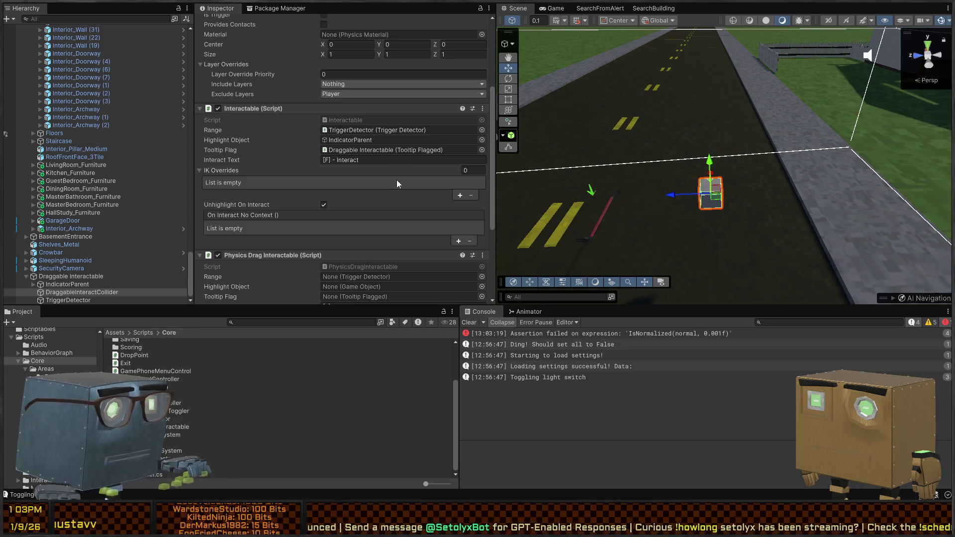
{"action": "scroll", "coordinate": [389, 149], "scroll_direction": "down", "scroll_amount": 2}
{"action": "scroll", "coordinate": [388, 149], "scroll_direction": "down", "scroll_amount": 1}
{"action": "left_click", "coordinate": [365, 76]}
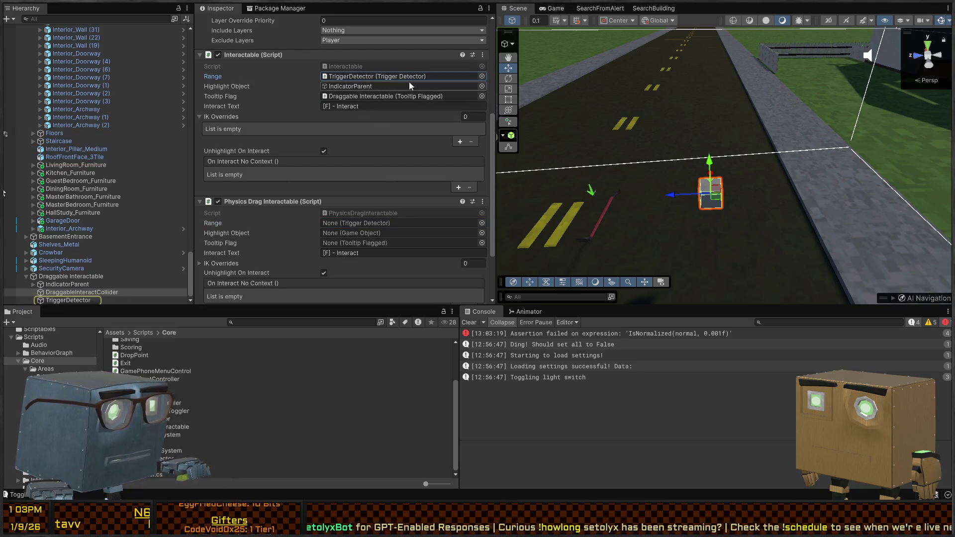
Set drag Range to TriggerDetector, Highlight Object to IndicatorParent, Tooltip Flag to Draggable Interactable
{"action": "left_click", "coordinate": [349, 223]}
{"action": "key", "text": "ctrl+v"}
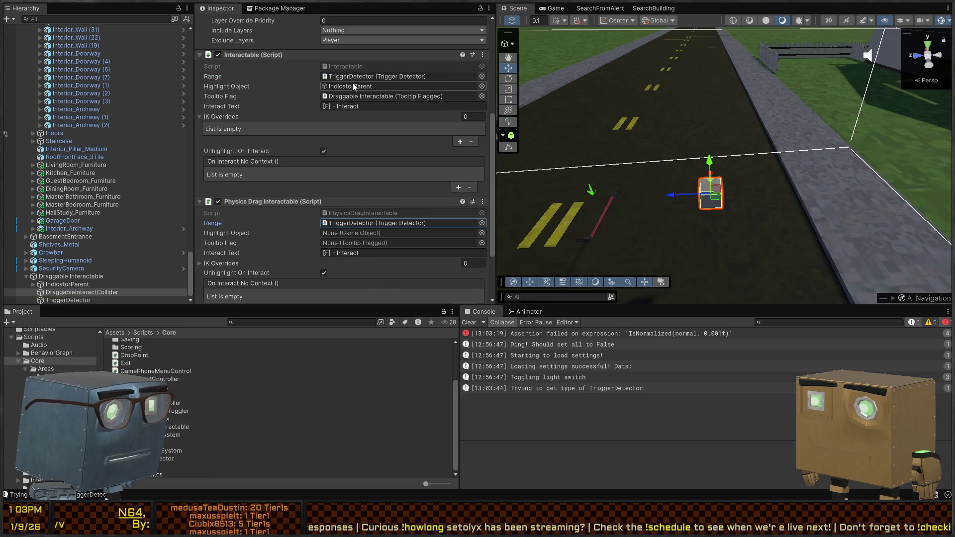
{"action": "left_click", "coordinate": [342, 232]}
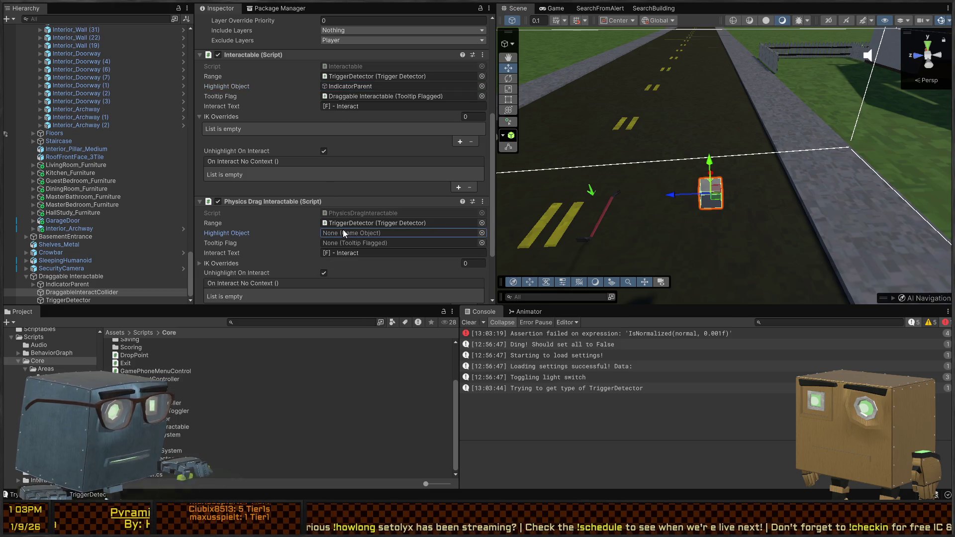
{"action": "left_click", "coordinate": [345, 86]}
{"action": "left_click", "coordinate": [345, 237]}
{"action": "key", "text": "ctrl+v"}
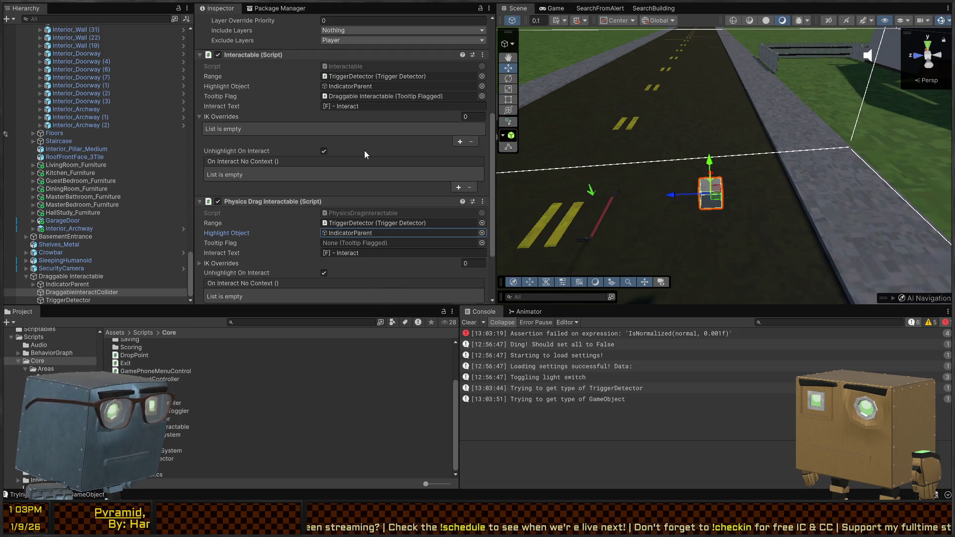
{"action": "left_click", "coordinate": [351, 97]}
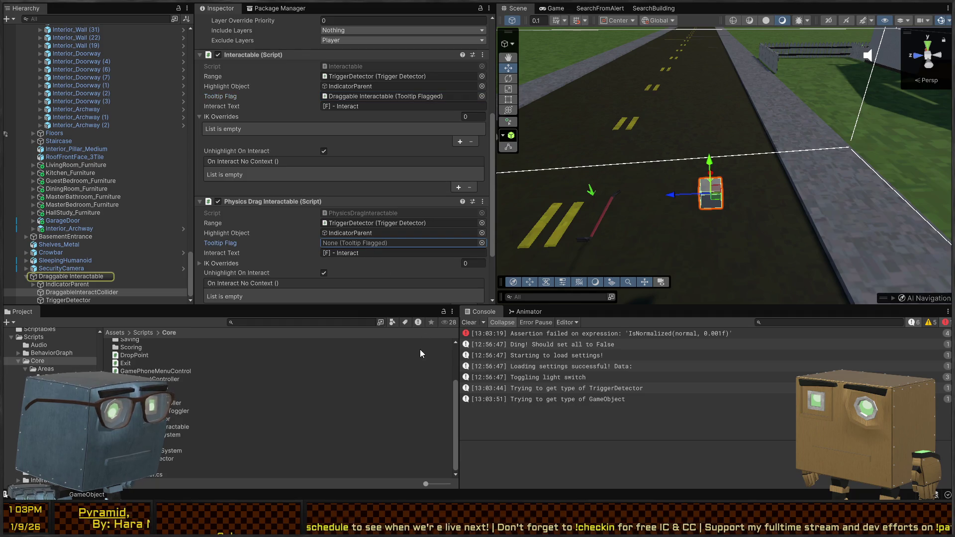
{"action": "key", "text": "ctrl+v"}
Assign the Draggable Interactable Rigidbody, remove the old Interactable, and enter Play mode
{"action": "scroll", "coordinate": [344, 169], "scroll_direction": "down", "scroll_amount": 3}
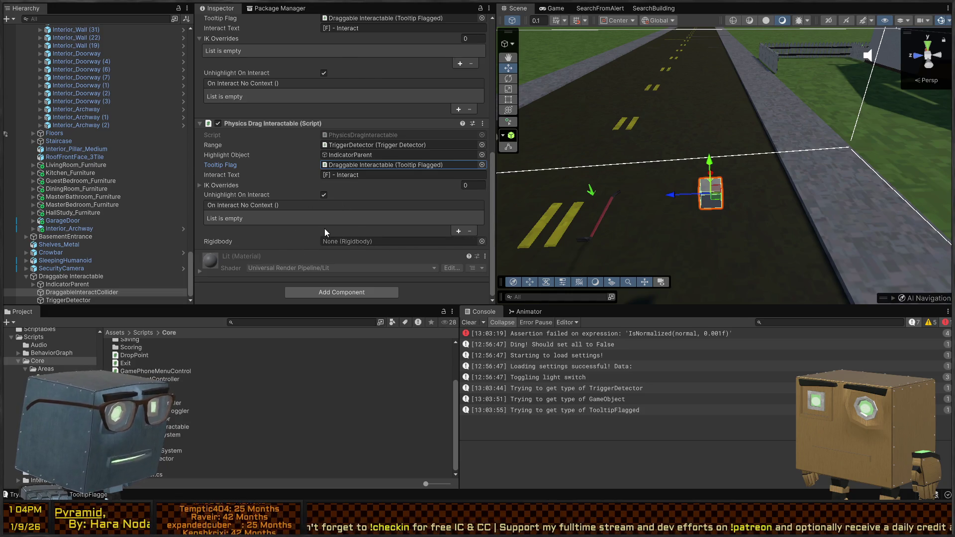
{"action": "mouse_move", "coordinate": [54, 277]}
{"action": "left_mouse_down"}
{"action": "mouse_move", "coordinate": [425, 231]}
{"action": "mouse_move", "coordinate": [400, 243]}
{"action": "left_mouse_up"}
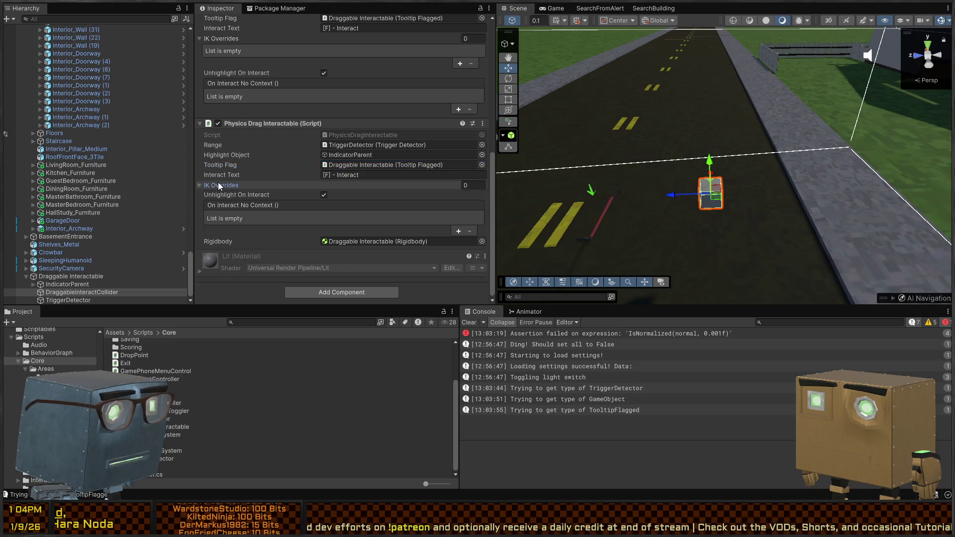
{"action": "scroll", "coordinate": [247, 207], "scroll_direction": "up", "scroll_amount": 3}
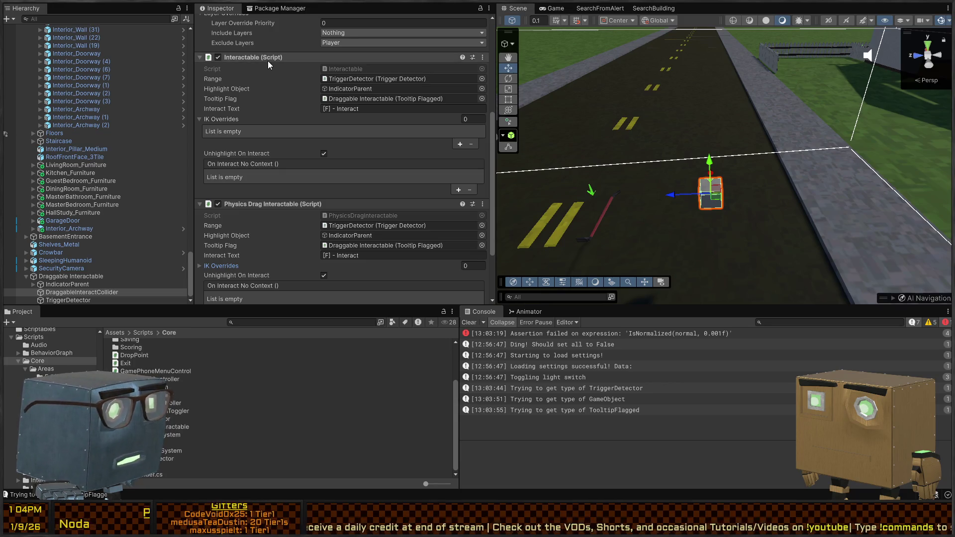
{"action": "key", "text": "ctrl+z"}
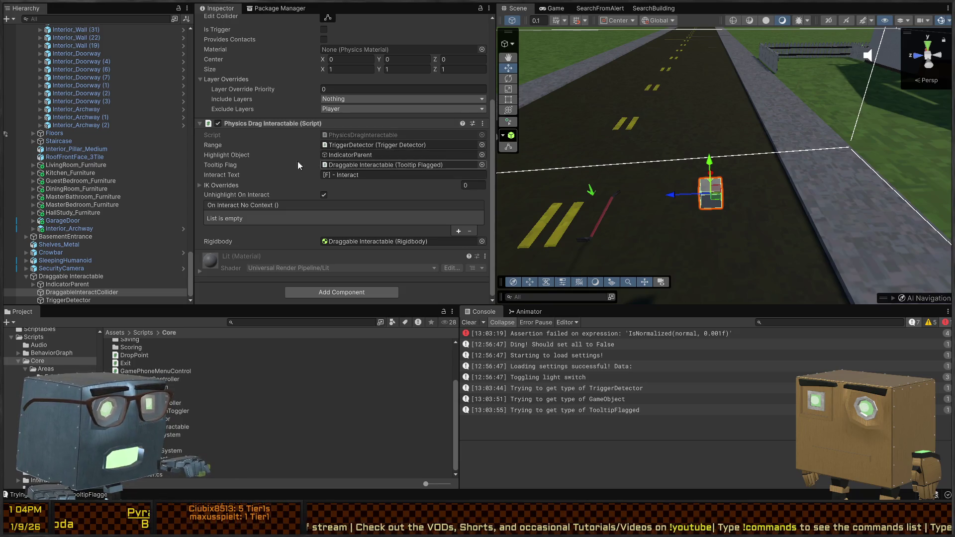
{"action": "key", "text": "ctrl+p"}
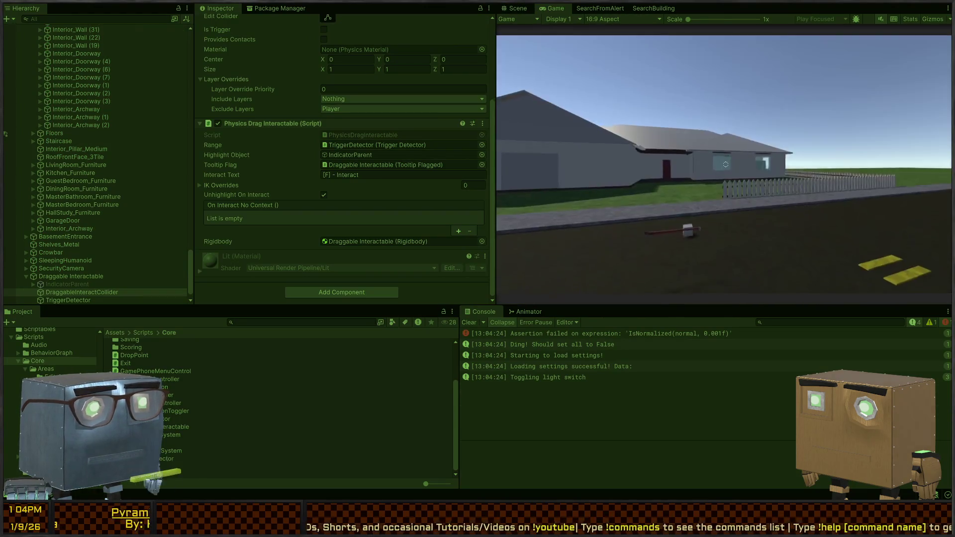
Walk to the cube and try interacting, then stop and inspect the missing physics dragger error
{"action": "key", "text": "w"}
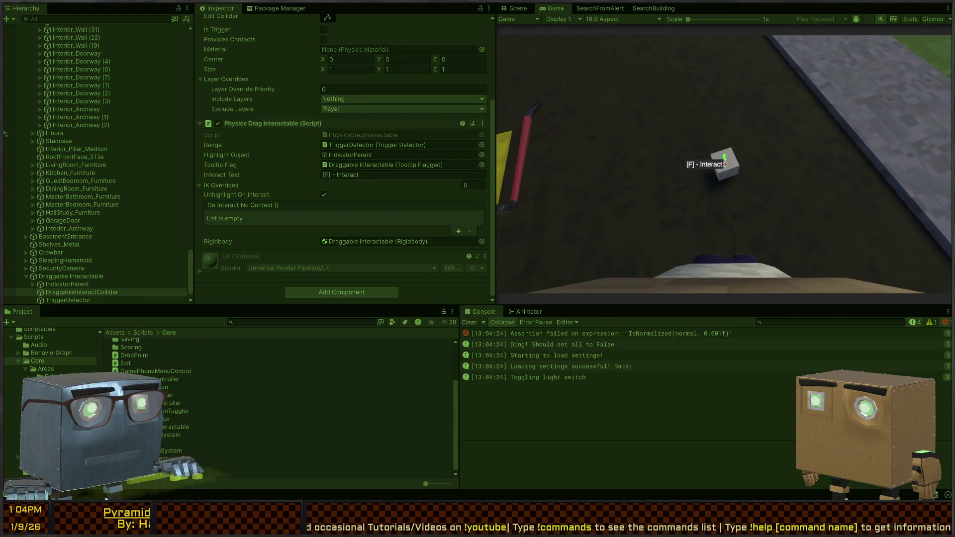
{"action": "key", "text": "f"}
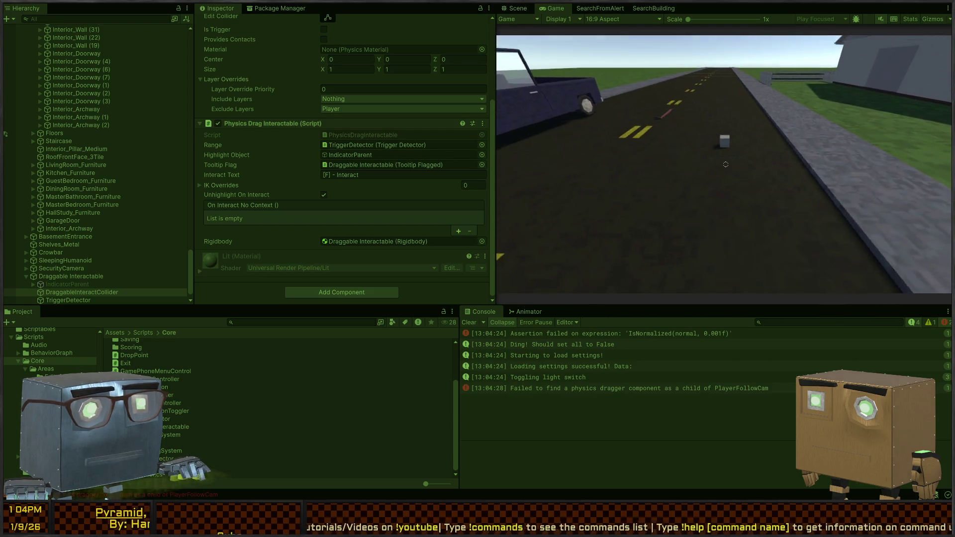
{"action": "key", "text": "ctrl+p"}
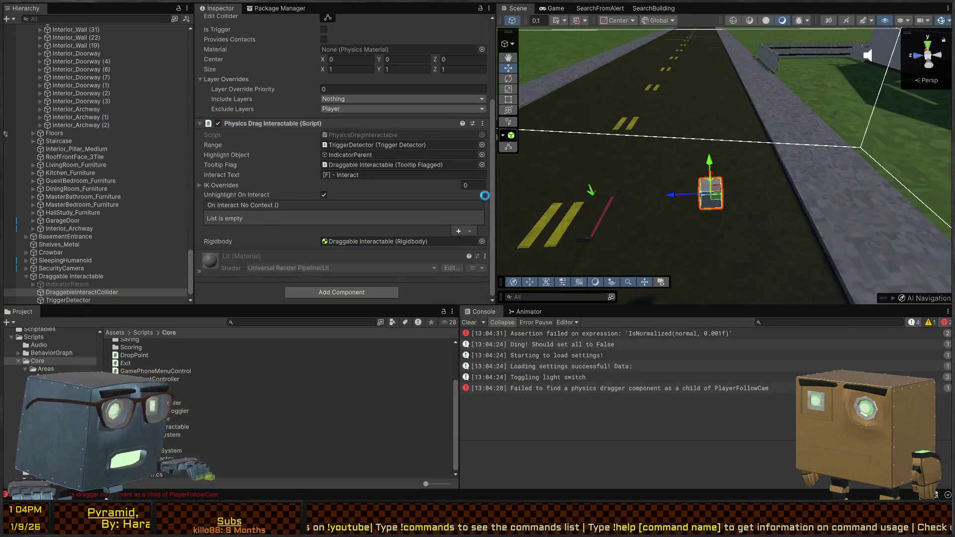
{"action": "left_click", "coordinate": [669, 388]}
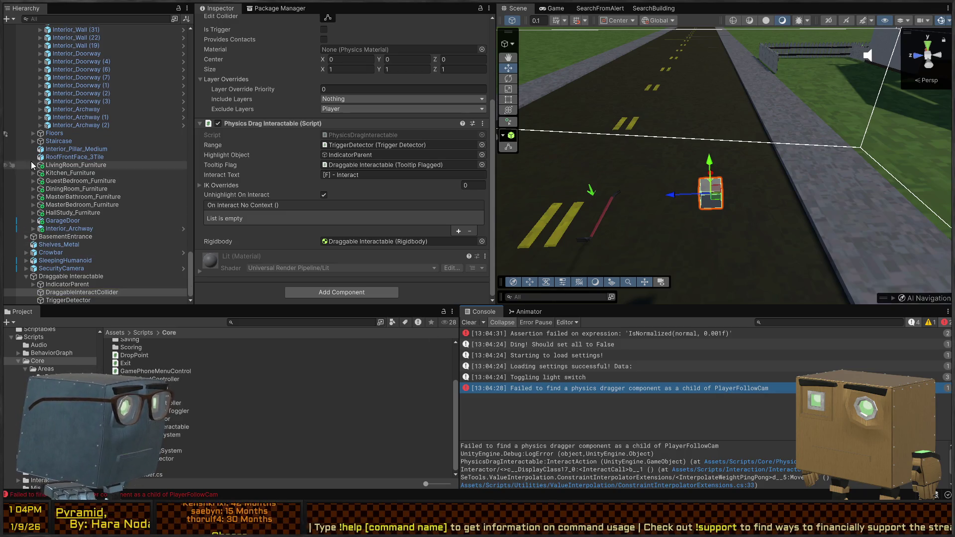
Expand Player in the Hierarchy and inspect PlayerFollowCam, then return to Visual Studio
{"action": "scroll", "coordinate": [82, 196], "scroll_direction": "up", "scroll_amount": 15}
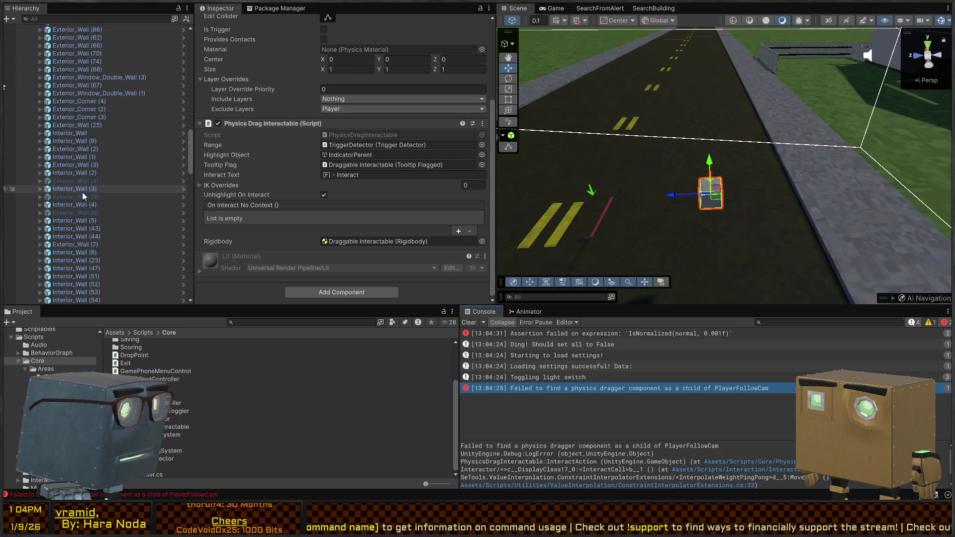
{"action": "scroll", "coordinate": [90, 196], "scroll_direction": "up", "scroll_amount": 15}
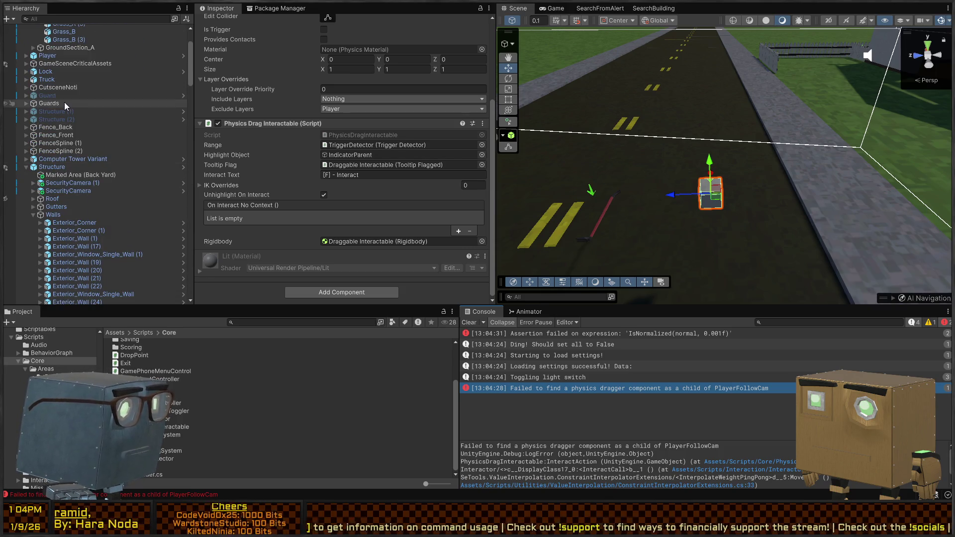
{"action": "left_click", "coordinate": [26, 124]}
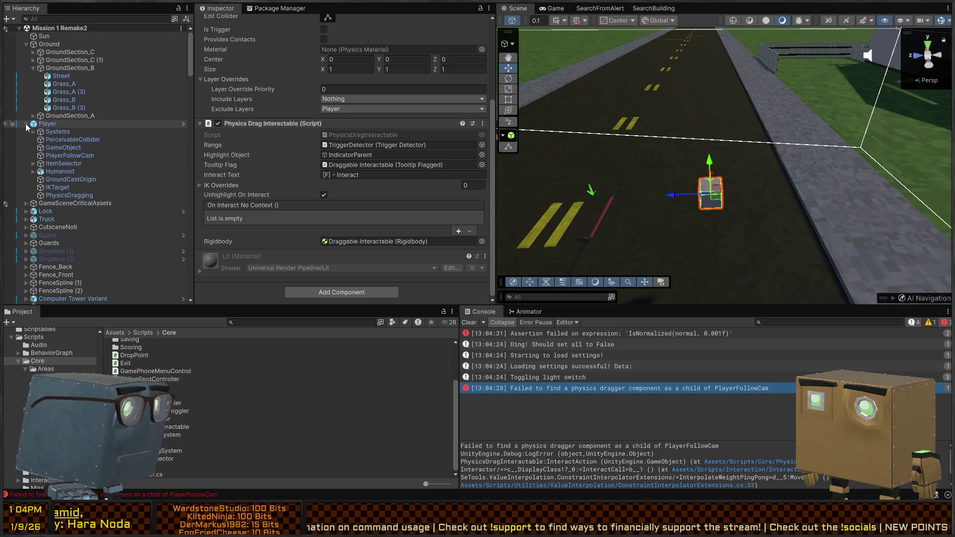
{"action": "left_click", "coordinate": [65, 156]}
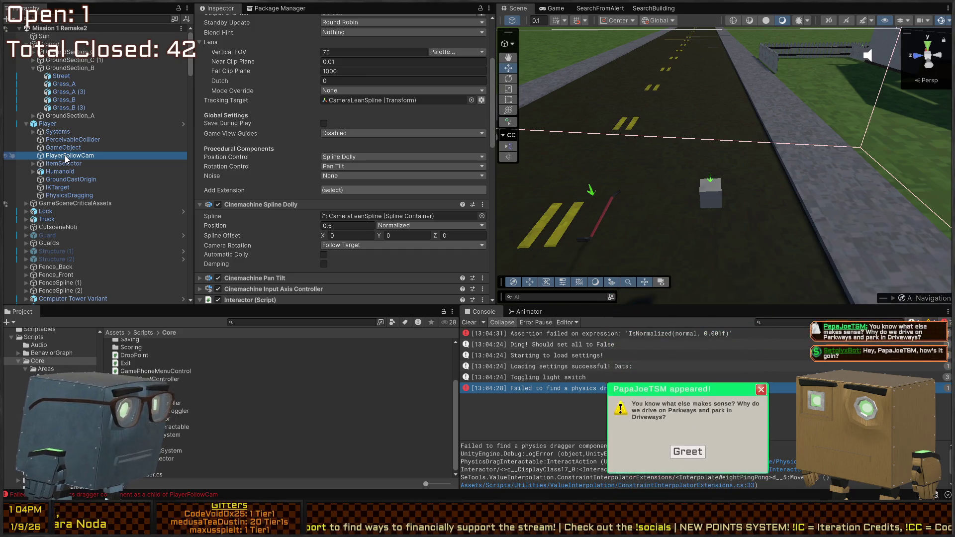
{"action": "key", "text": "alt+Tab"}
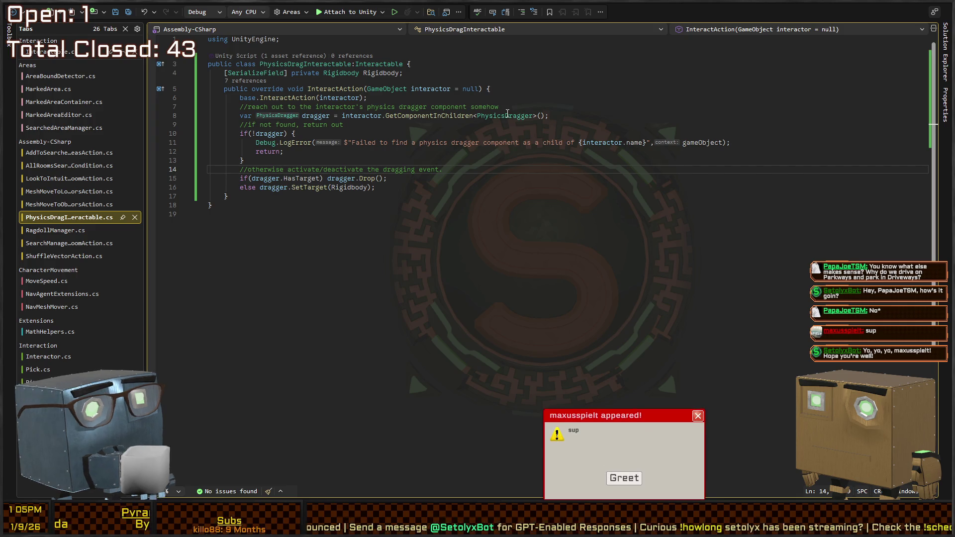
Review InteractAction's dragger lookup, null check and error message in PhysicsDragInteractable
{"action": "left_click", "coordinate": [615, 481]}
{"action": "left_click", "coordinate": [388, 214]}
{"action": "left_click", "coordinate": [458, 194]}
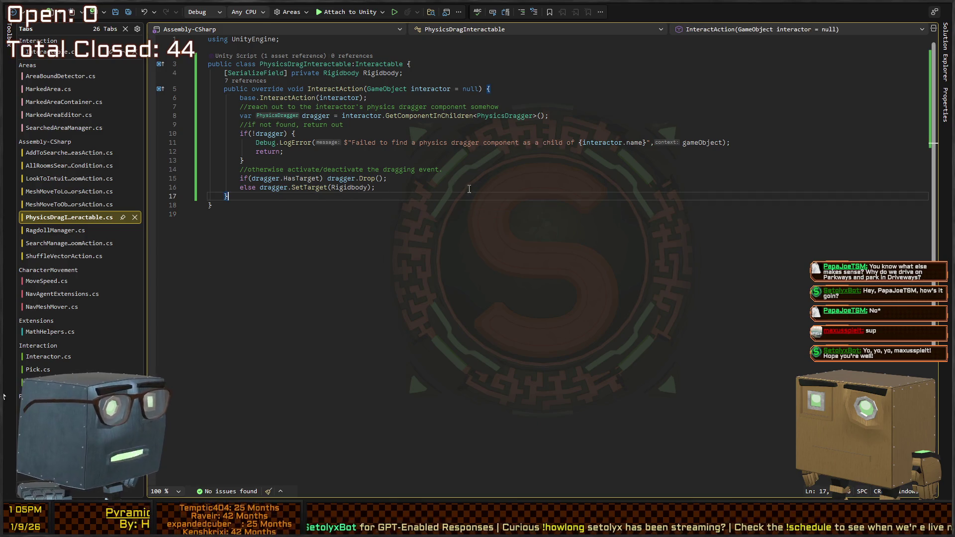
{"action": "left_click_drag", "start_coordinate": [459, 191], "coordinate": [397, 179]}
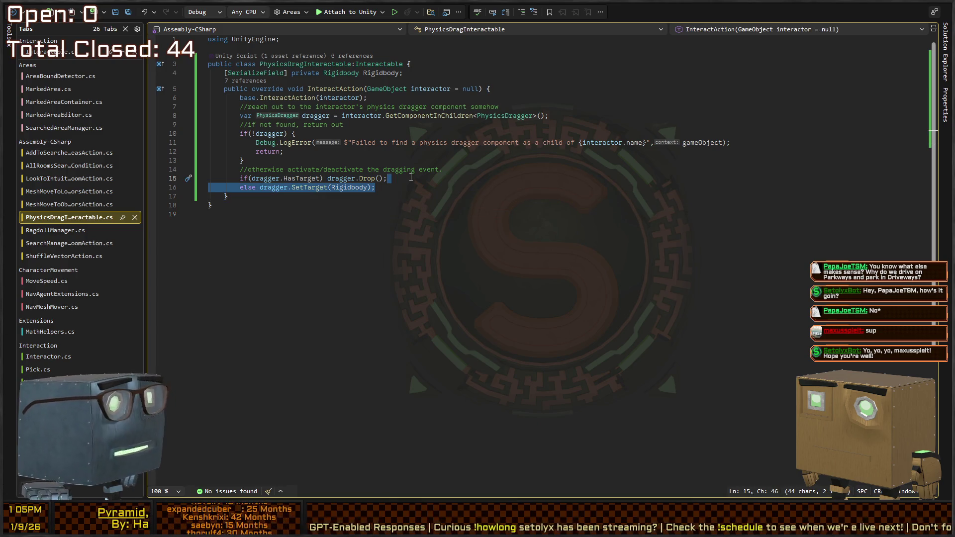
{"action": "left_click", "coordinate": [495, 169]}
{"action": "key", "text": "Up"}
{"action": "key", "text": "Up"}
{"action": "key", "text": "Up"}
{"action": "key", "text": "Home"}
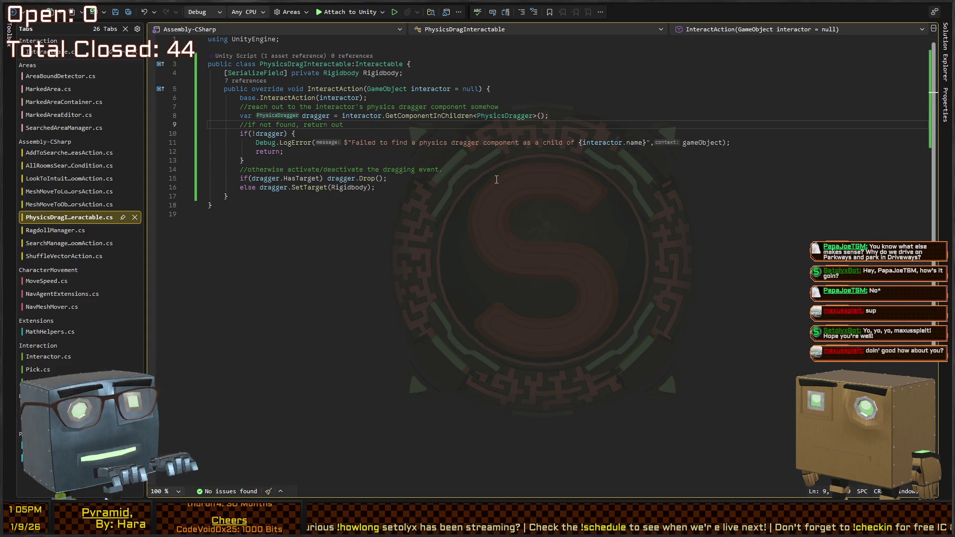
{"action": "key", "text": "Down"}
{"action": "key", "text": "End"}
{"action": "key", "text": "Down"}
{"action": "key", "text": "ctrl+Right"}
{"action": "key", "text": "ctrl+Right"}
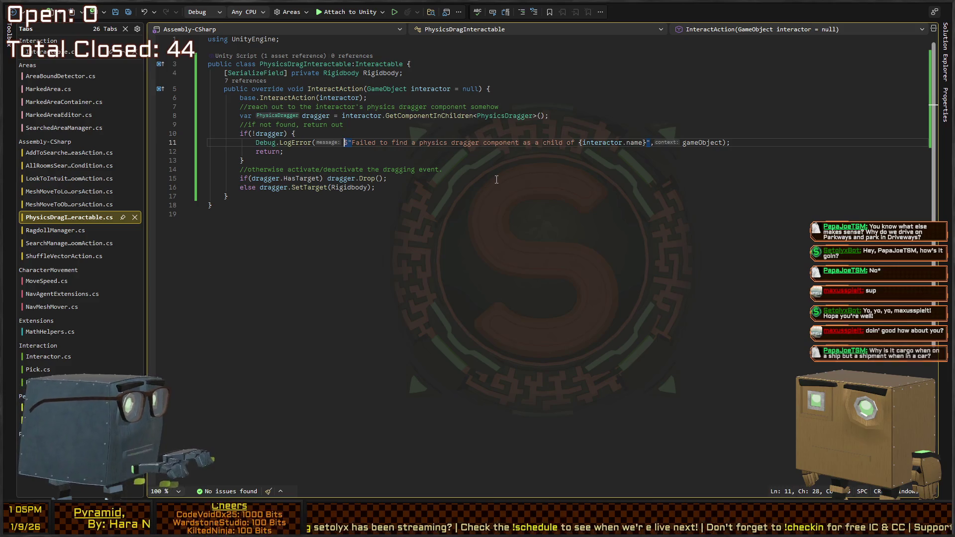
{"action": "key", "text": "Down"}
{"action": "key", "text": "Down"}
{"action": "key", "text": "Down"}
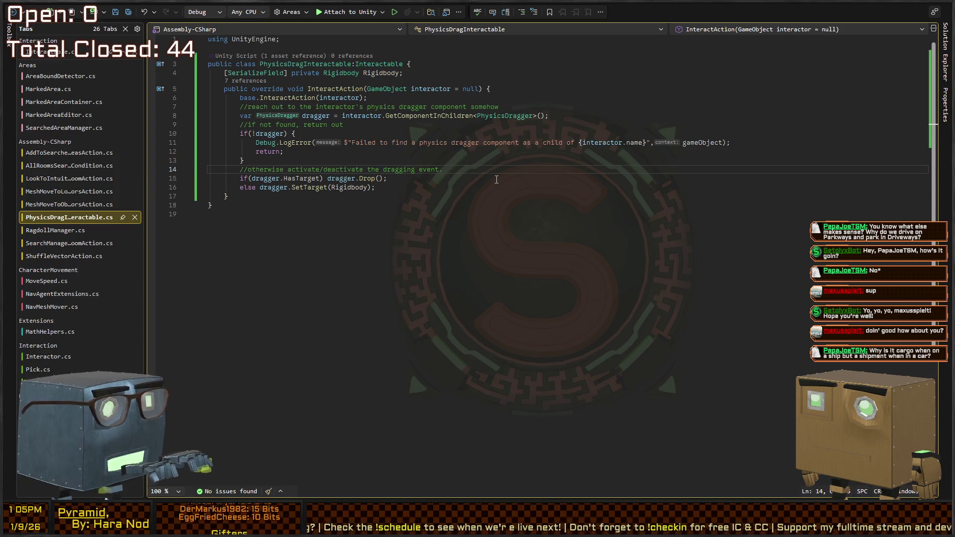
Change the lookup to interactor.transform.parent.GetComponentInChildren<PhysicsDragger>()
{"action": "key", "text": "ctrl+Tab"}
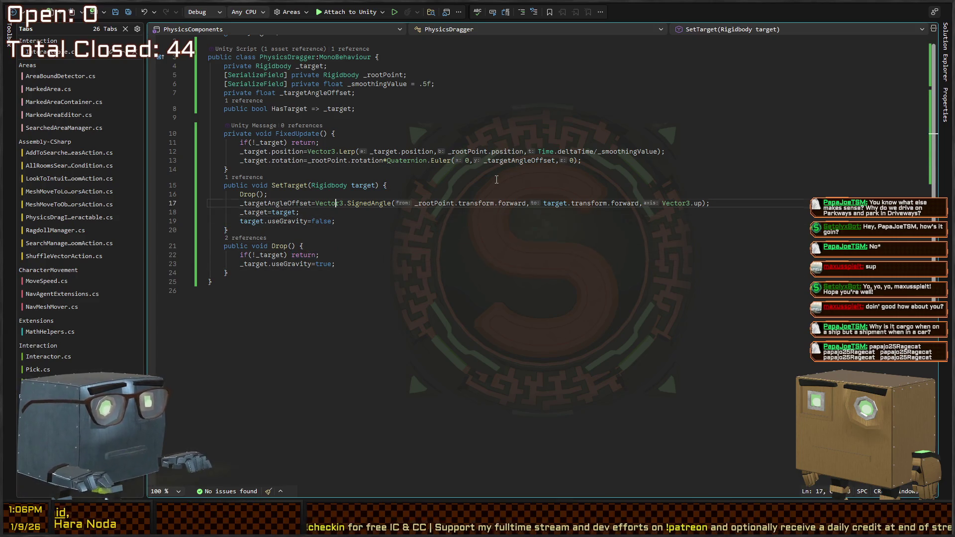
{"action": "key", "text": "ctrl+minus"}
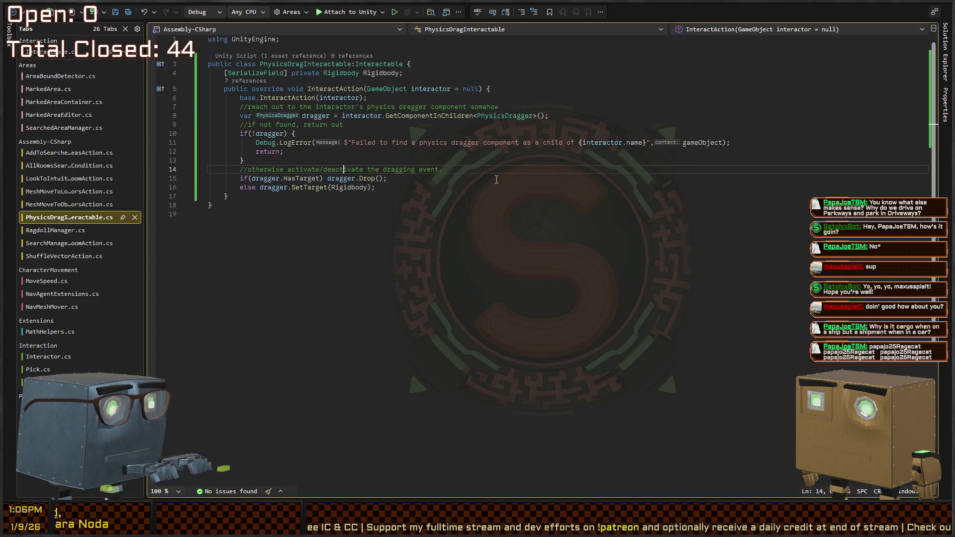
{"action": "key", "text": "Up"}
{"action": "key", "text": "Up"}
{"action": "key", "text": "Up"}
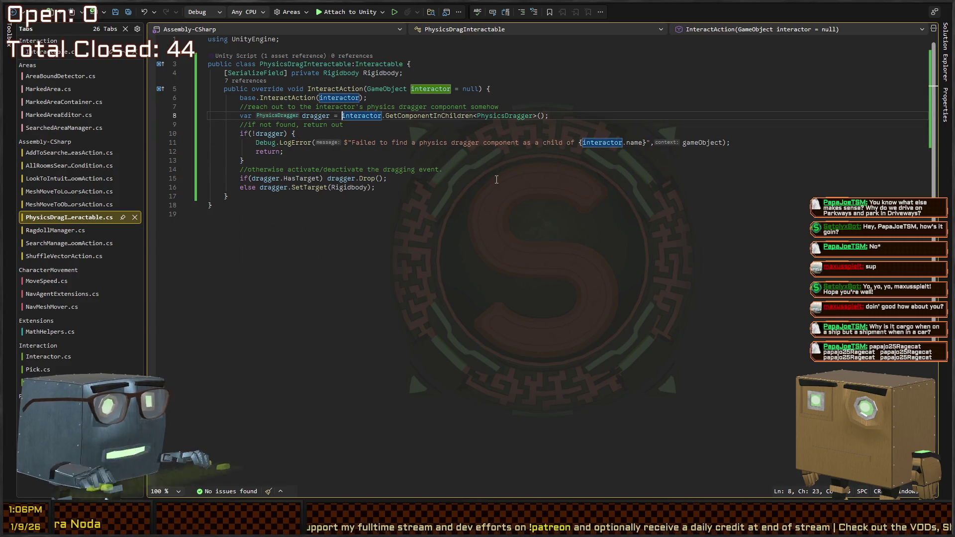
{"action": "type", "text": ".transfor"}
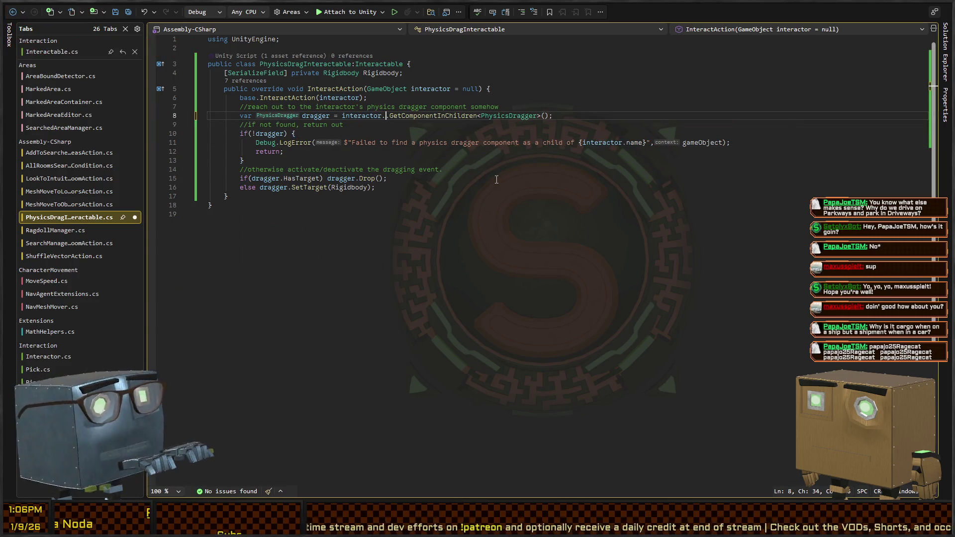
{"action": "type", "text": "m.parent"}
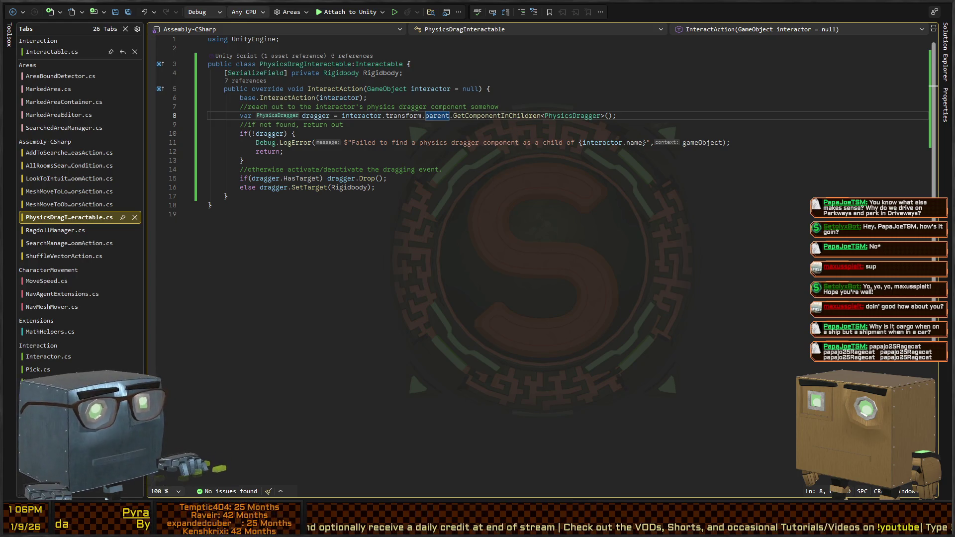
{"action": "key", "text": "alt+Tab"}
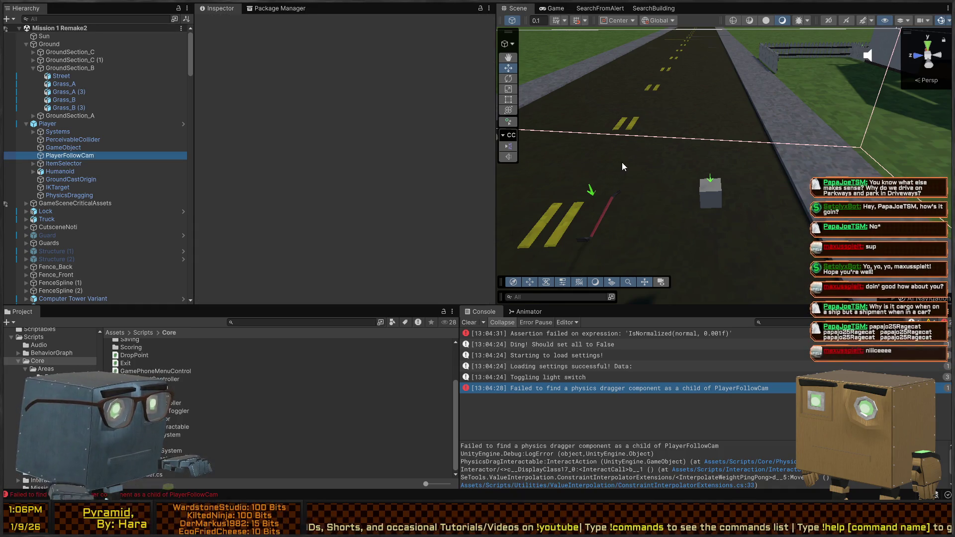
Run the game briefly to confirm the dragger error is gone, then stop and dismiss the alert
{"action": "key", "text": "ctrl+p"}
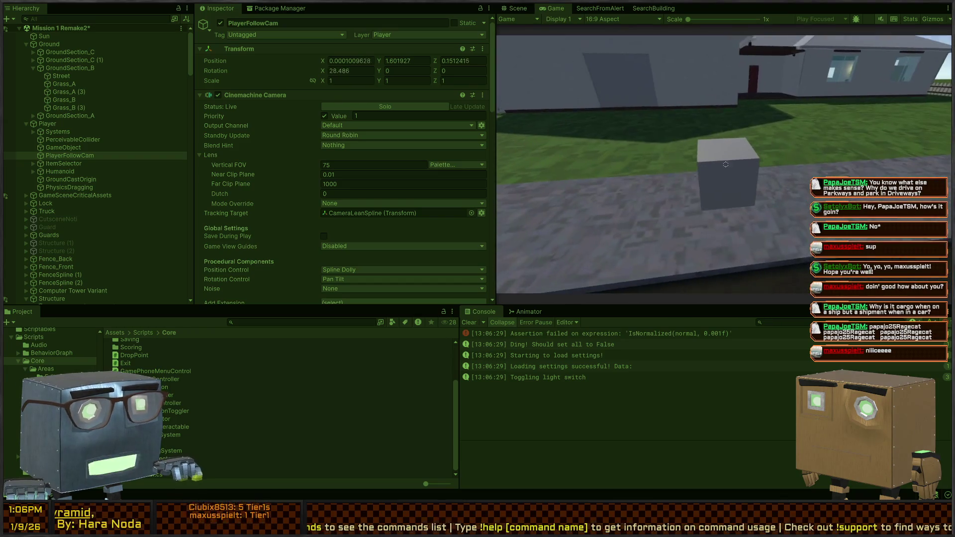
{"action": "key", "text": "ctrl+p"}
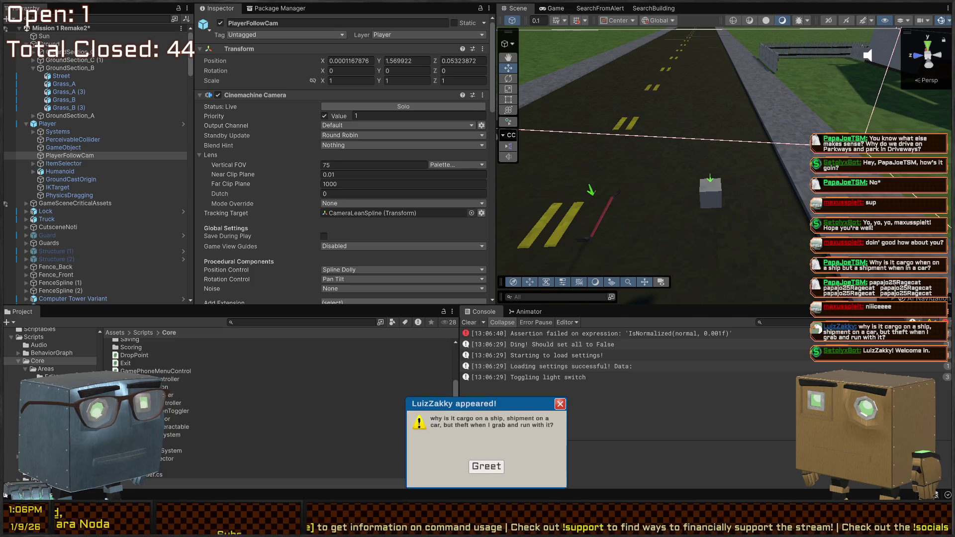
{"action": "left_click", "coordinate": [493, 471]}
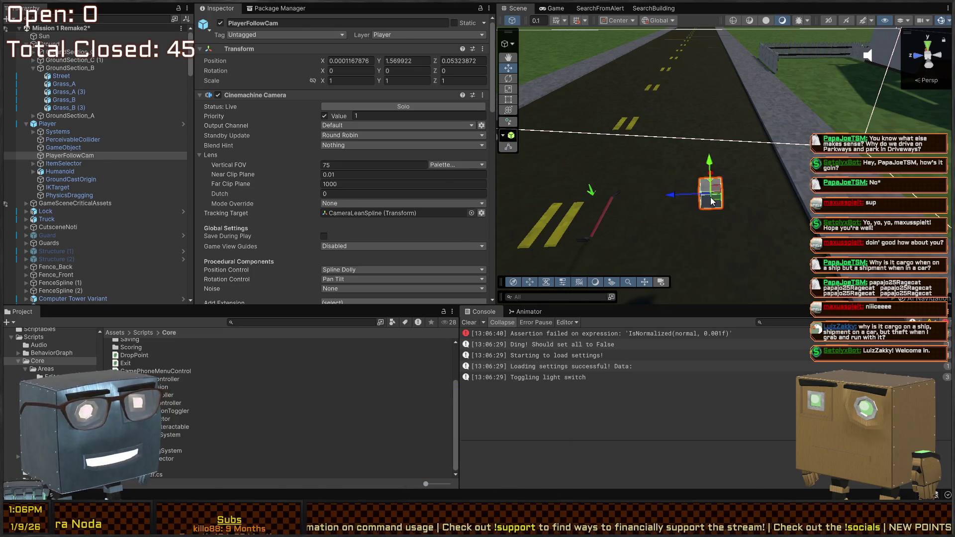
Turn off Unhighlight On Interact on the grey box's Physics Drag Interactable
{"action": "left_click", "coordinate": [711, 201]}
{"action": "scroll", "coordinate": [279, 141], "scroll_direction": "down", "scroll_amount": 5}
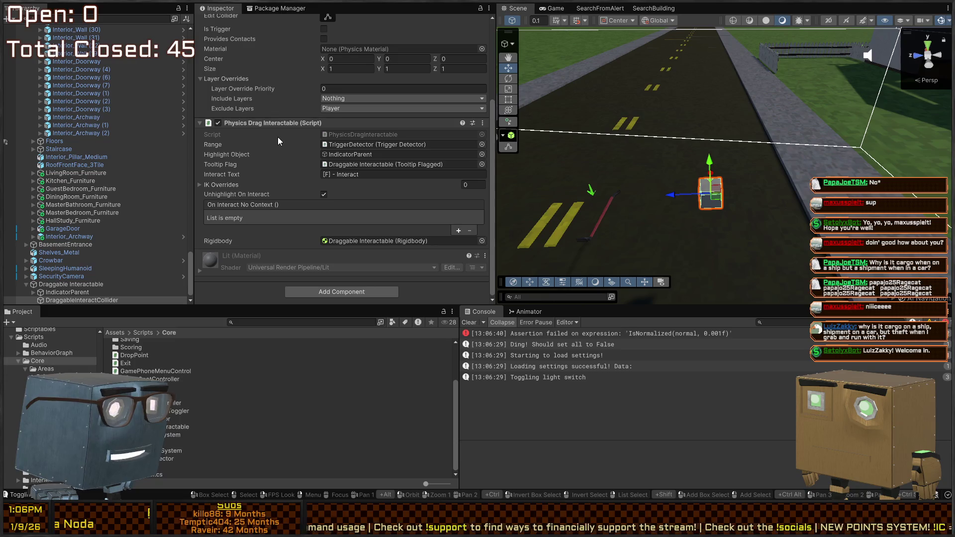
{"action": "left_click", "coordinate": [323, 195]}
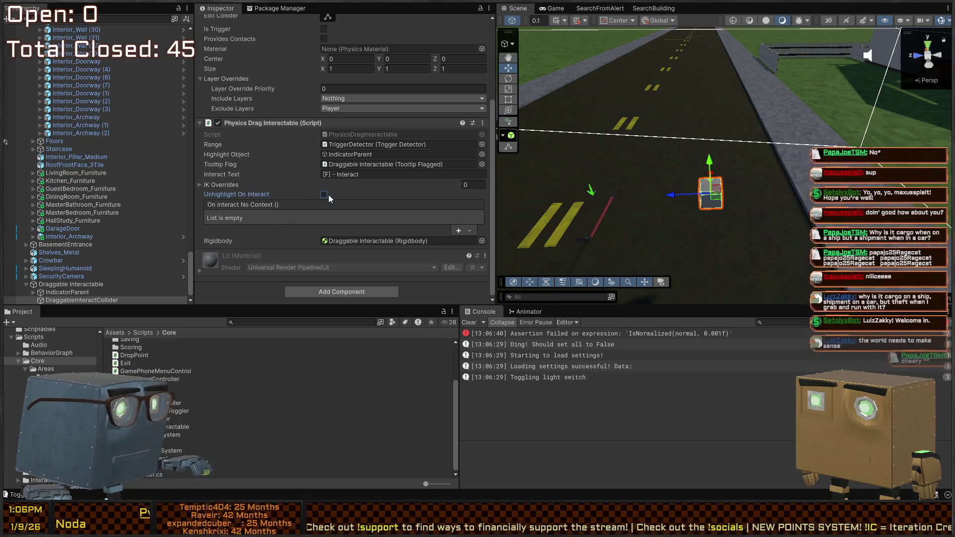
Play-test in the Game view: skip the intro, walk to the box, grab it with F, release it
{"action": "left_click", "coordinate": [556, 11]}
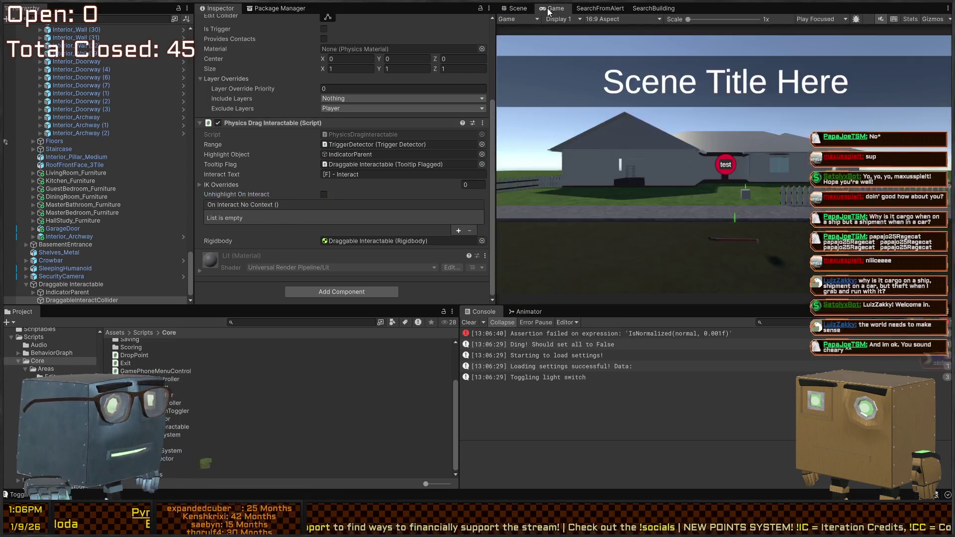
{"action": "key", "text": "ctrl+p"}
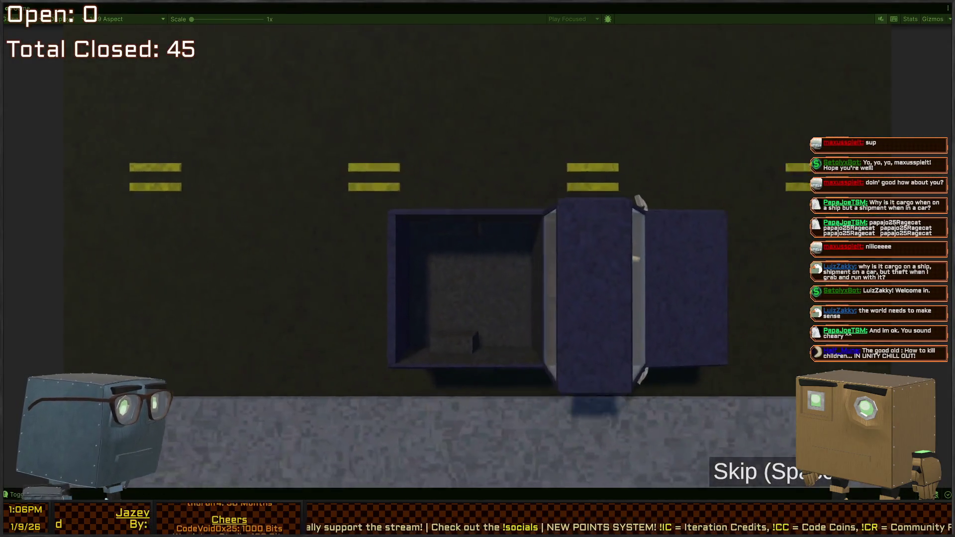
{"action": "key", "text": "space"}
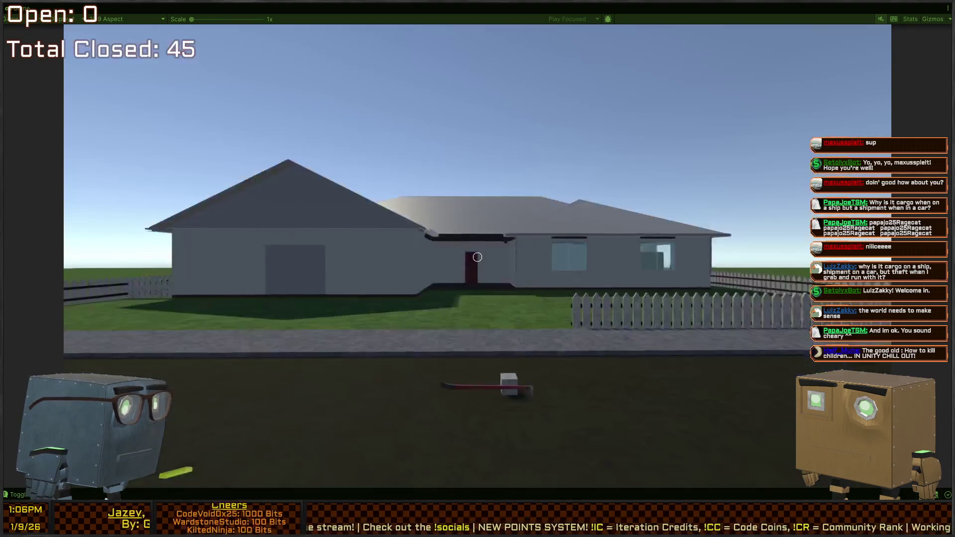
{"action": "key", "text": "w"}
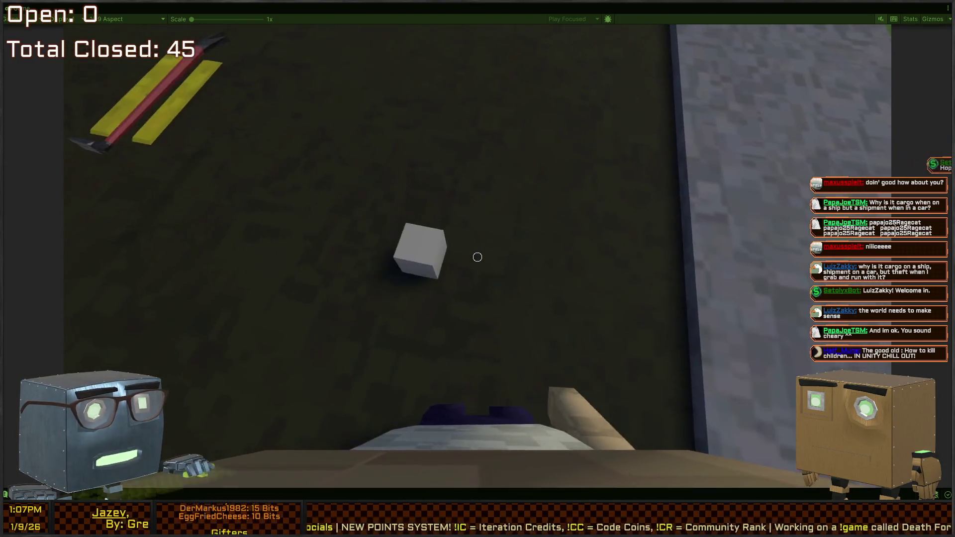
{"action": "mouse_move", "coordinate": [477, 257]}
{"action": "key", "text": "w"}
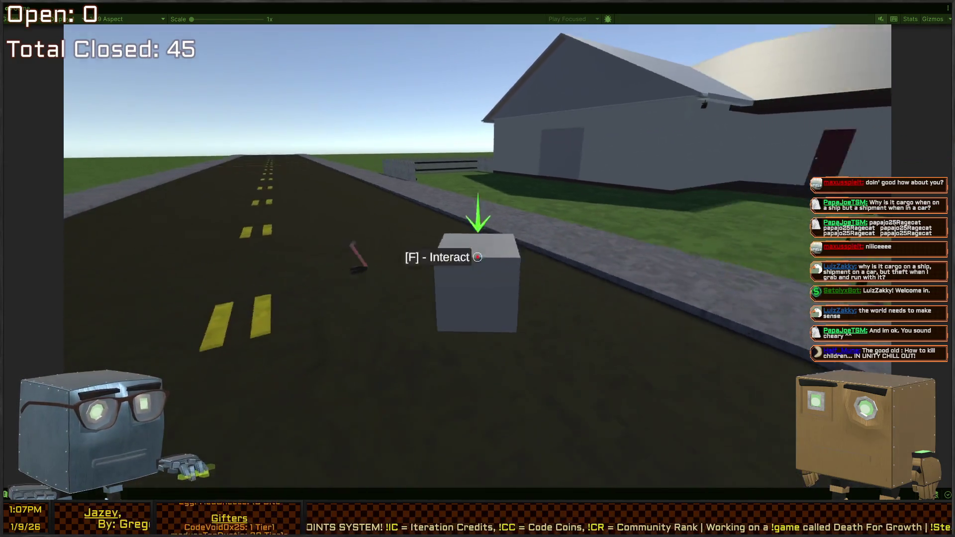
{"action": "key", "text": "f"}
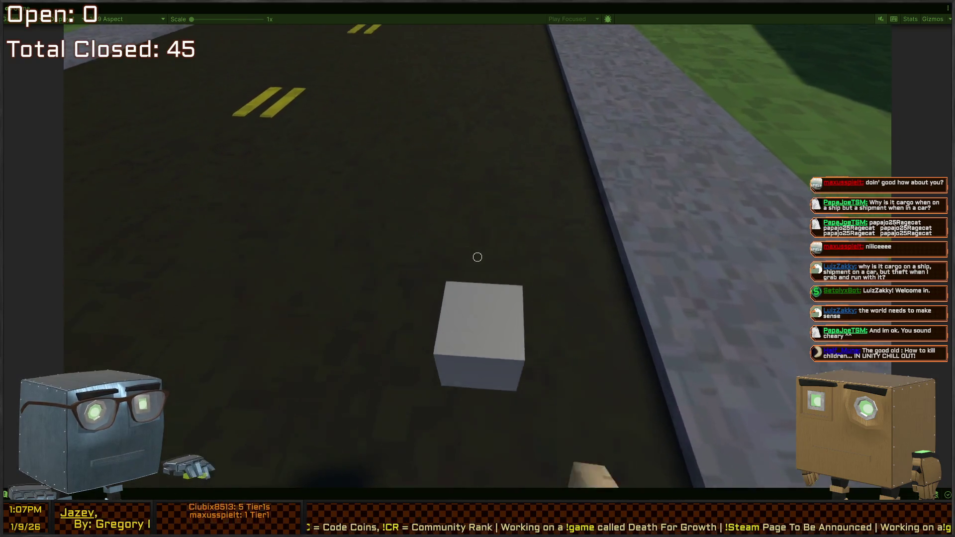
{"action": "left_click", "coordinate": [477, 257]}
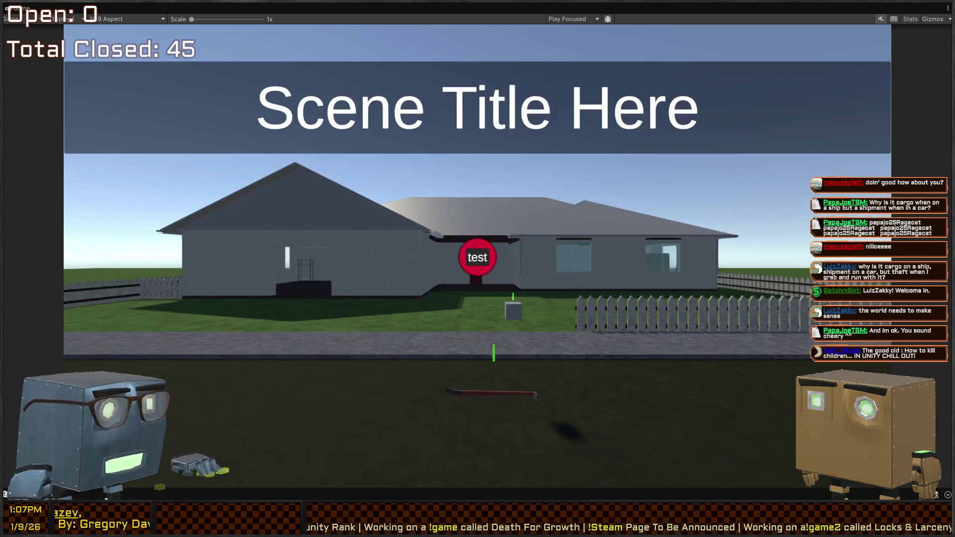
{"action": "key", "text": "alt+Tab"}
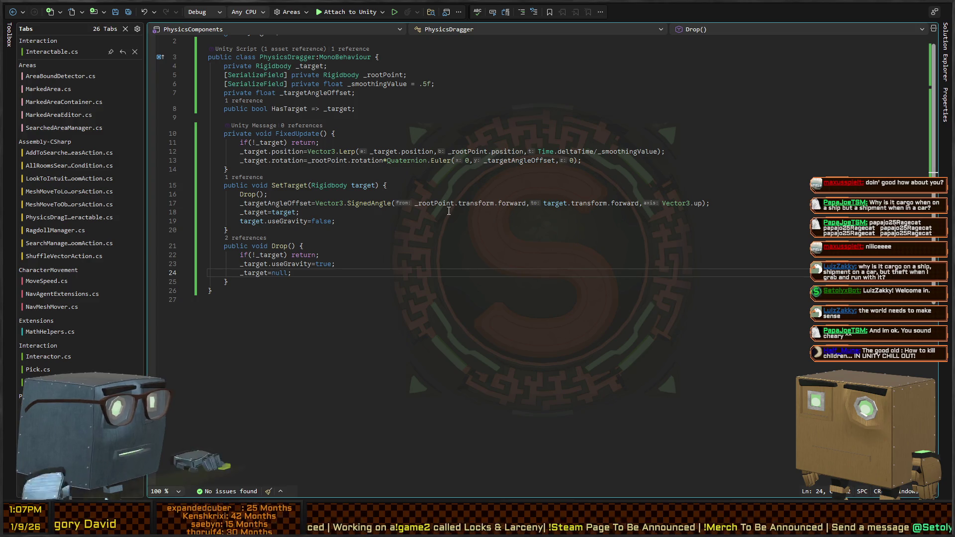
Return to the running game in Unity after adding _target=null to Drop
{"action": "key", "text": "alt+Tab"}
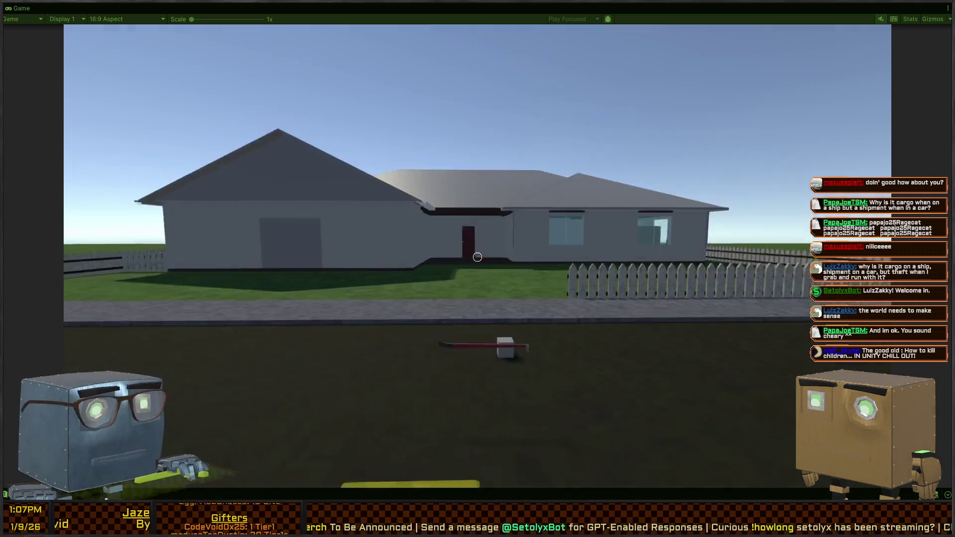
Walk to the box, carry it and set it down, knock it onto the grass, then drop it on the road
{"action": "key", "text": "w"}
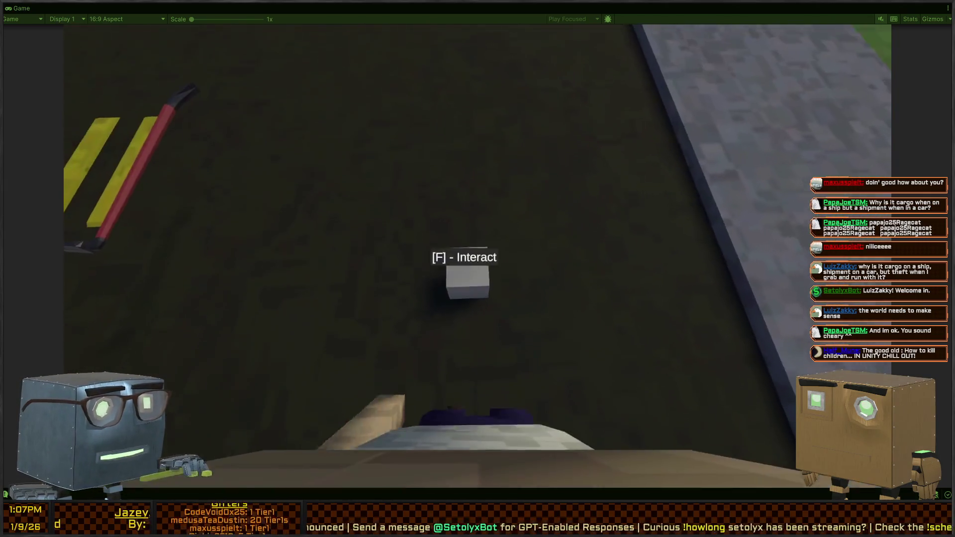
{"action": "key", "text": "f"}
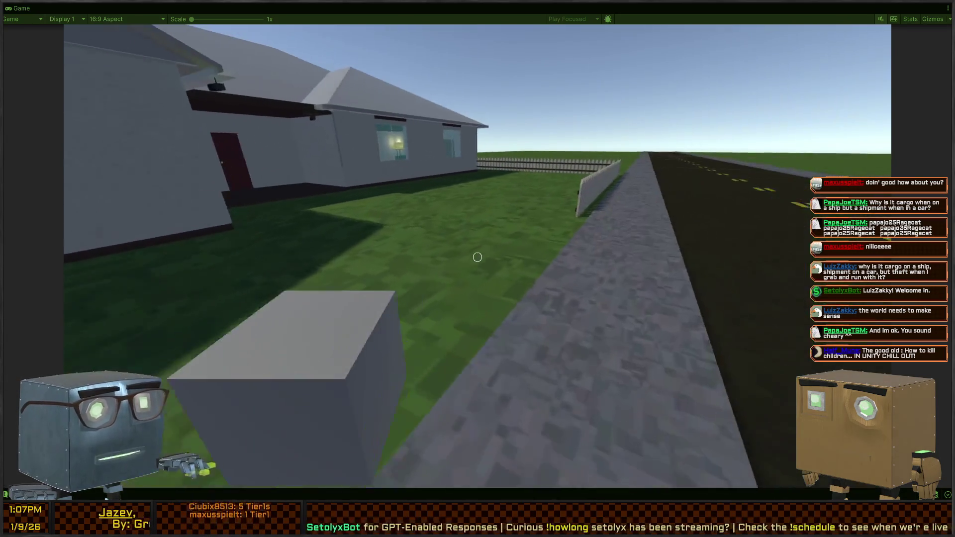
{"action": "key", "text": "f"}
{"action": "left_click", "coordinate": [478, 257]}
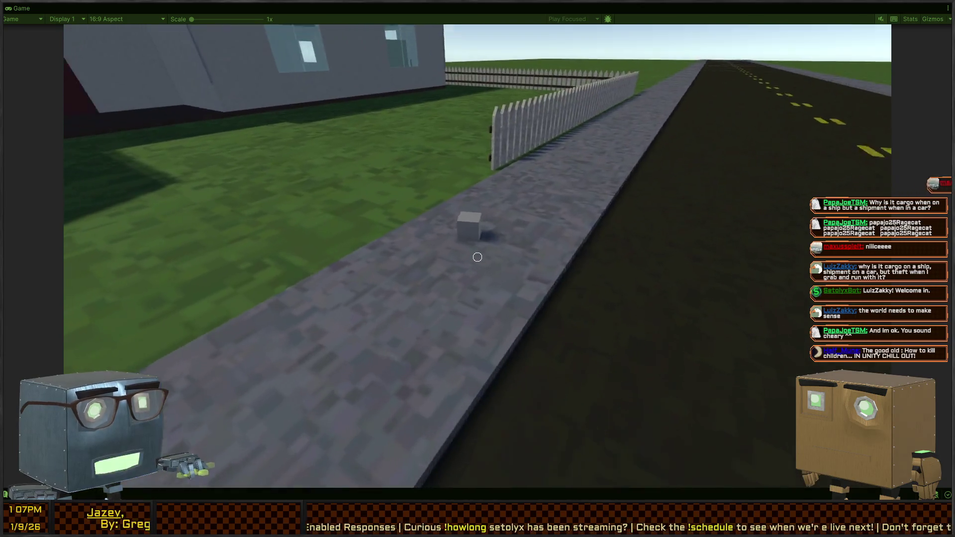
{"action": "left_click", "coordinate": [477, 257]}
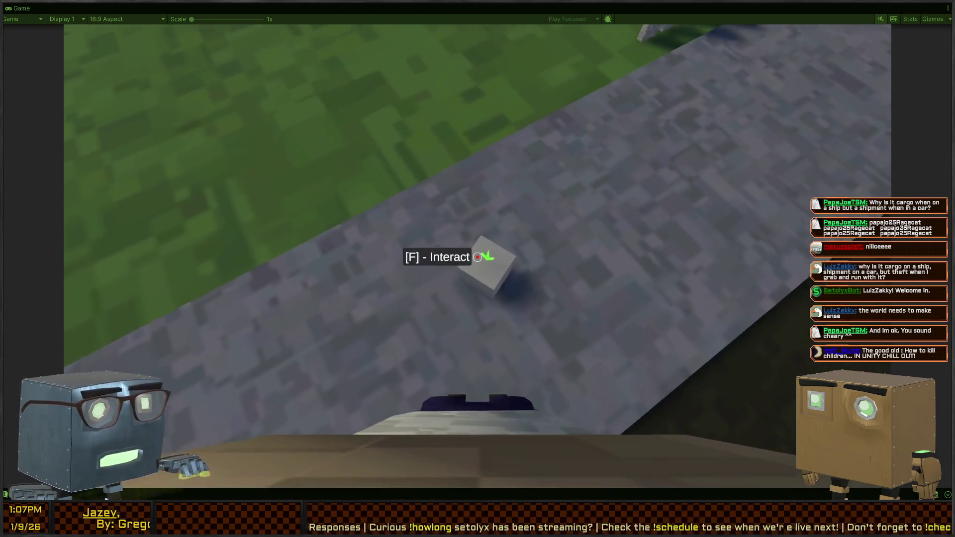
{"action": "left_click", "coordinate": [478, 257]}
{"action": "key", "text": "f"}
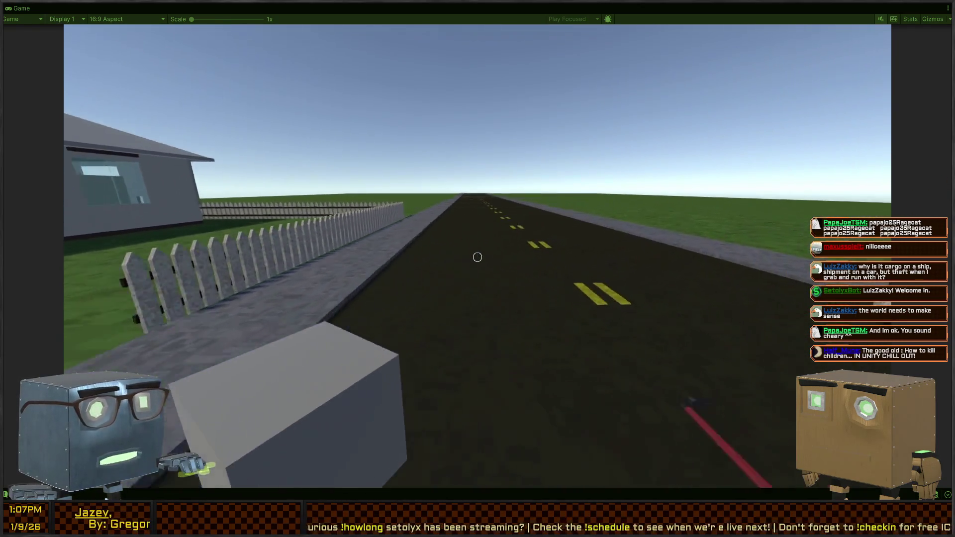
{"action": "key", "text": "f"}
Strike the box down the road, walk up and hit it again, then back away toward the truck
{"action": "left_click", "coordinate": [477, 257]}
{"action": "left_click", "coordinate": [478, 257]}
{"action": "left_click", "coordinate": [478, 257]}
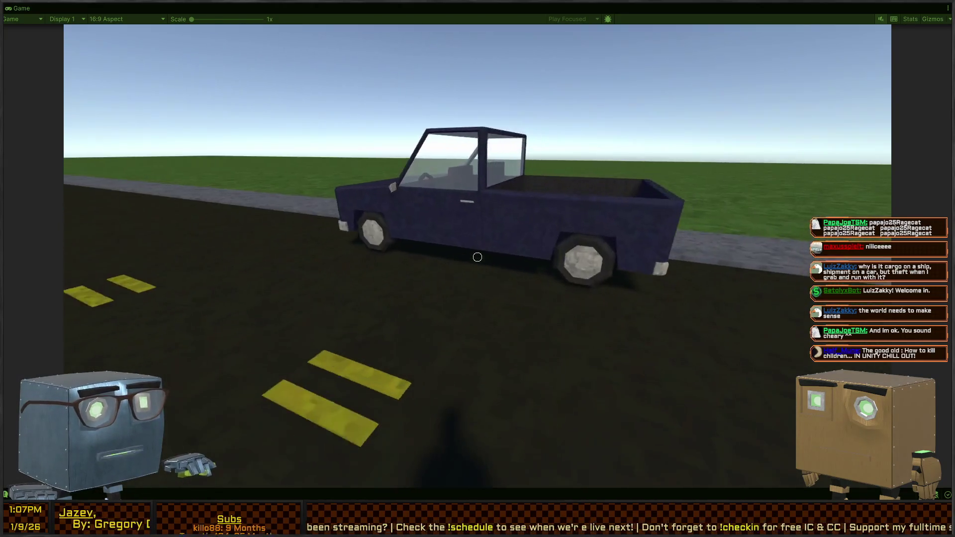
{"action": "left_click", "coordinate": [478, 257]}
{"action": "key", "text": "w"}
{"action": "left_click", "coordinate": [477, 257]}
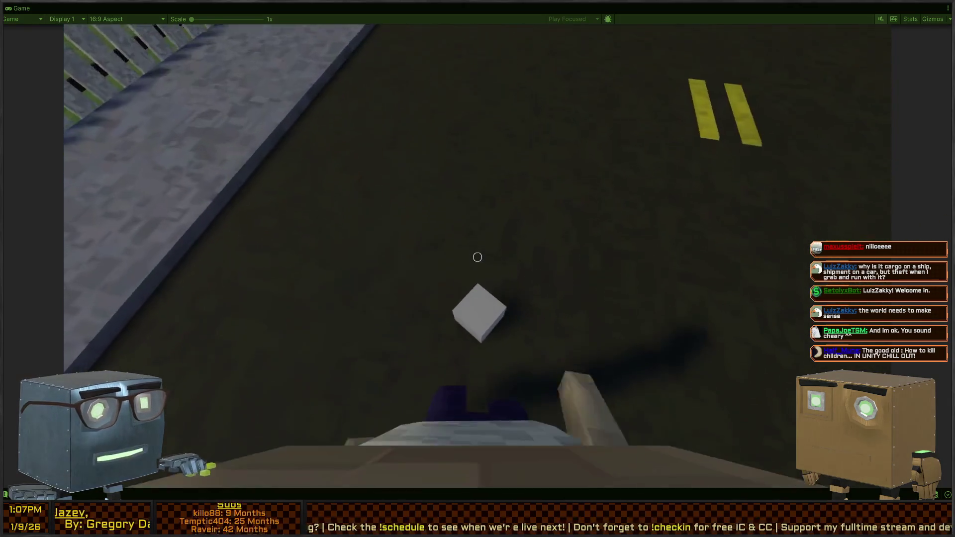
{"action": "key", "text": "w"}
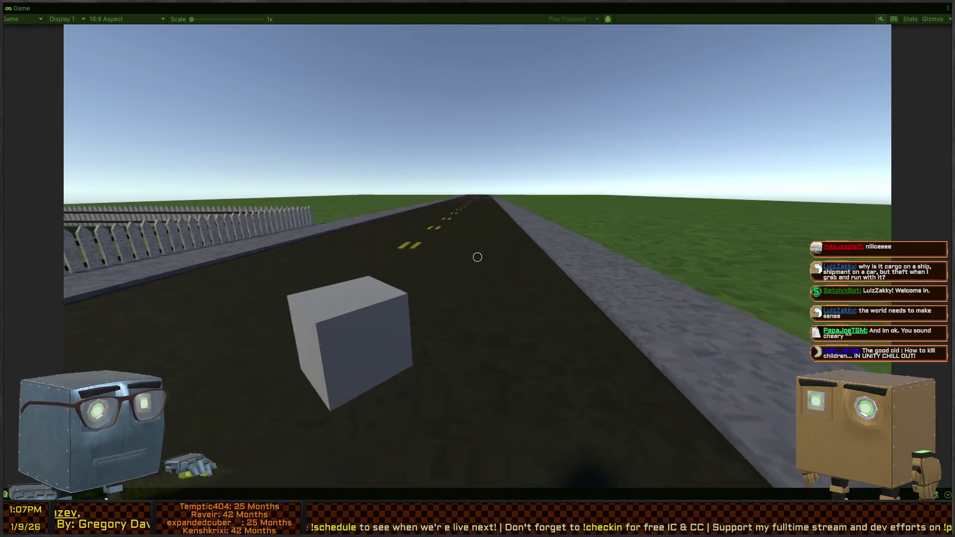
{"action": "left_click", "coordinate": [478, 257]}
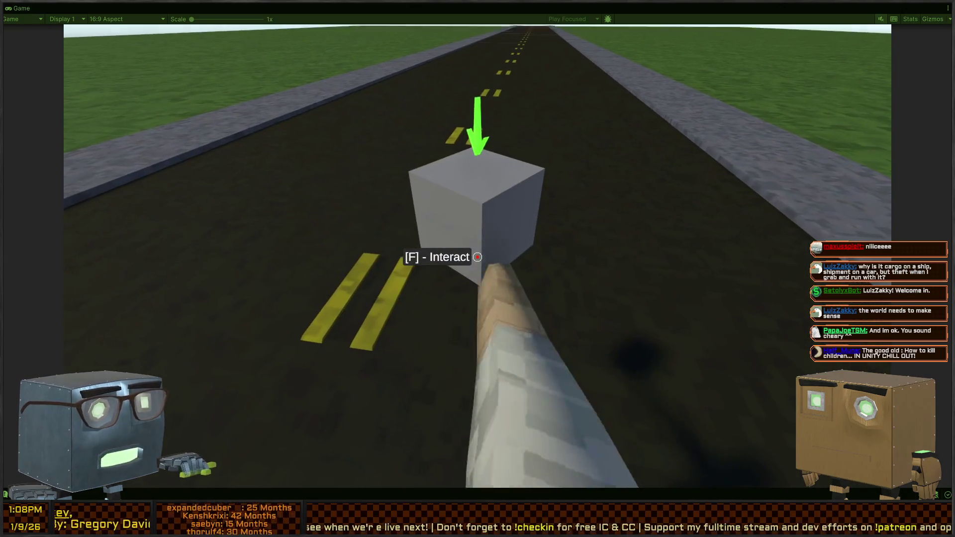
{"action": "key", "text": "s"}
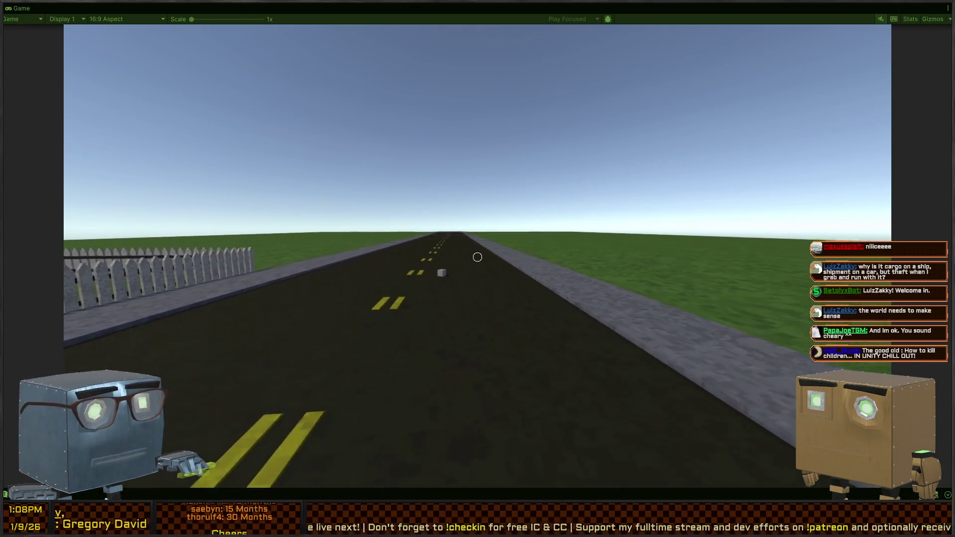
{"action": "key", "text": "s"}
Release the mouse, exit play mode and restore the normal editor layout around the game view
{"action": "key", "text": "Escape"}
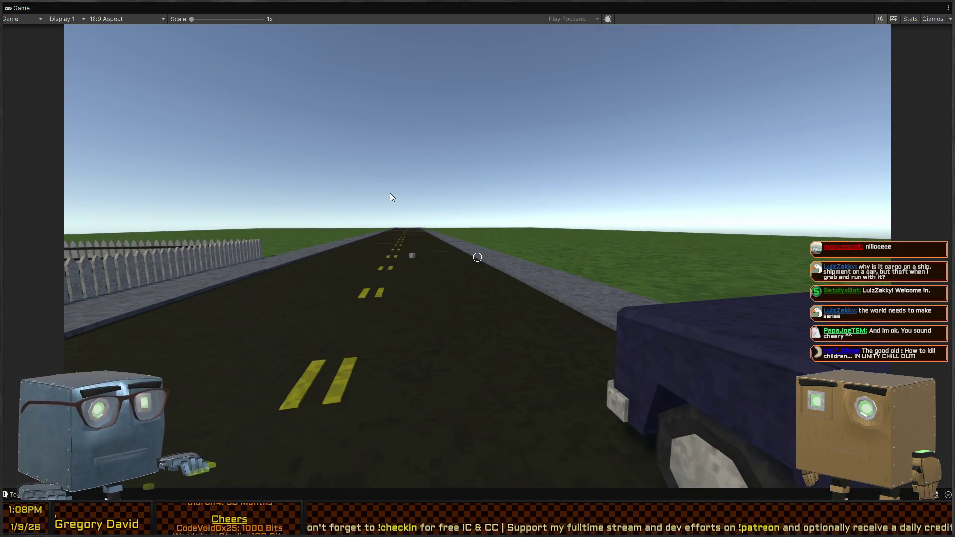
{"action": "key", "text": "ctrl+p"}
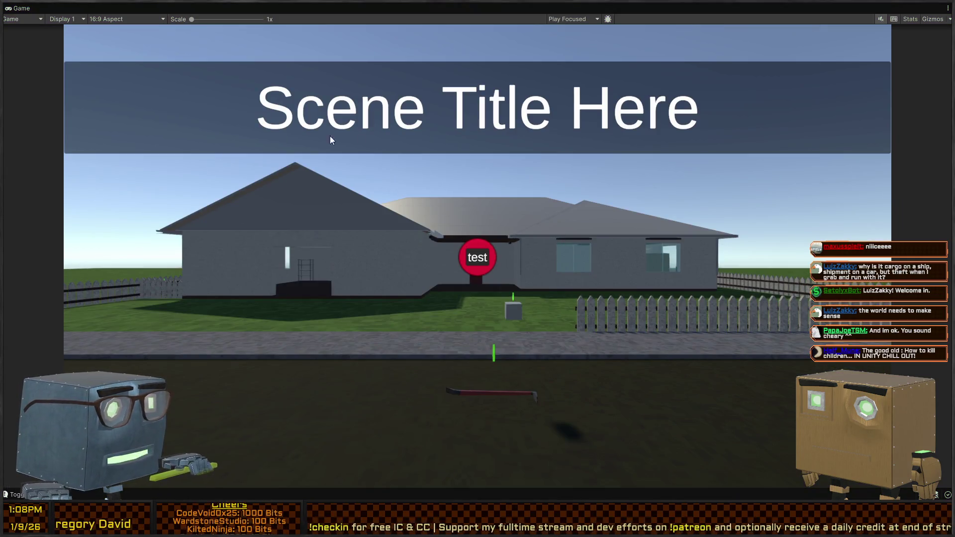
{"action": "key", "text": "shift+space"}
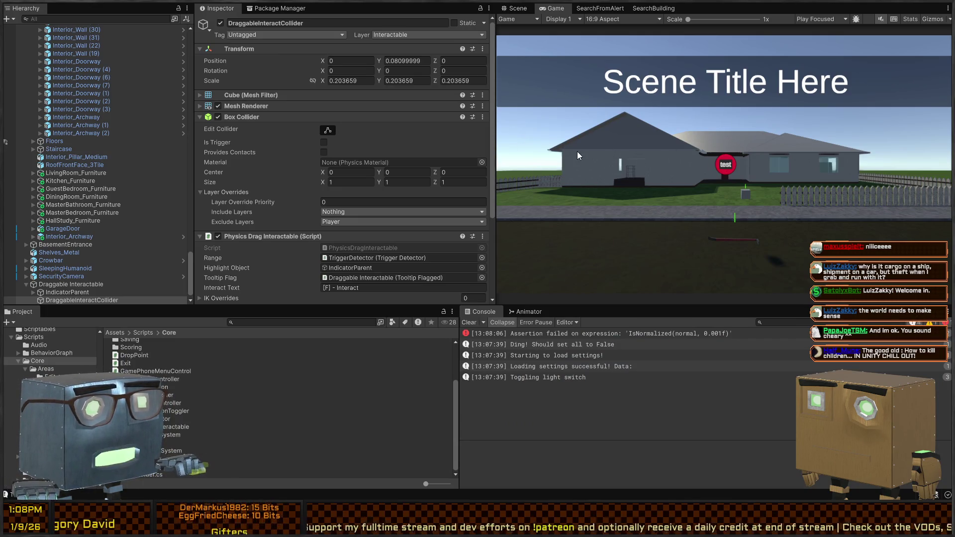
In the Scene view, raise the Crowbar pickup on the road to Y -0.305
{"action": "left_click", "coordinate": [518, 8]}
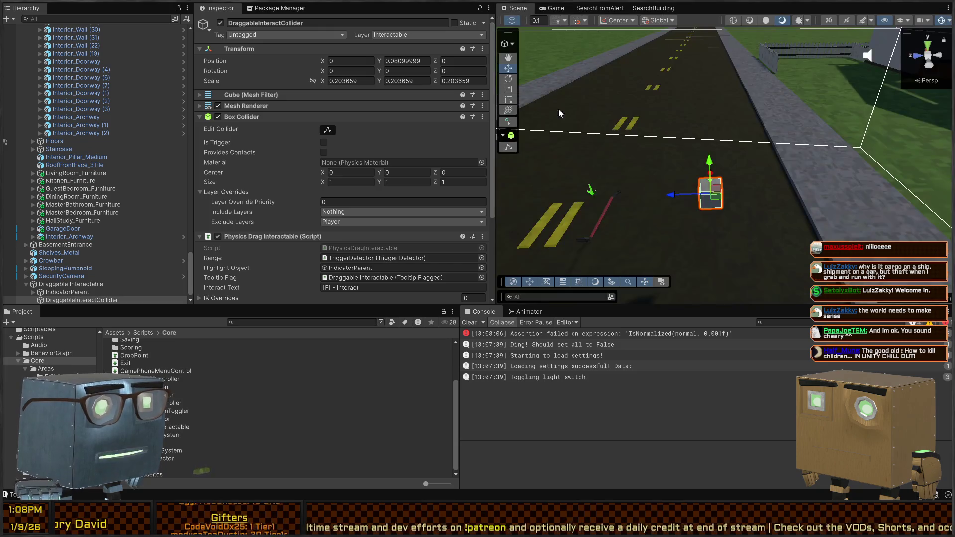
{"action": "mouse_move", "coordinate": [675, 158]}
{"action": "left_mouse_down"}
{"action": "mouse_move", "coordinate": [25, 143]}
{"action": "mouse_move", "coordinate": [10, 129]}
{"action": "mouse_move", "coordinate": [57, 134]}
{"action": "left_mouse_up"}
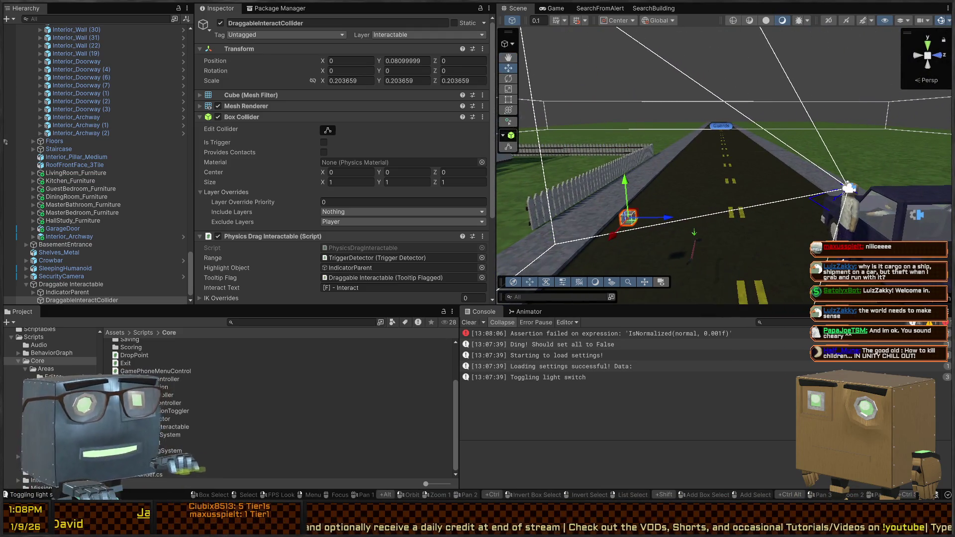
{"action": "mouse_move", "coordinate": [747, 130]}
{"action": "left_mouse_down"}
{"action": "mouse_move", "coordinate": [772, 158]}
{"action": "mouse_move", "coordinate": [706, 179]}
{"action": "mouse_move", "coordinate": [142, 258]}
{"action": "left_mouse_up"}
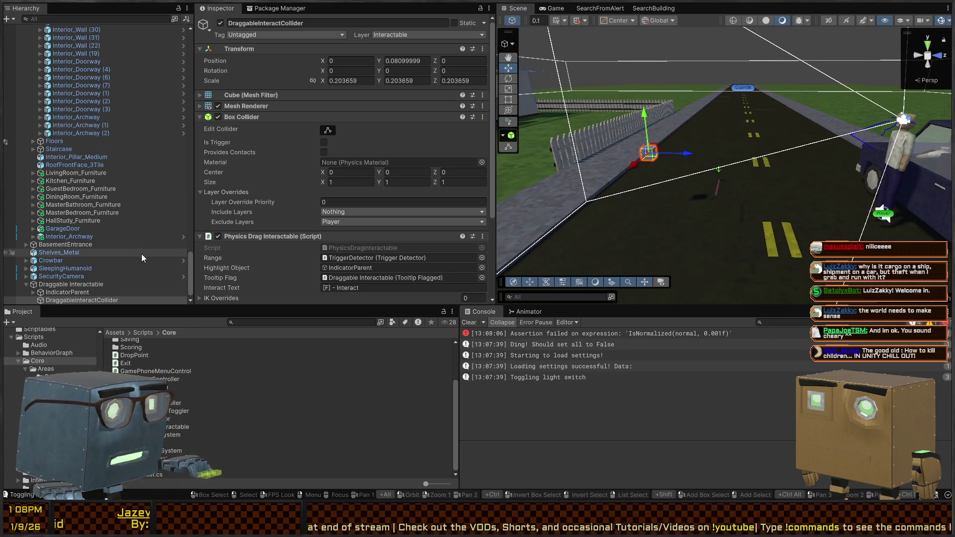
{"action": "left_click", "coordinate": [58, 284]}
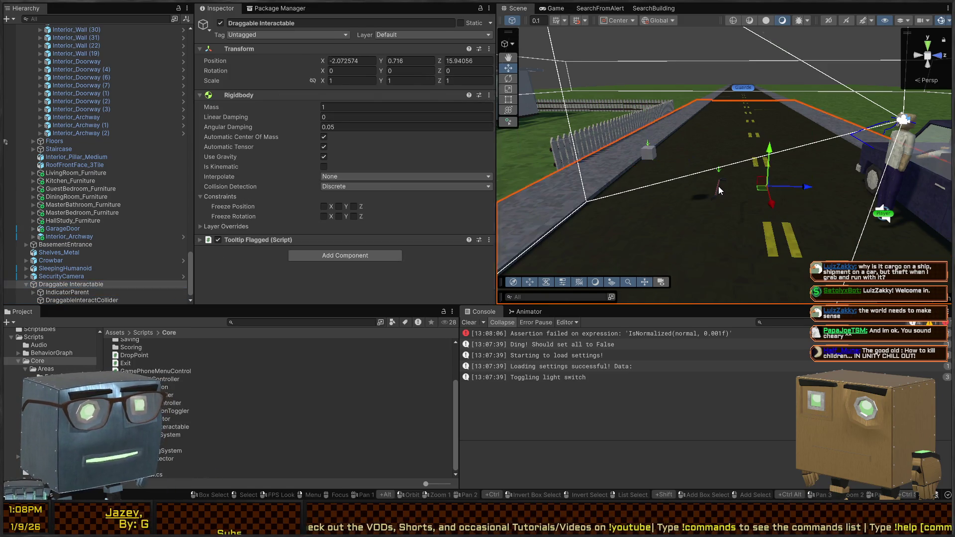
{"action": "left_click", "coordinate": [720, 190]}
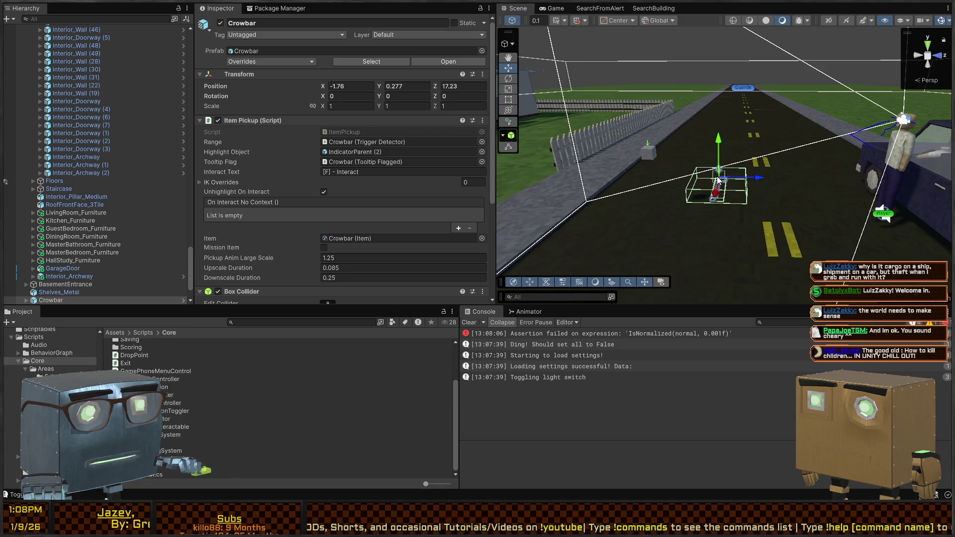
{"action": "left_click_drag", "start_coordinate": [750, 282], "coordinate": [678, 305]}
{"action": "left_click_drag", "start_coordinate": [673, 122], "coordinate": [684, 68]}
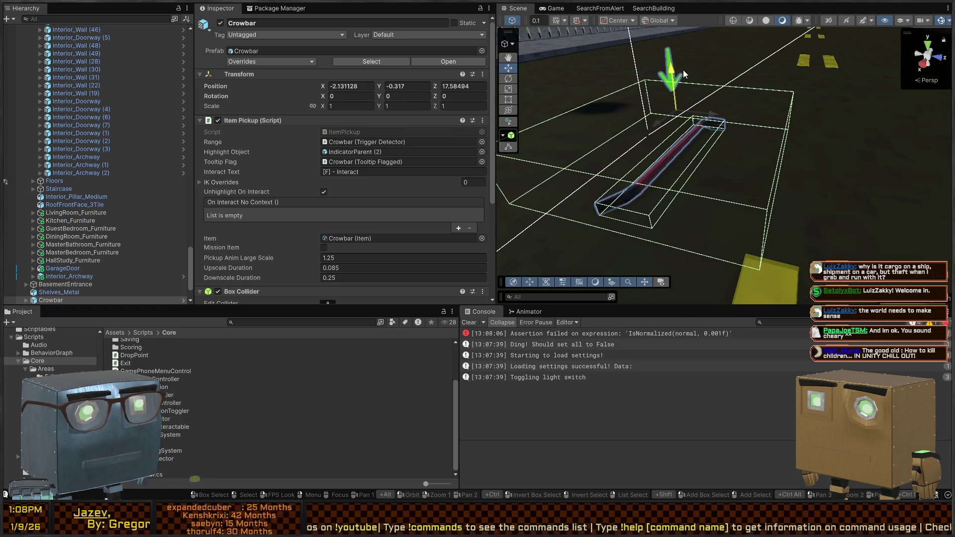
{"action": "mouse_move", "coordinate": [756, 157]}
{"action": "left_mouse_down"}
{"action": "mouse_move", "coordinate": [810, 146]}
{"action": "mouse_move", "coordinate": [599, 169]}
{"action": "mouse_move", "coordinate": [572, 193]}
{"action": "left_mouse_up"}
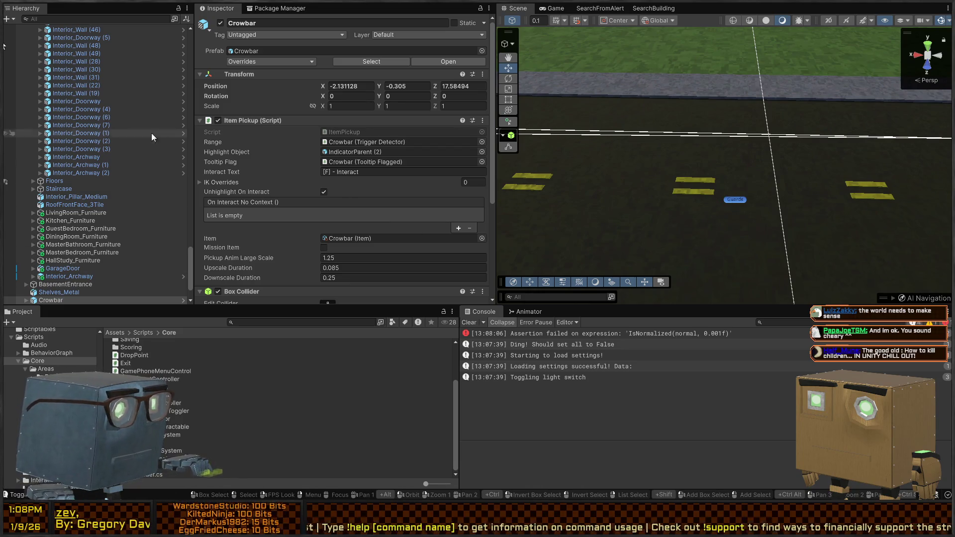
Duplicate the first Guard in the Guards group, undoing a misplaced drag and returning it to Guards
{"action": "left_click", "coordinate": [736, 199]}
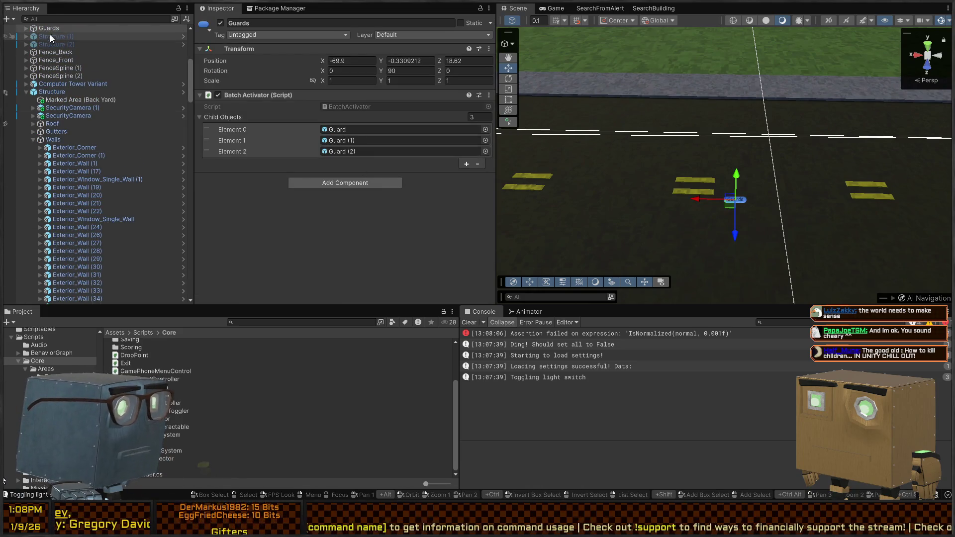
{"action": "left_click", "coordinate": [25, 29]}
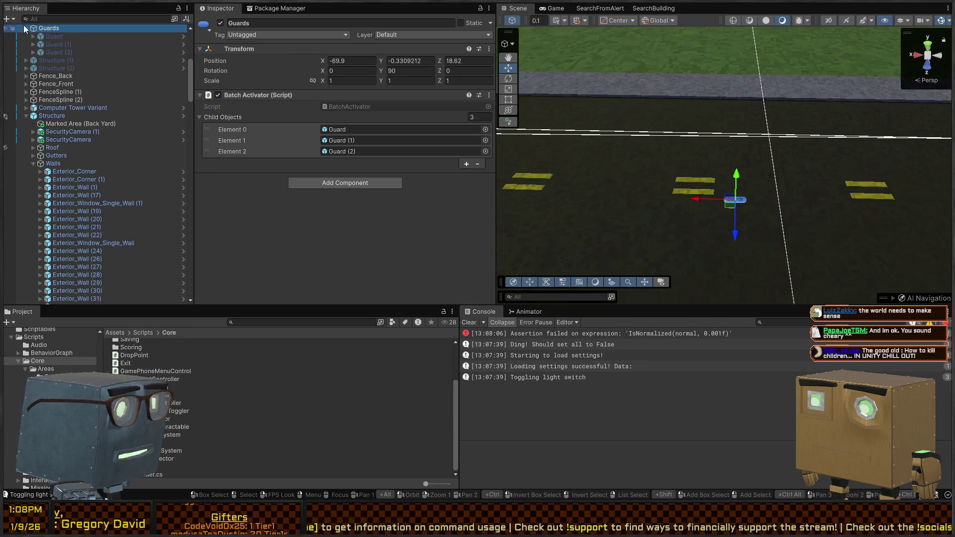
{"action": "left_click", "coordinate": [52, 36]}
{"action": "mouse_move", "coordinate": [720, 192]}
{"action": "left_mouse_down"}
{"action": "mouse_move", "coordinate": [554, 179]}
{"action": "mouse_move", "coordinate": [502, 164]}
{"action": "left_mouse_up"}
{"action": "key", "text": "ctrl+d"}
{"action": "mouse_move", "coordinate": [58, 48]}
{"action": "left_mouse_down"}
{"action": "mouse_move", "coordinate": [49, 25]}
{"action": "mouse_move", "coordinate": [36, 124]}
{"action": "left_mouse_up"}
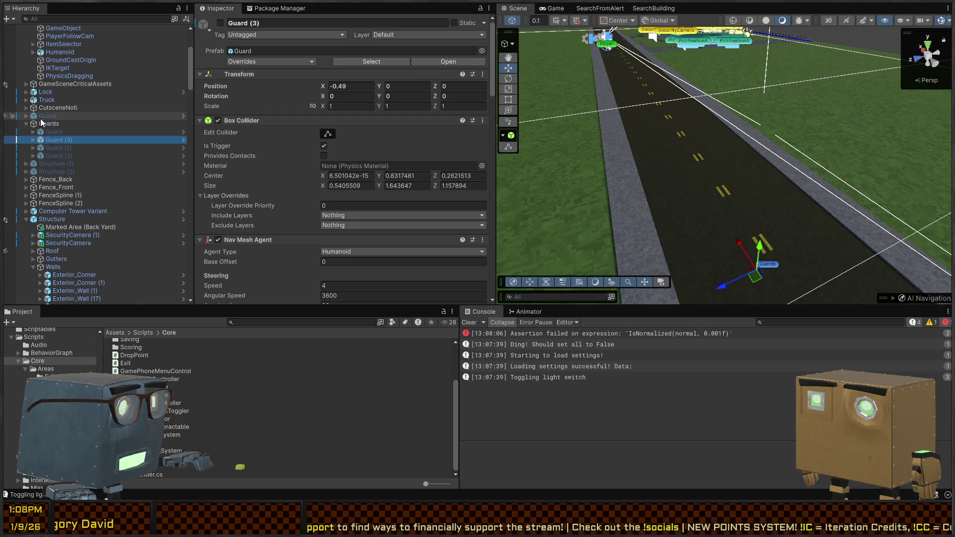
{"action": "key", "text": "ctrl+z"}
{"action": "left_click", "coordinate": [45, 116]}
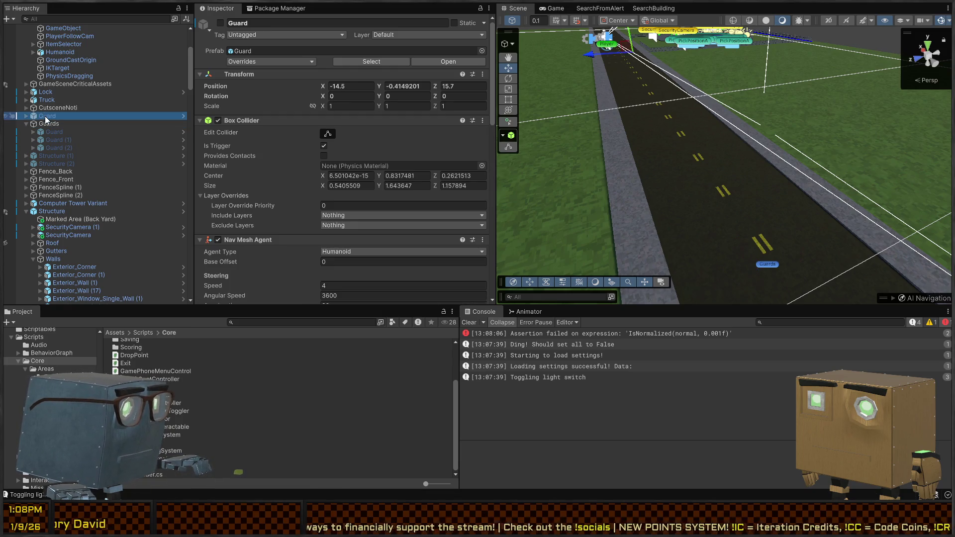
{"action": "left_click_drag", "start_coordinate": [45, 118], "coordinate": [45, 124]}
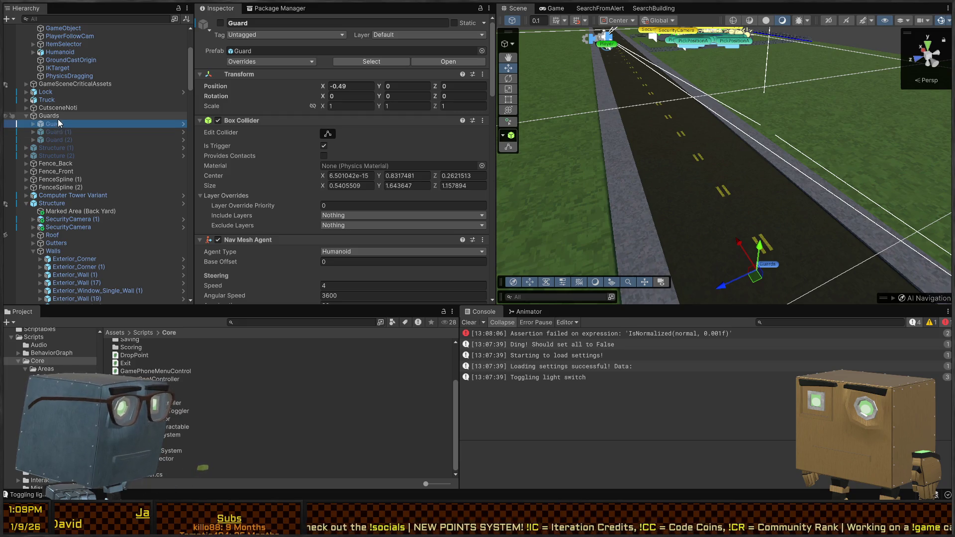
Duplicate the guard again, drag Guard (3) to the scene root, activate it and frame it
{"action": "key", "text": "ctrl+d"}
{"action": "left_click_drag", "start_coordinate": [53, 135], "coordinate": [47, 117]}
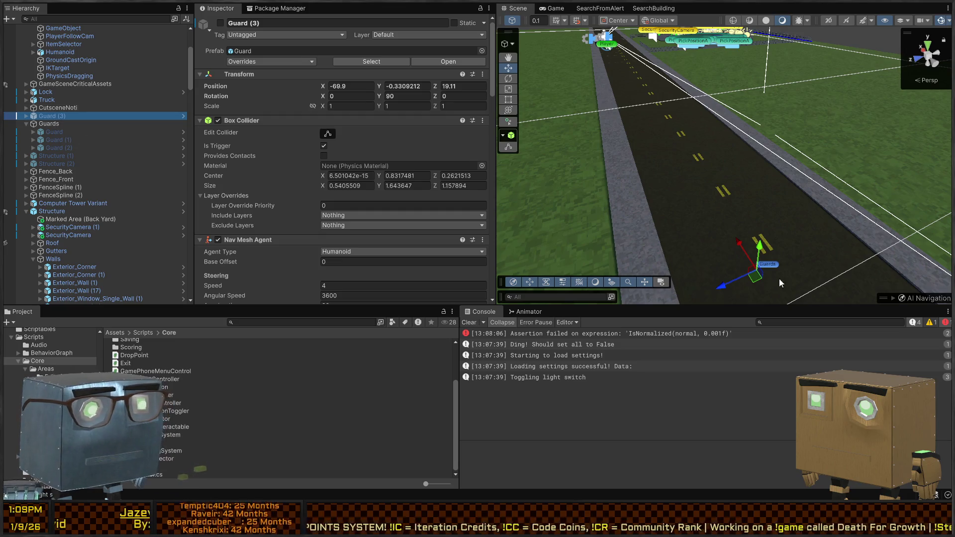
{"action": "key", "text": "alt+shift+a"}
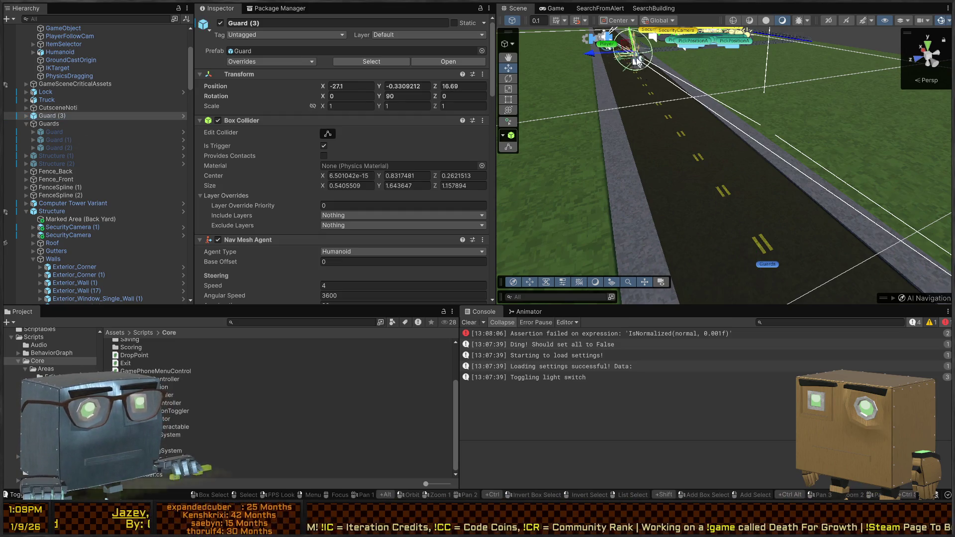
{"action": "key", "text": "f"}
{"action": "mouse_move", "coordinate": [682, 179]}
{"action": "left_mouse_down"}
{"action": "mouse_move", "coordinate": [851, 111]}
{"action": "mouse_move", "coordinate": [835, 119]}
{"action": "left_mouse_up"}
Collapse Guard (3)'s Nav Mesh Mover component and expand its Timed Action settings
{"action": "scroll", "coordinate": [252, 195], "scroll_direction": "down", "scroll_amount": 1}
{"action": "scroll", "coordinate": [252, 195], "scroll_direction": "down", "scroll_amount": 3}
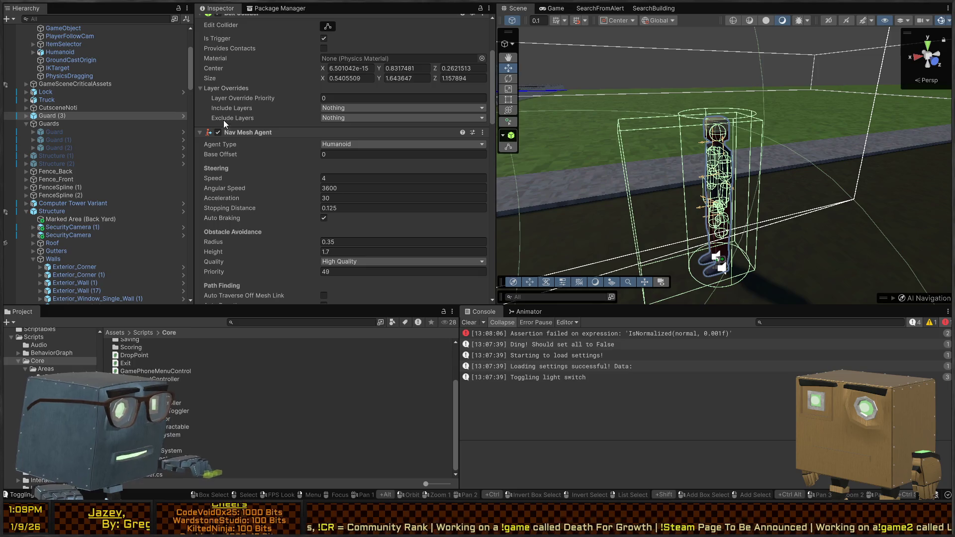
{"action": "scroll", "coordinate": [220, 133], "scroll_direction": "down", "scroll_amount": 5}
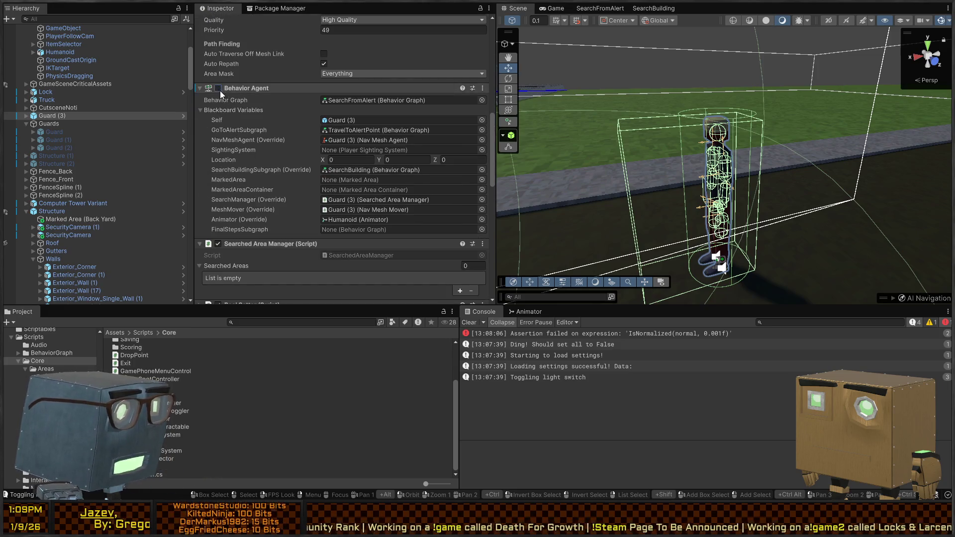
{"action": "scroll", "coordinate": [220, 90], "scroll_direction": "down", "scroll_amount": 3}
{"action": "scroll", "coordinate": [272, 164], "scroll_direction": "down", "scroll_amount": 5}
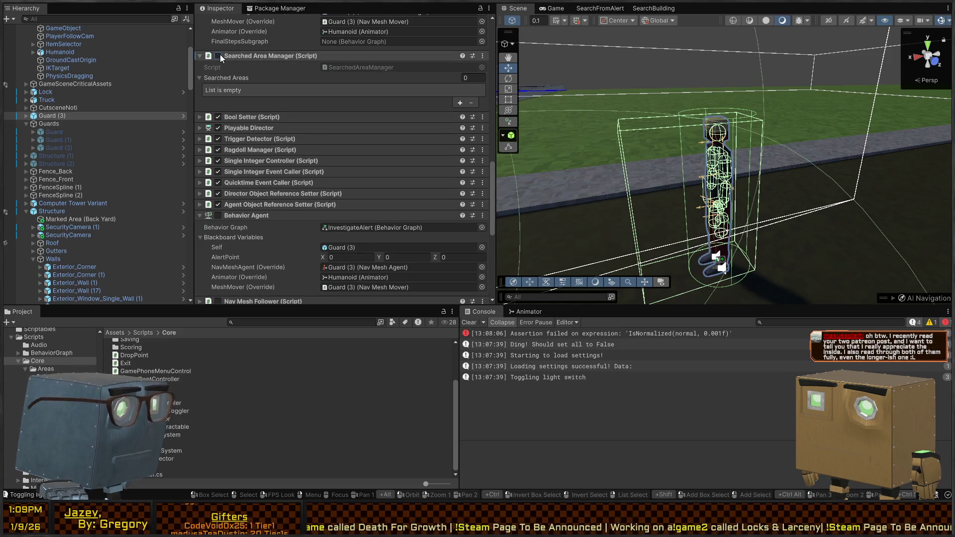
{"action": "scroll", "coordinate": [273, 116], "scroll_direction": "up", "scroll_amount": 6}
{"action": "scroll", "coordinate": [246, 38], "scroll_direction": "down", "scroll_amount": 8}
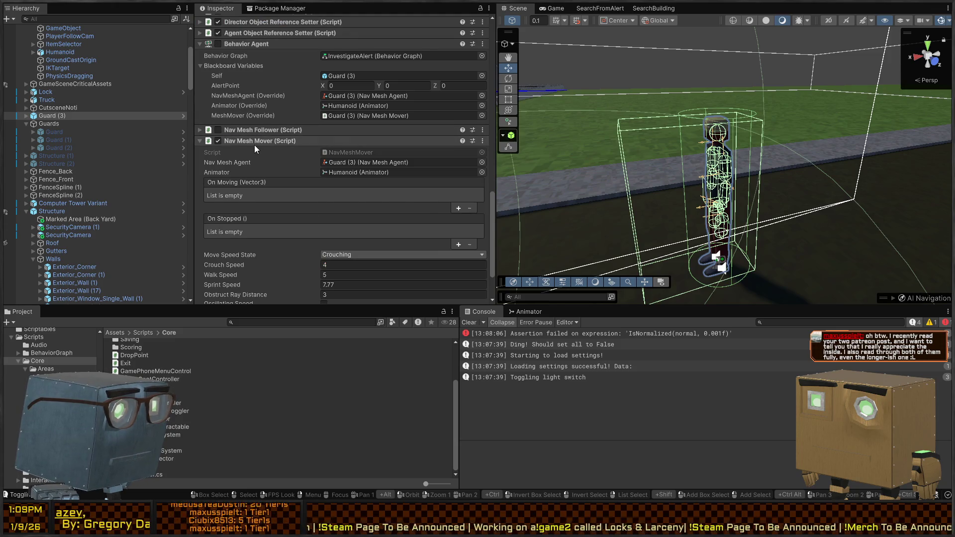
{"action": "left_click", "coordinate": [254, 144]}
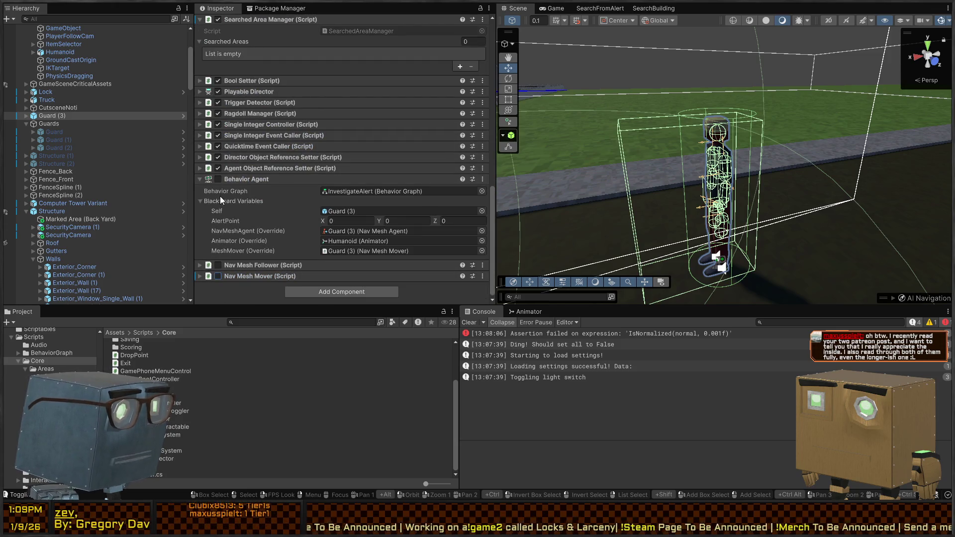
{"action": "left_click", "coordinate": [242, 116]}
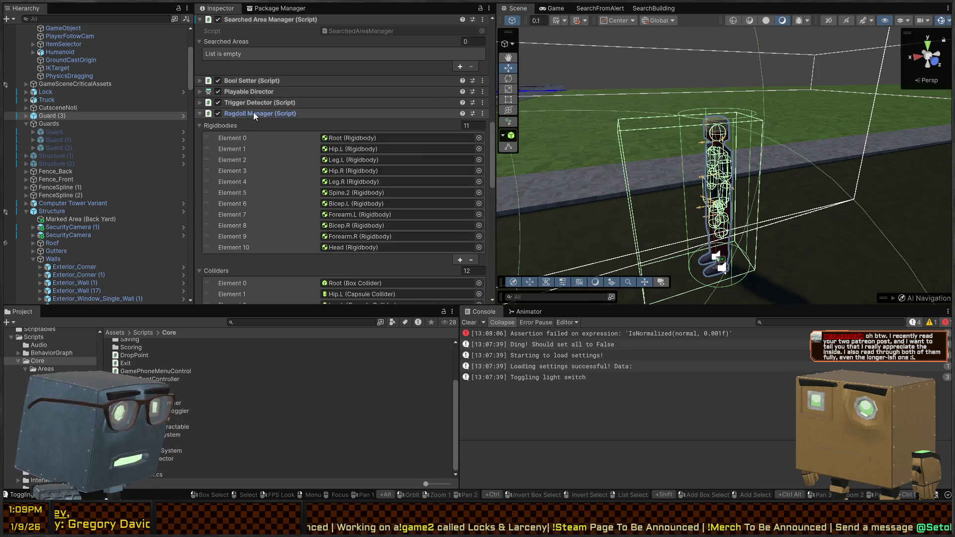
{"action": "left_click", "coordinate": [250, 112]}
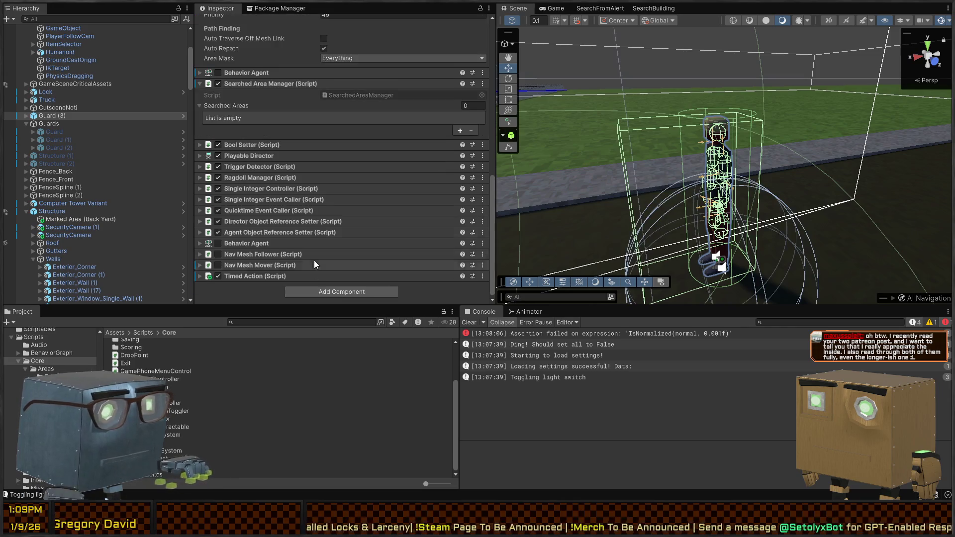
{"action": "left_click", "coordinate": [276, 274]}
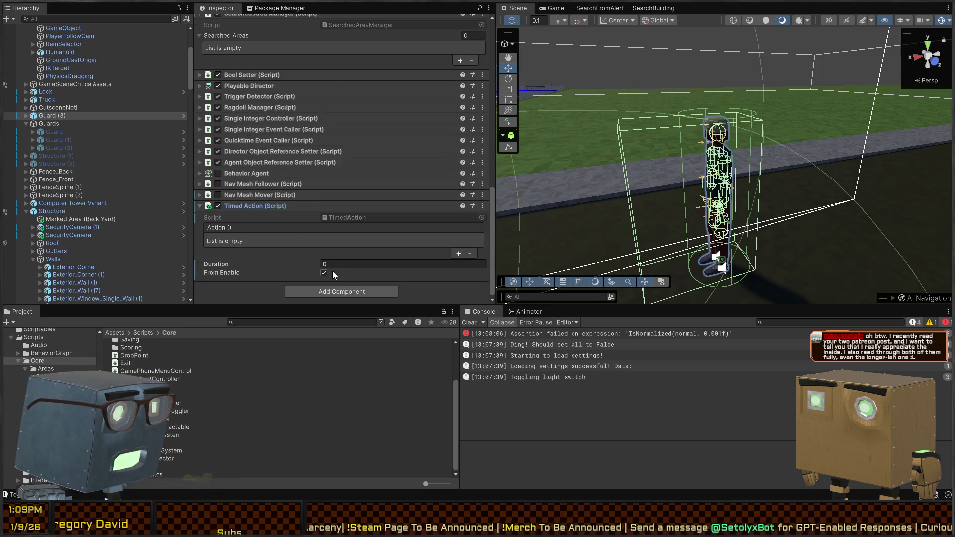
Collapse Searched Area Manager and Nav Mesh Agent, then set Ragdoll Manager as the Action target
{"action": "scroll", "coordinate": [246, 94], "scroll_direction": "up", "scroll_amount": 3}
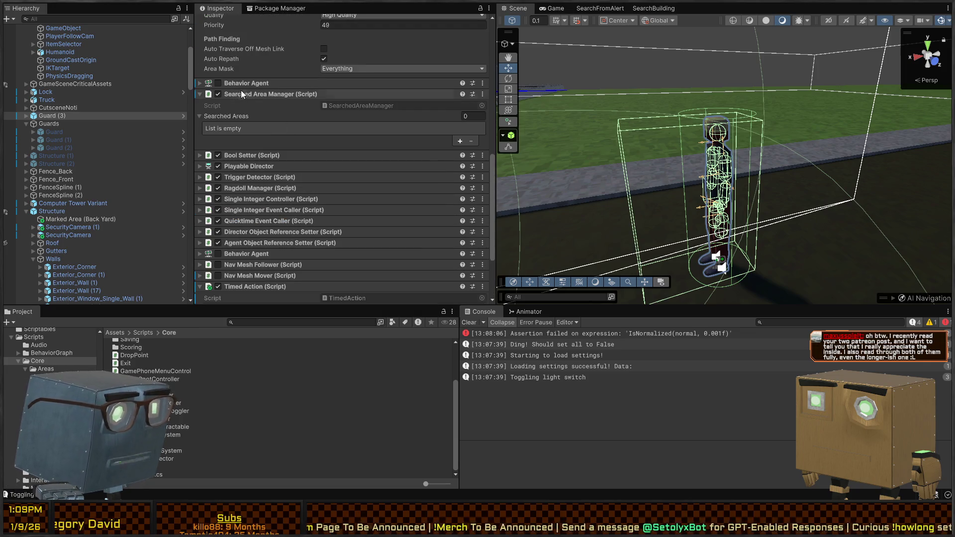
{"action": "left_click", "coordinate": [251, 98]}
{"action": "scroll", "coordinate": [249, 101], "scroll_direction": "up", "scroll_amount": 5}
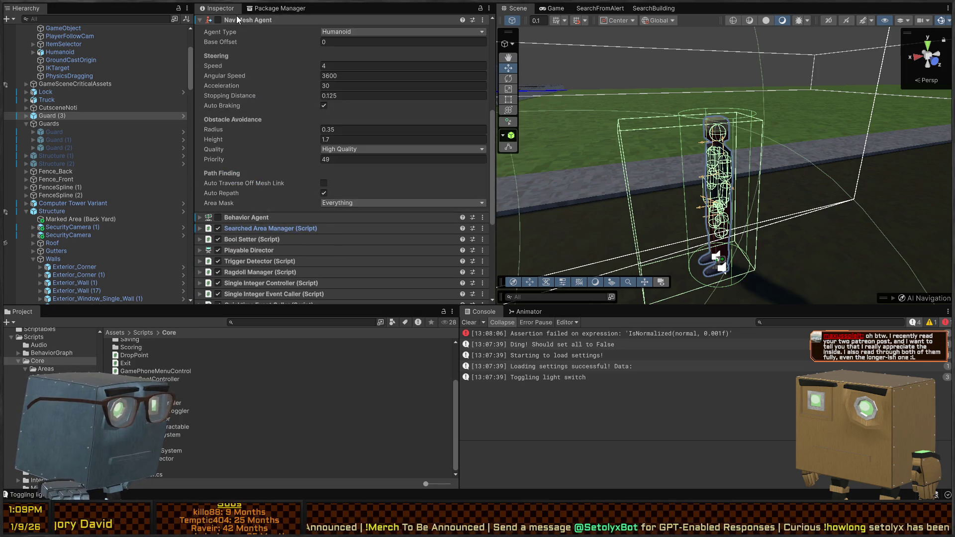
{"action": "left_click", "coordinate": [237, 19]}
{"action": "left_click_drag", "start_coordinate": [258, 92], "coordinate": [249, 238]}
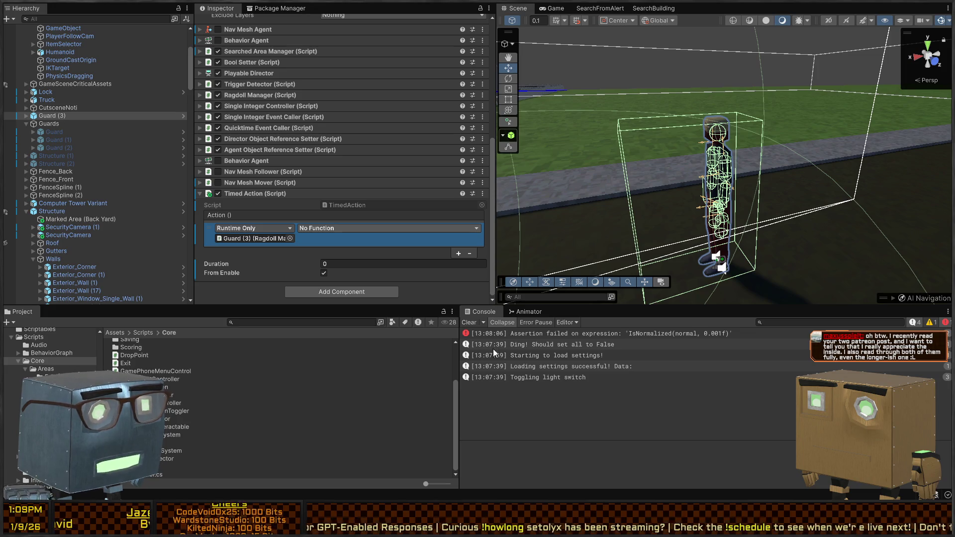
Set the Timed Action function to RagdollManager.StartRagdoll with parameter 9999
{"action": "left_click", "coordinate": [501, 322]}
{"action": "left_click", "coordinate": [334, 237]}
{"action": "type", "text": "9999"}
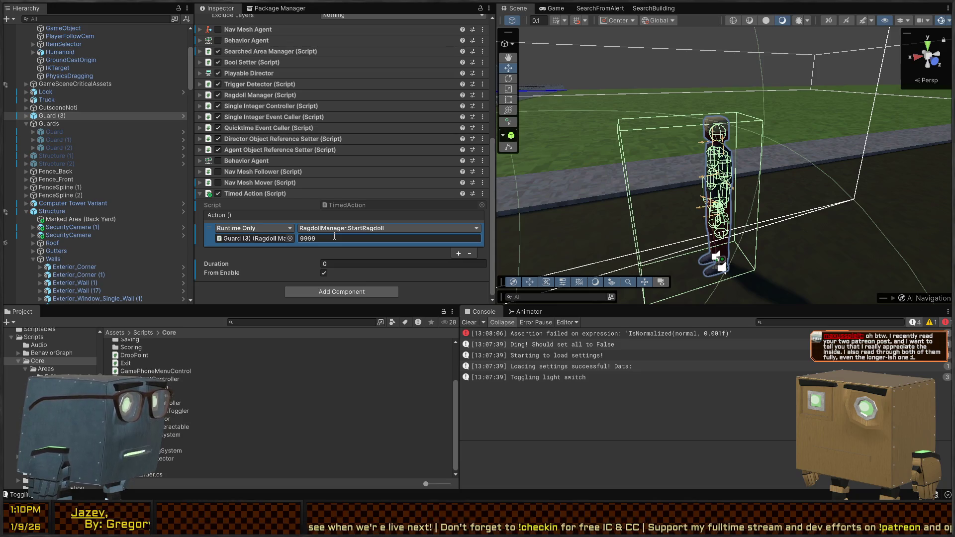
{"action": "left_click", "coordinate": [388, 5]}
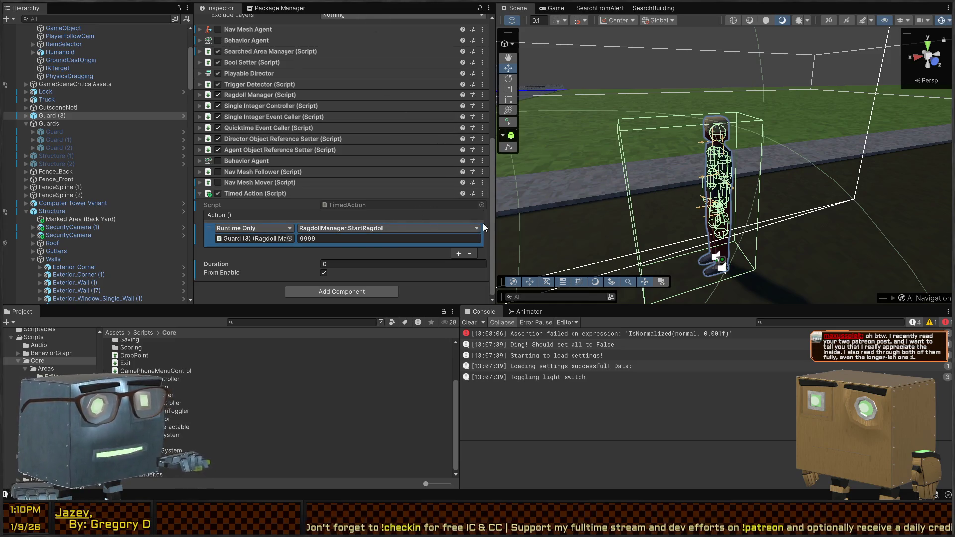
Fly the Scene camera in closer to Guard (3)
{"action": "right_click", "coordinate": [572, 223]}
{"action": "key", "text": "w"}
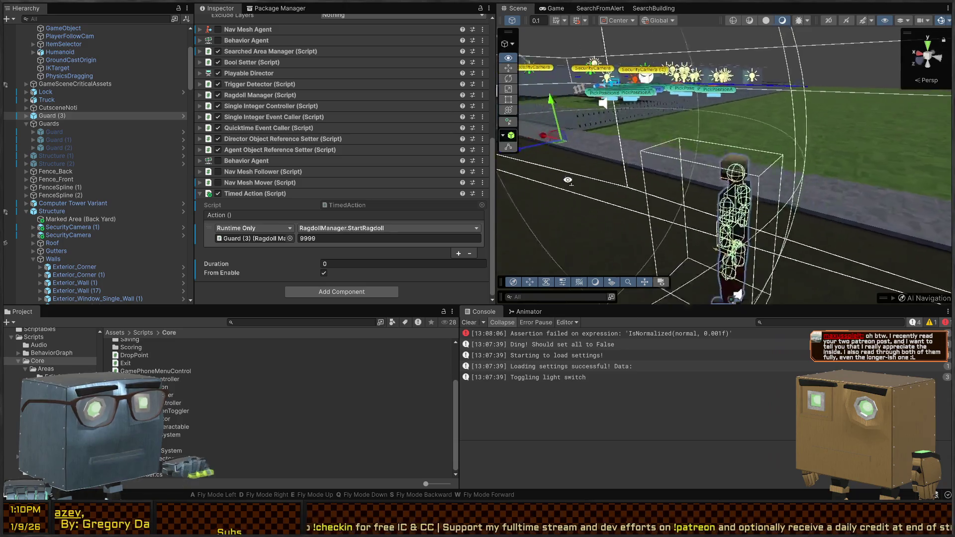
{"action": "key", "text": "w"}
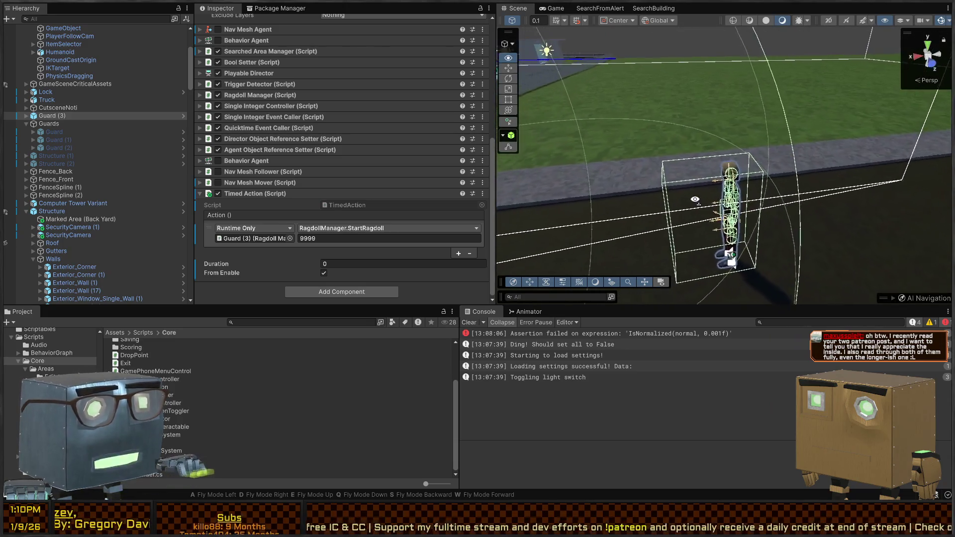
{"action": "key", "text": "w"}
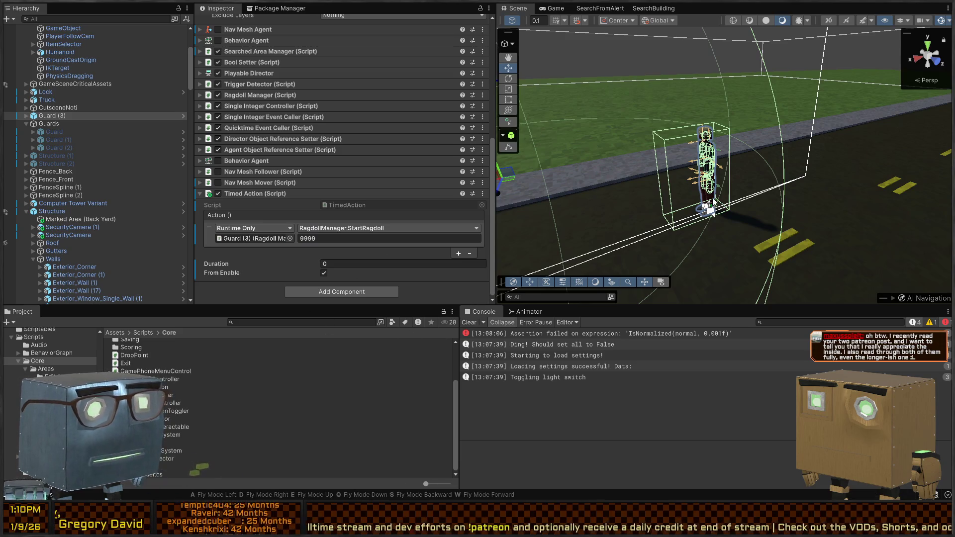
Play-test in the Game view so Guard (3) ragdolls on the road, then stop and return to Scene
{"action": "key", "text": "s"}
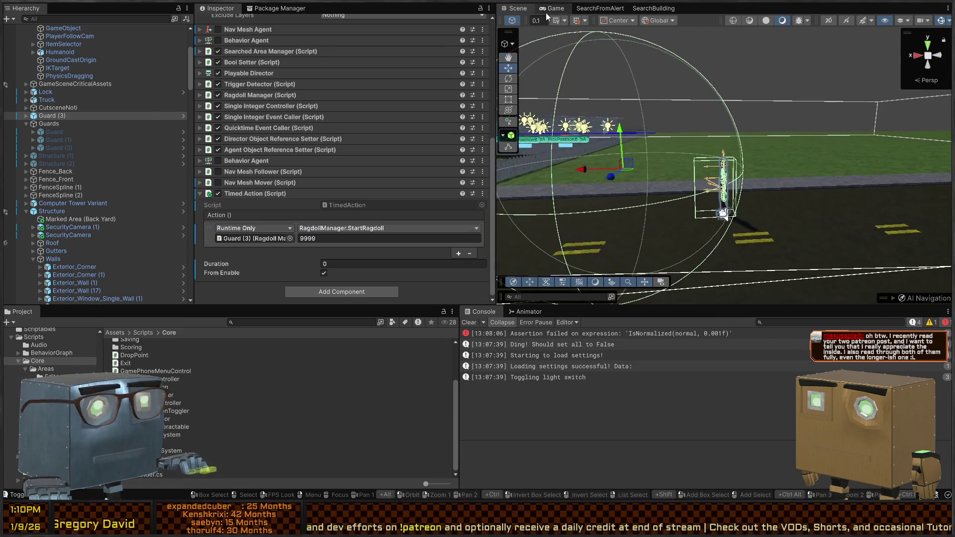
{"action": "left_click", "coordinate": [547, 9]}
{"action": "key", "text": "shift+space"}
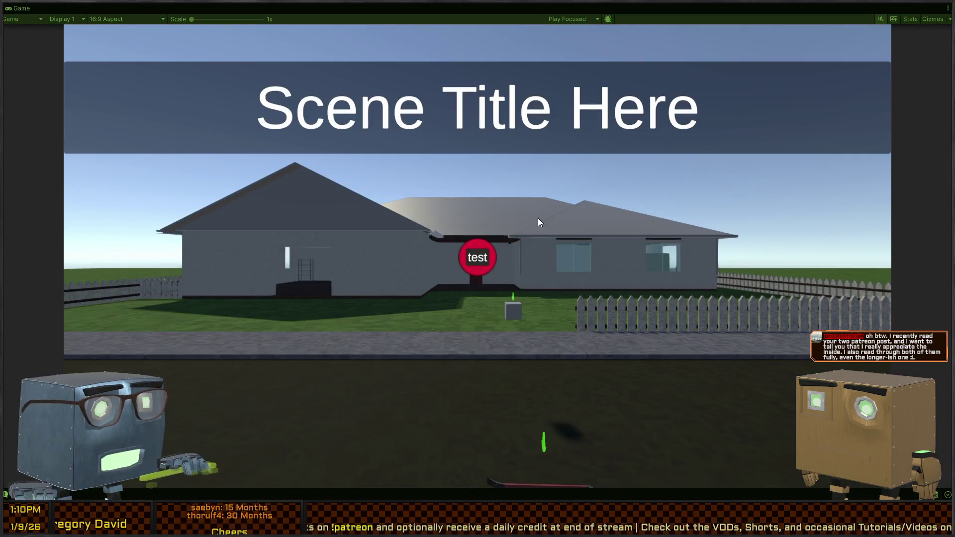
{"action": "key", "text": "ctrl+p"}
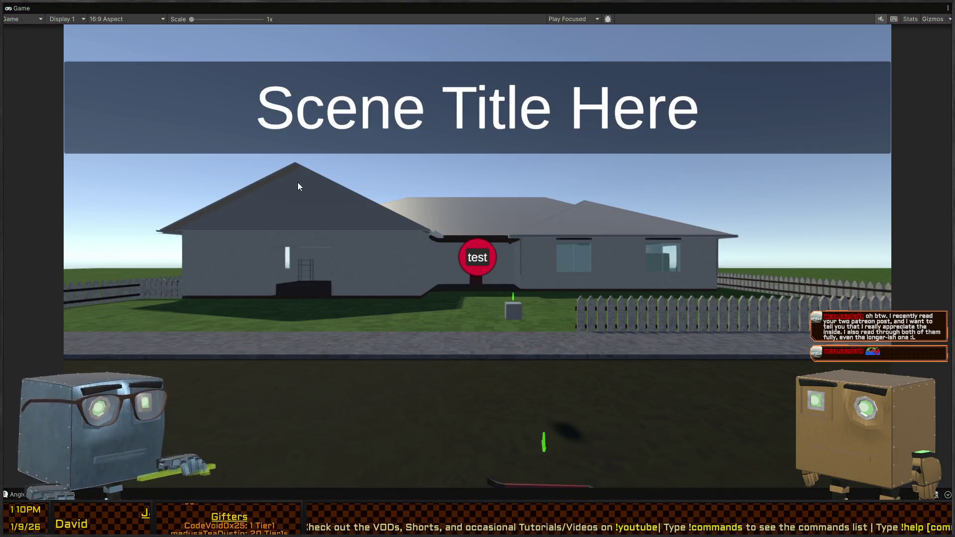
{"action": "key", "text": "shift+space"}
{"action": "left_click", "coordinate": [518, 8]}
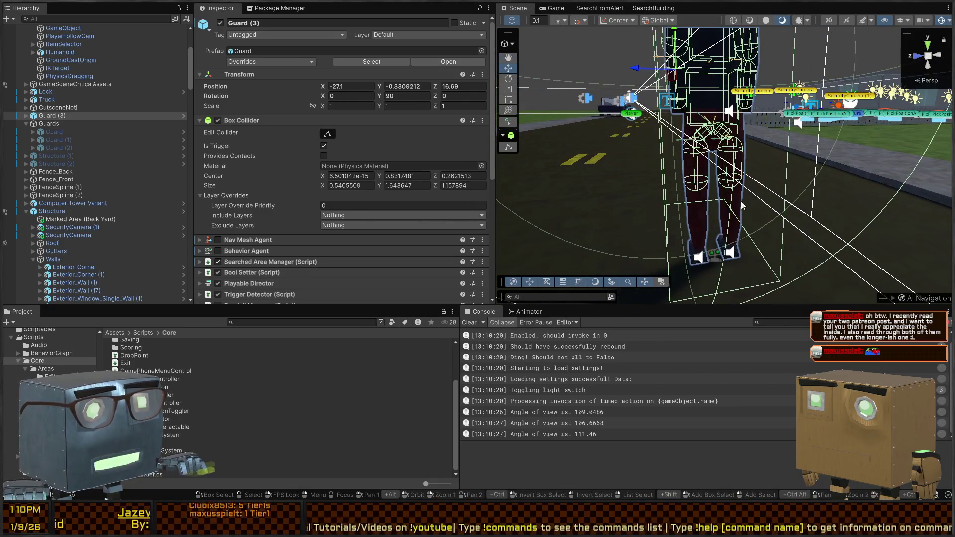
Select Guard (3) and expand its HumanoidRig > Root > Hip.L > Leg.L bones in the Hierarchy
{"action": "left_click", "coordinate": [690, 182]}
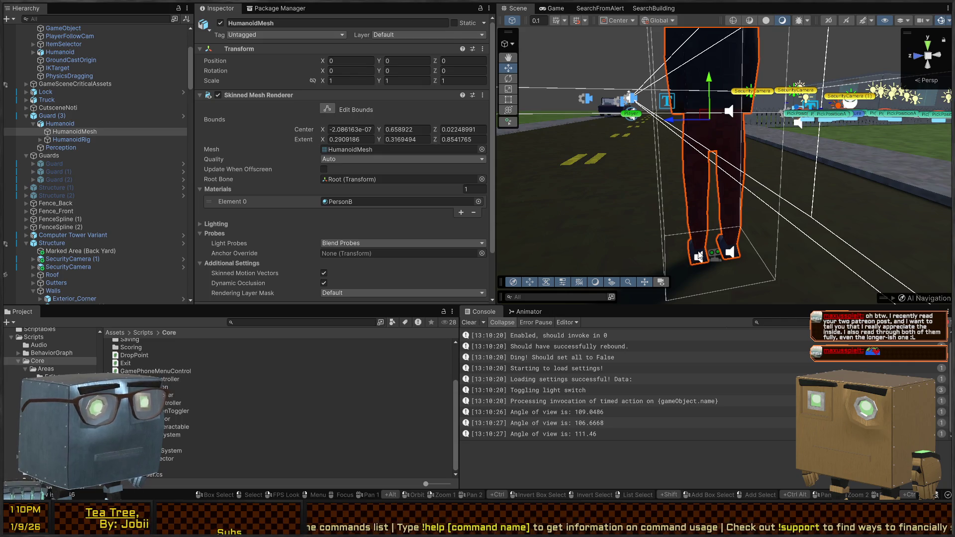
{"action": "left_click", "coordinate": [690, 199]}
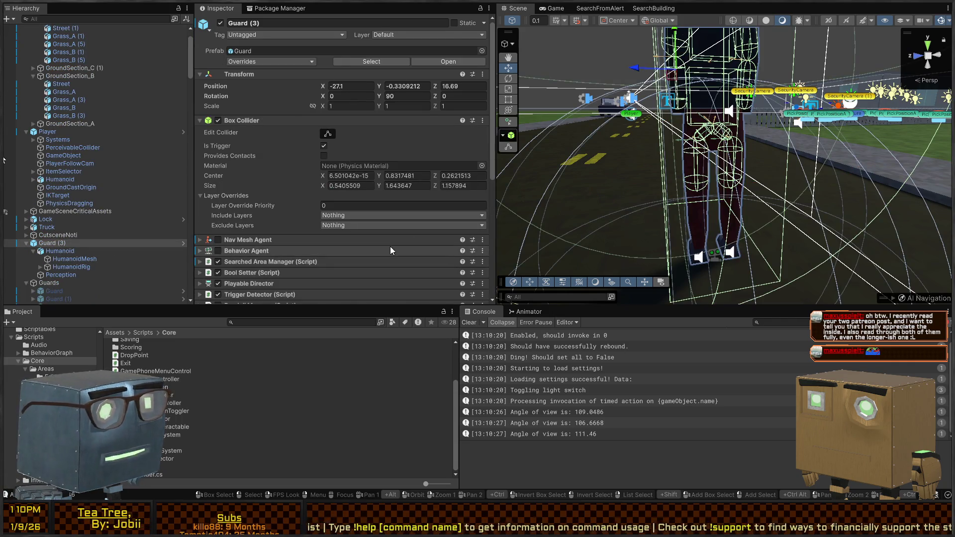
{"action": "scroll", "coordinate": [40, 244], "scroll_direction": "down", "scroll_amount": 3}
{"action": "left_click", "coordinate": [41, 237]}
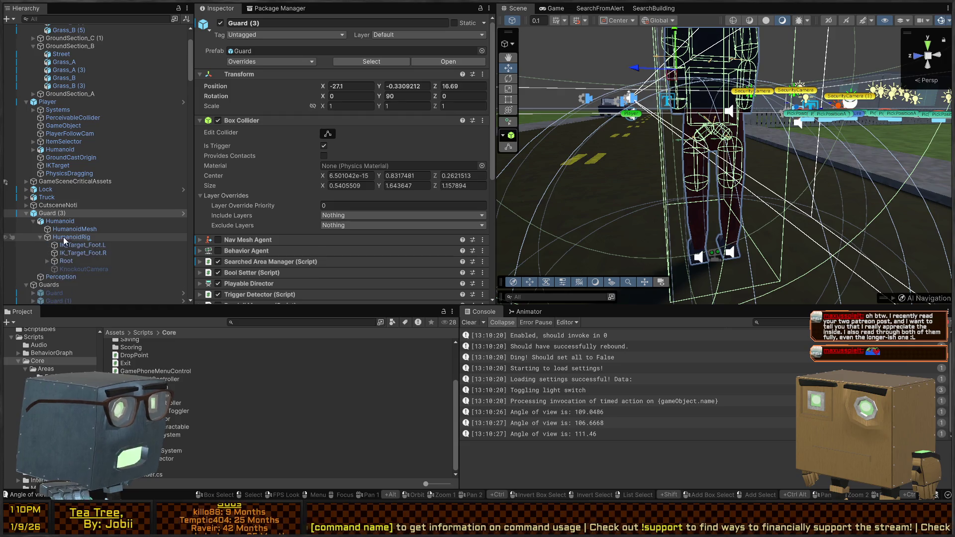
{"action": "left_click", "coordinate": [49, 253]}
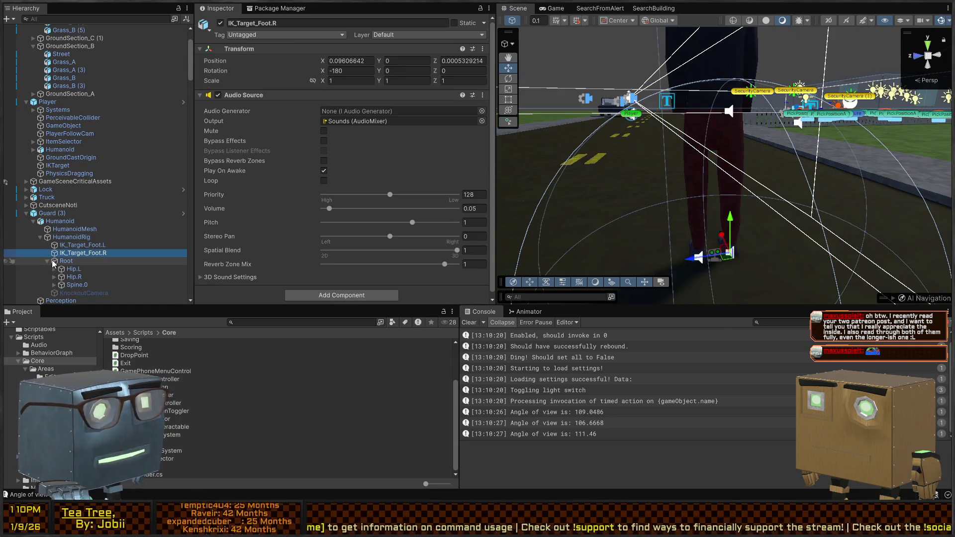
{"action": "scroll", "coordinate": [51, 264], "scroll_direction": "down", "scroll_amount": 3}
{"action": "left_click", "coordinate": [54, 239]}
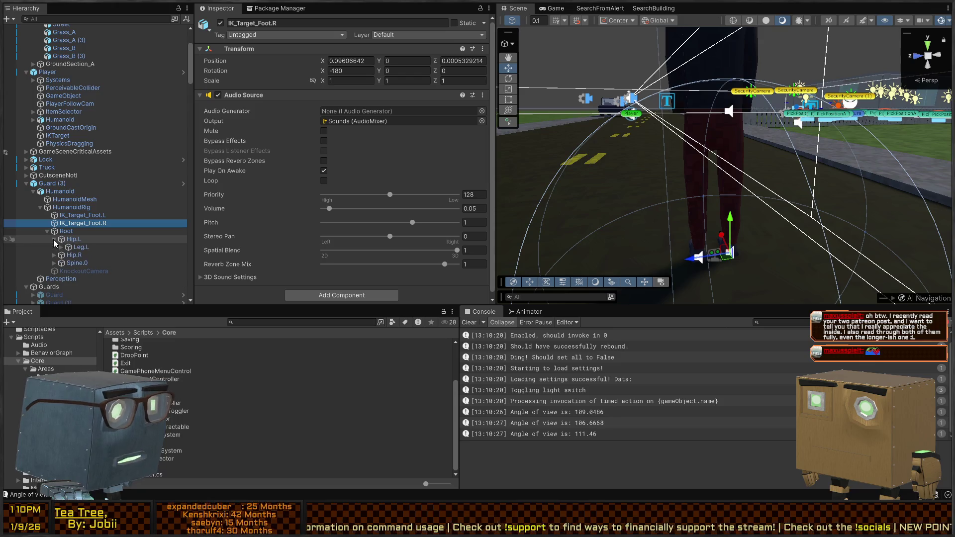
{"action": "left_click", "coordinate": [62, 247]}
{"action": "left_click", "coordinate": [89, 255]}
Review Leg.L's Capsule Collider, 1.875-mass Rigidbody and Character Joint, then reselect Guard (3)
{"action": "left_click", "coordinate": [86, 247]}
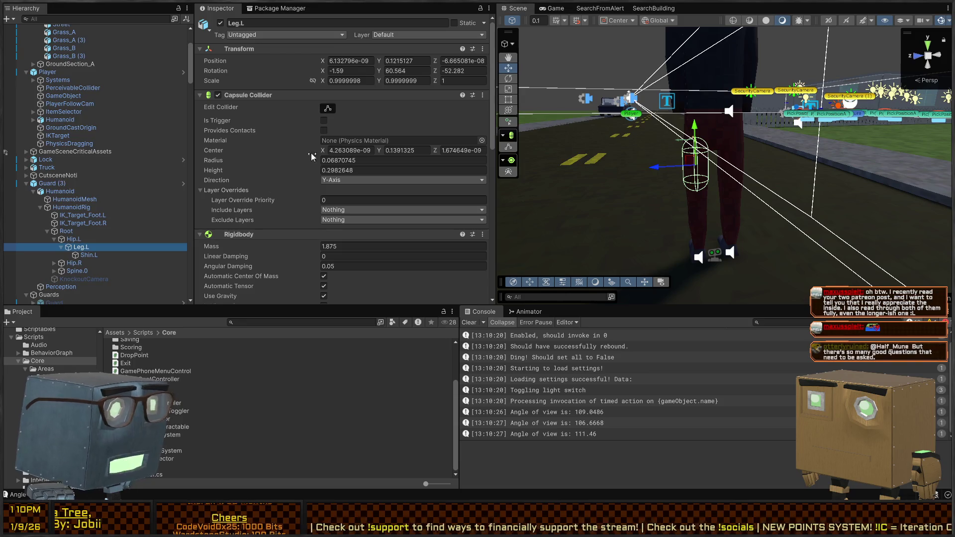
{"action": "scroll", "coordinate": [294, 170], "scroll_direction": "down", "scroll_amount": 10}
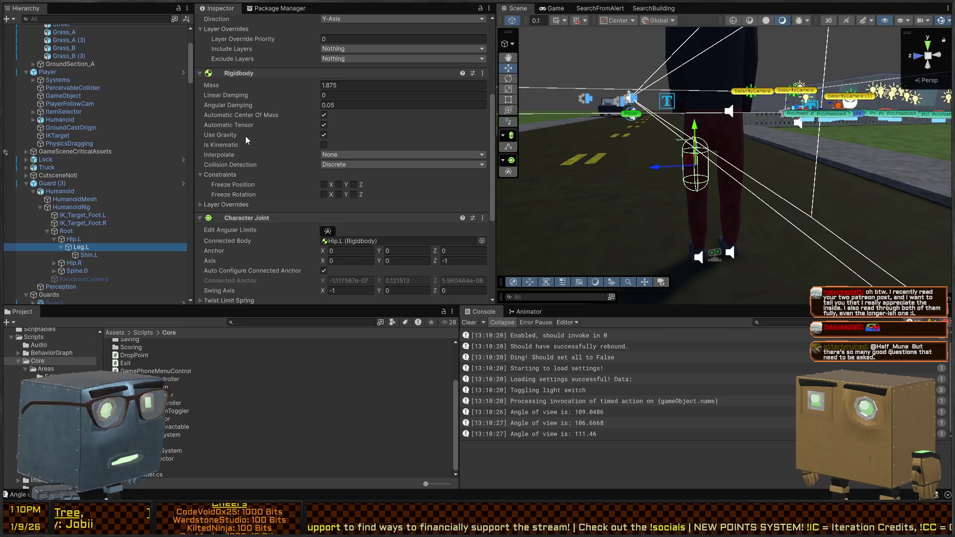
{"action": "scroll", "coordinate": [252, 101], "scroll_direction": "down", "scroll_amount": 1}
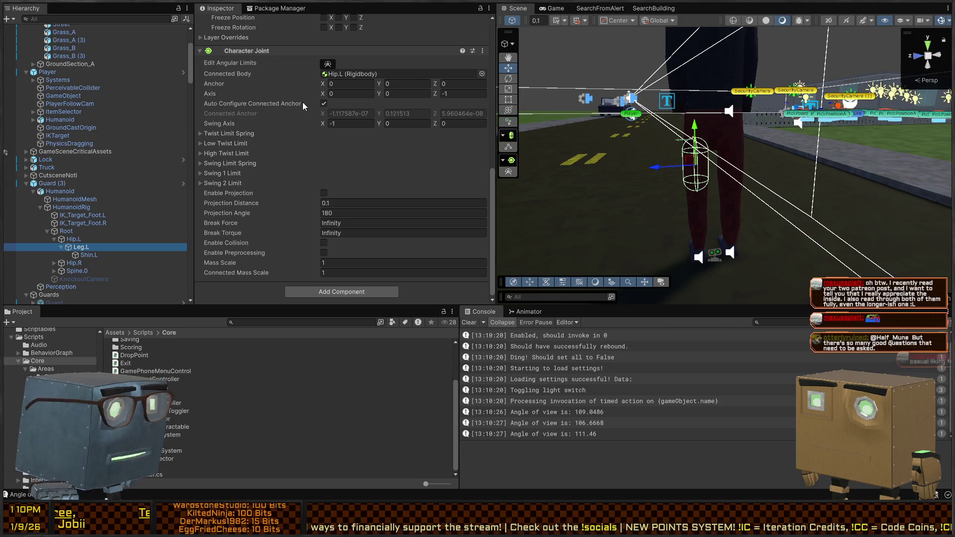
{"action": "scroll", "coordinate": [277, 199], "scroll_direction": "up", "scroll_amount": 10}
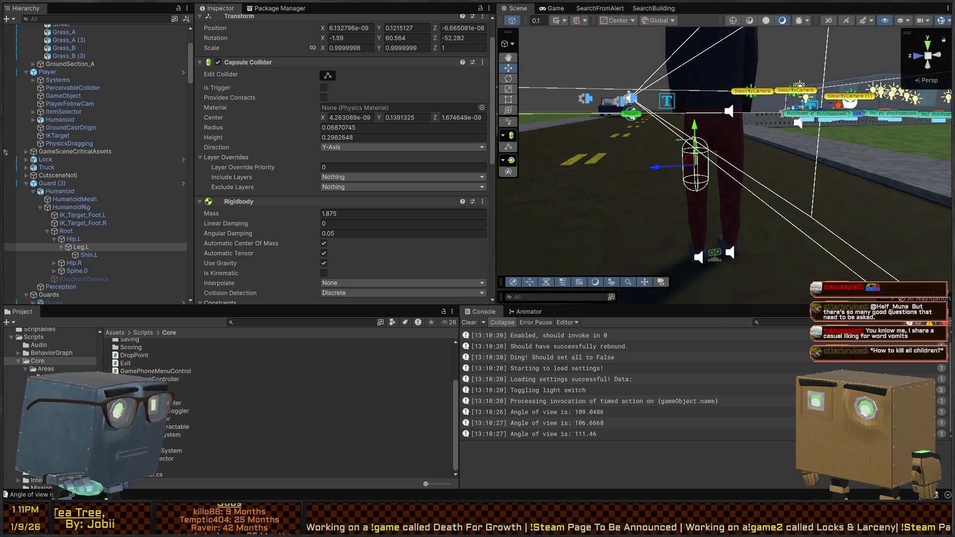
{"action": "right_click", "coordinate": [796, 120]}
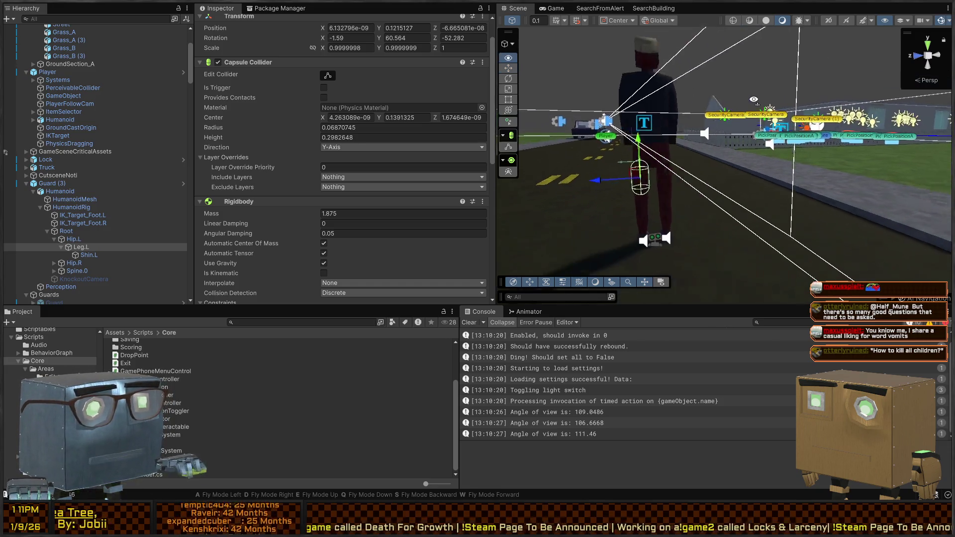
{"action": "left_click_drag", "start_coordinate": [795, 121], "coordinate": [826, 108]}
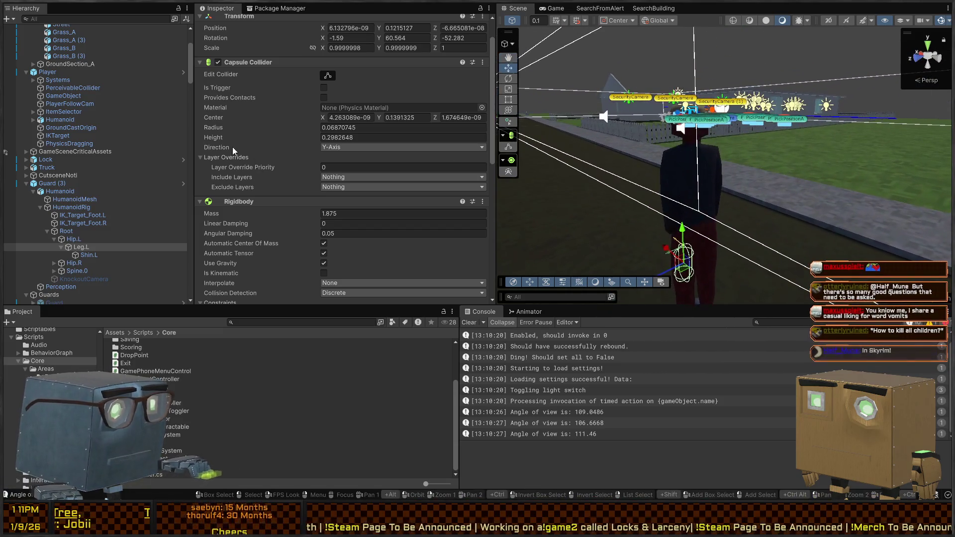
{"action": "scroll", "coordinate": [242, 154], "scroll_direction": "down", "scroll_amount": 6}
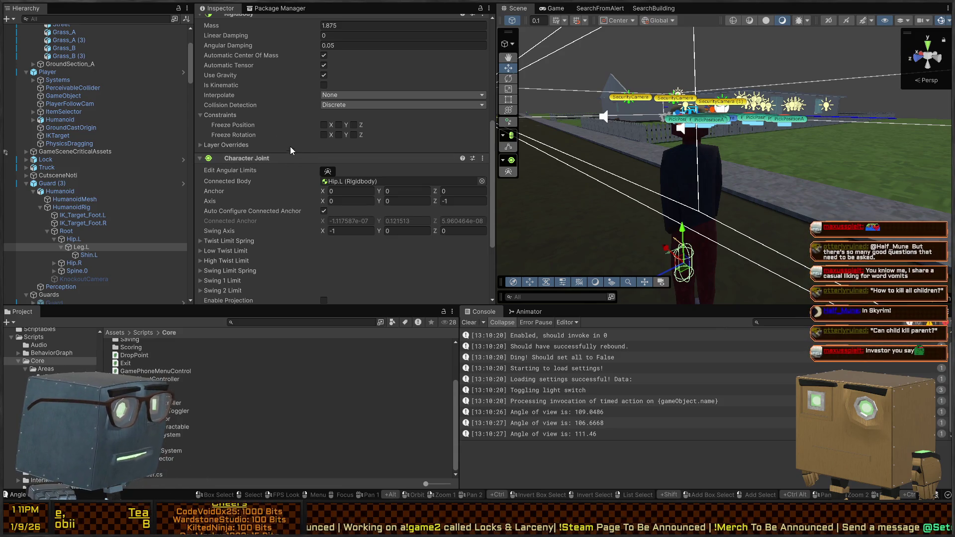
{"action": "left_click", "coordinate": [67, 184]}
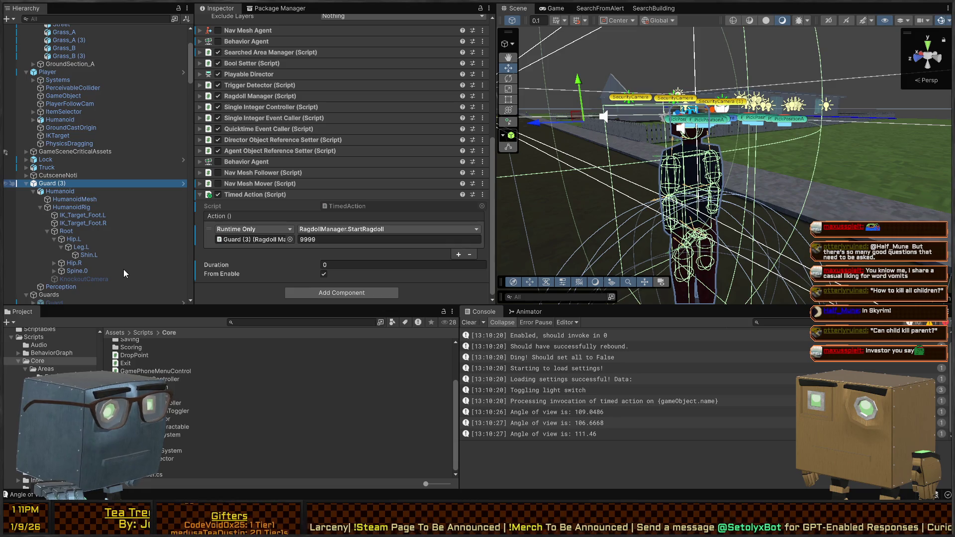
Create an empty child named DragTriggerVolume under Guard (3) and give it a Sphere Collider
{"action": "key", "text": "alt+shift+n"}
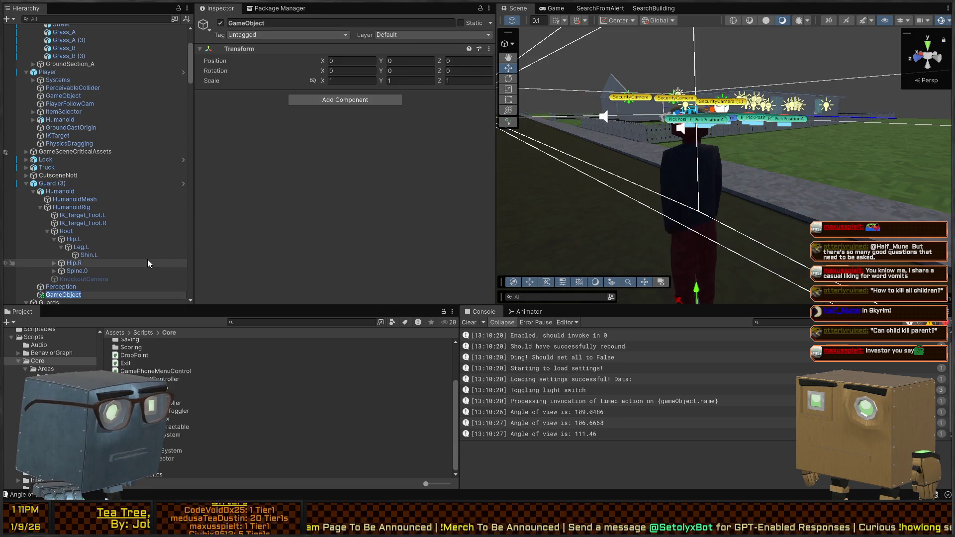
{"action": "type", "text": "D"}
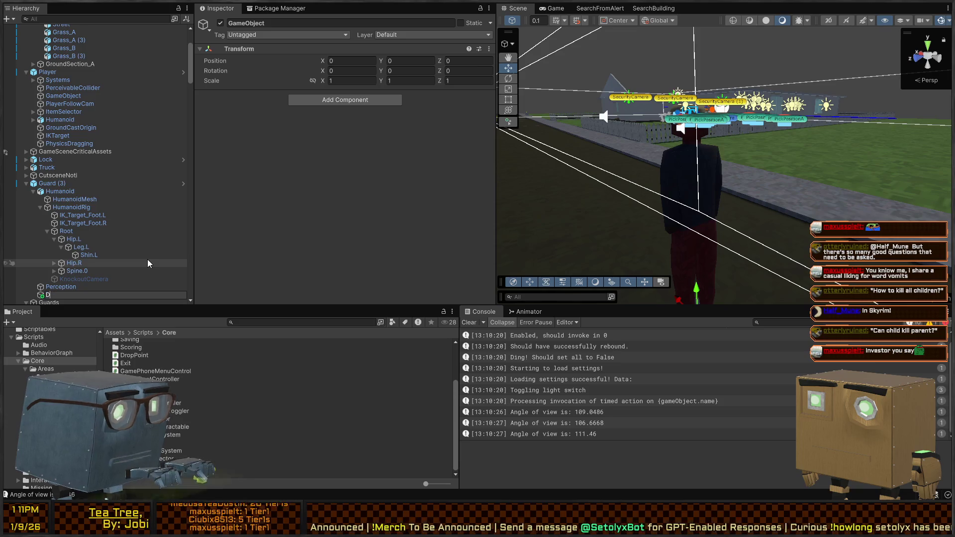
{"action": "type", "text": "ragTriggerVolume"}
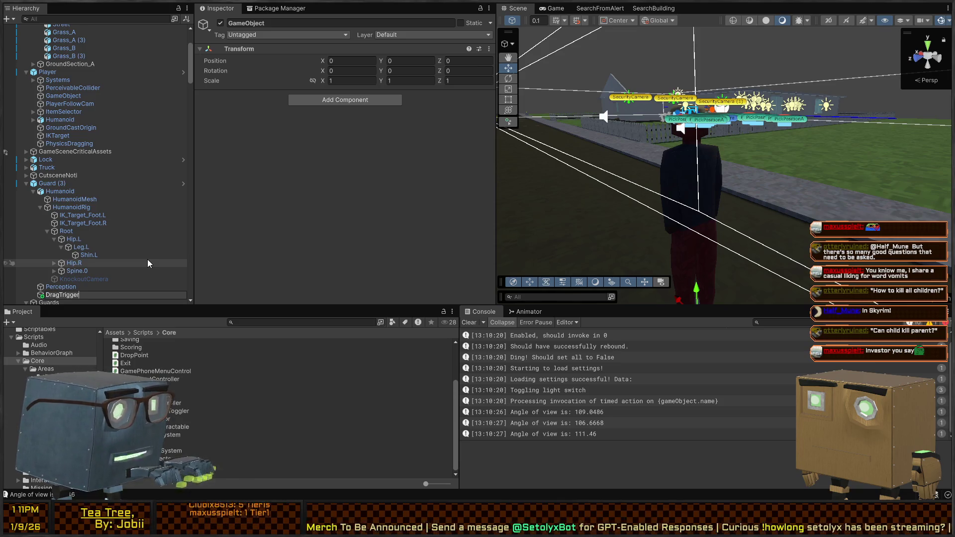
{"action": "key", "text": "Return"}
{"action": "left_click", "coordinate": [327, 110]}
{"action": "key", "text": "Return"}
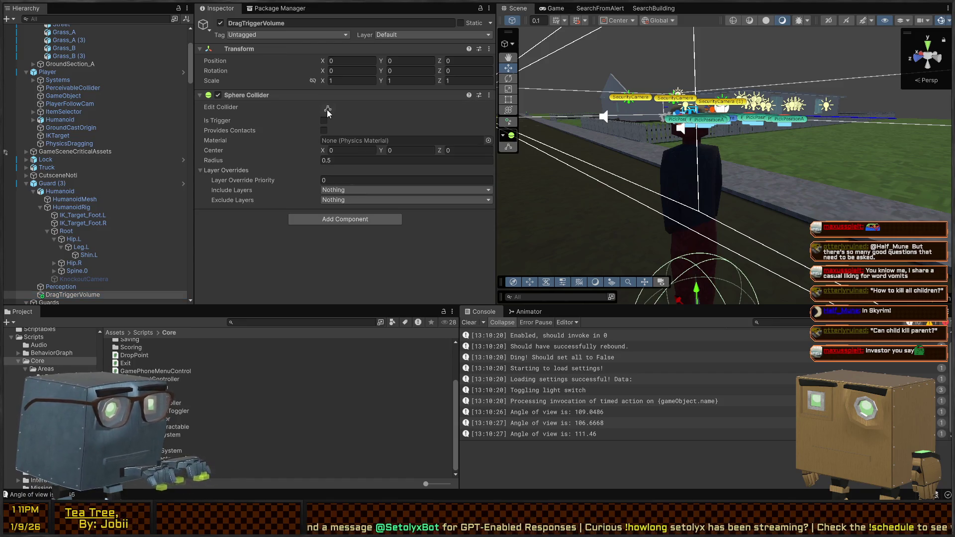
{"action": "left_click_drag", "start_coordinate": [746, 174], "coordinate": [791, 190]}
{"action": "key", "text": "s"}
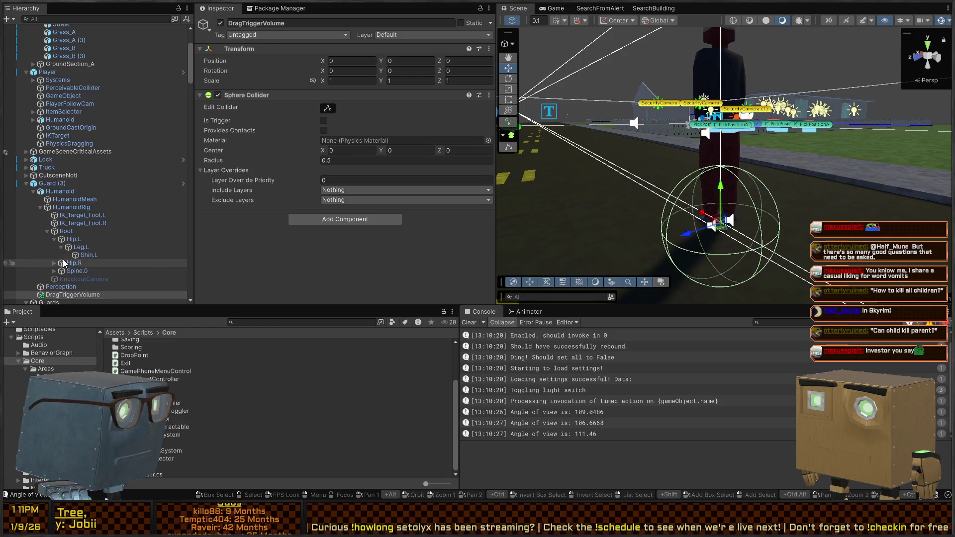
Parent DragTriggerVolume to Spine.0 with Y 0, radius 1.2, Is Trigger on, plus a Trigger Detector
{"action": "left_click_drag", "start_coordinate": [55, 297], "coordinate": [72, 275]}
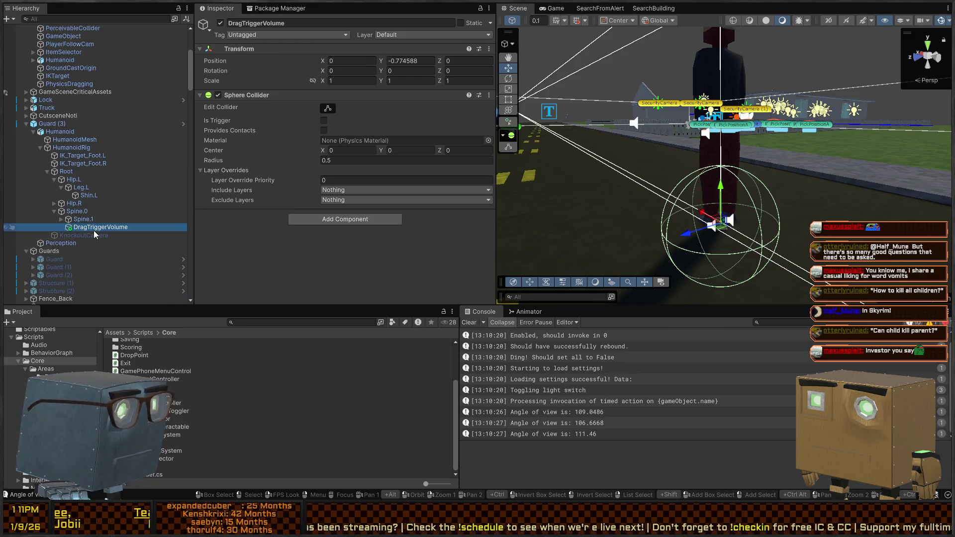
{"action": "scroll", "coordinate": [663, 59], "scroll_direction": "down", "scroll_amount": 1}
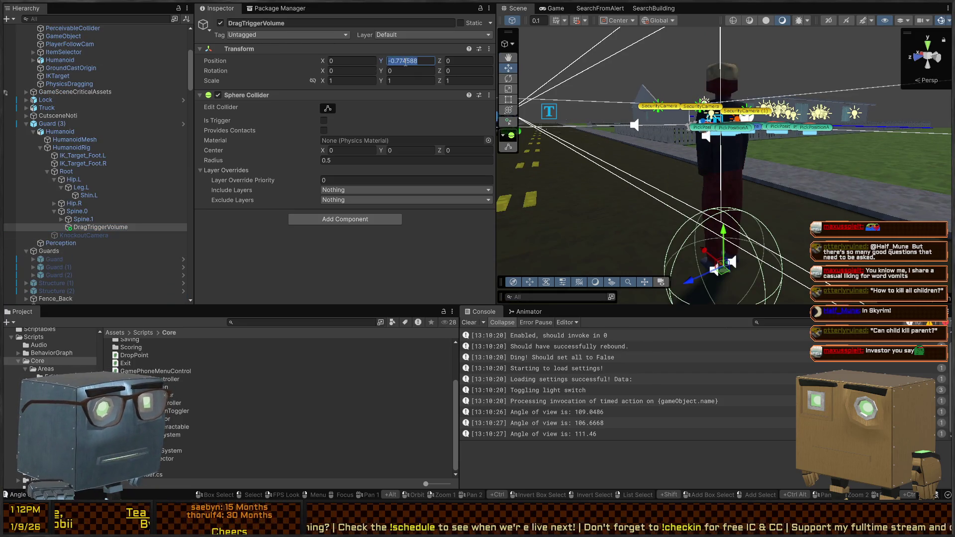
{"action": "type", "text": "0"}
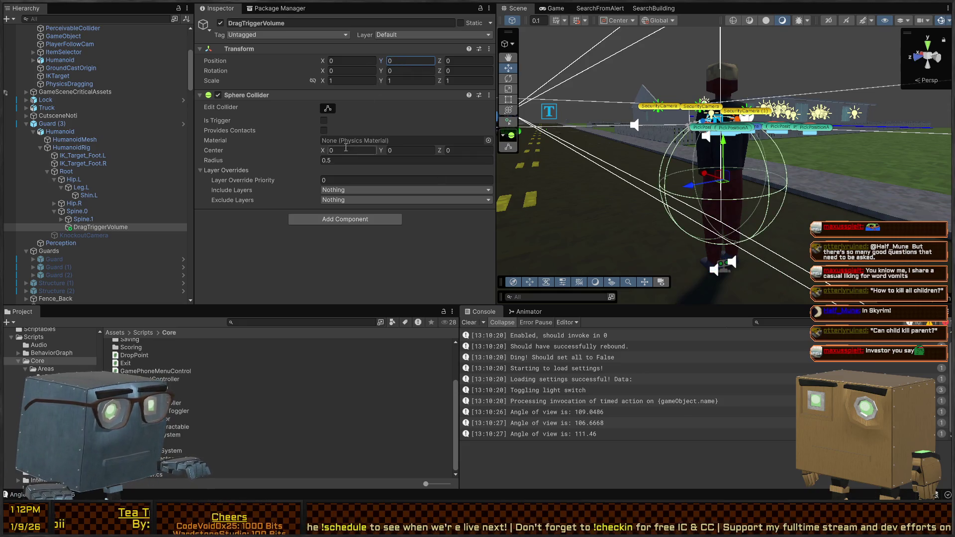
{"action": "mouse_move", "coordinate": [300, 162]}
{"action": "left_mouse_down"}
{"action": "mouse_move", "coordinate": [362, 154]}
{"action": "mouse_move", "coordinate": [297, 150]}
{"action": "left_mouse_up"}
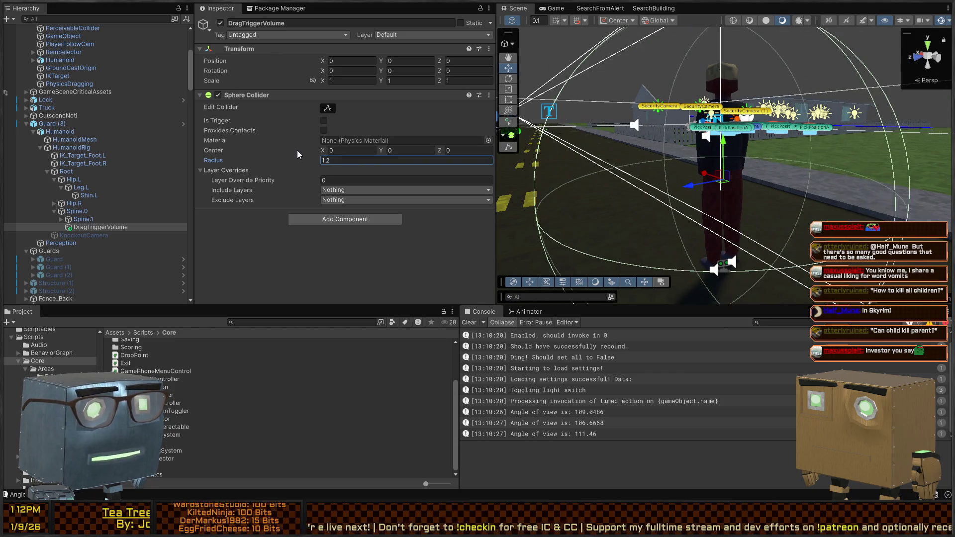
{"action": "left_click", "coordinate": [324, 121]}
{"action": "left_click_drag", "start_coordinate": [679, 159], "coordinate": [826, 170]}
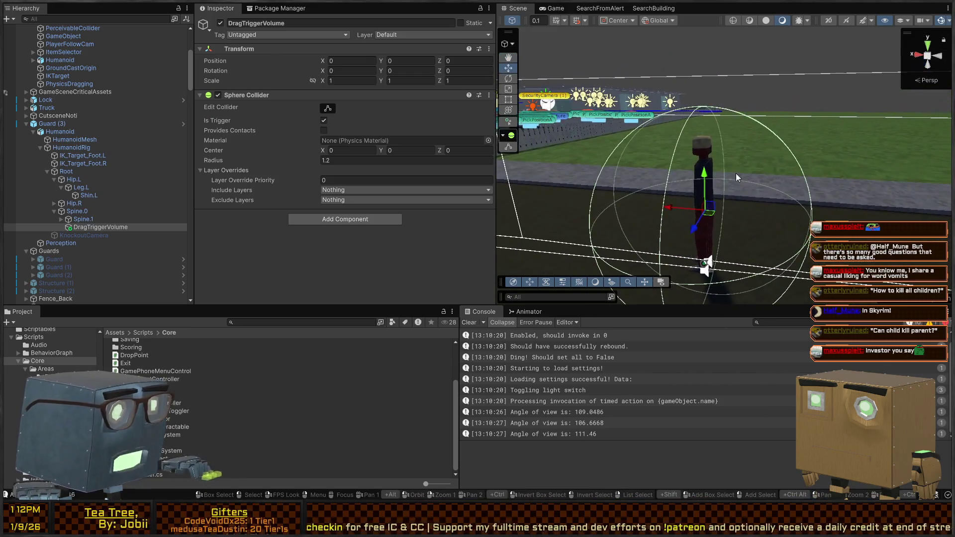
{"action": "left_click", "coordinate": [338, 220]}
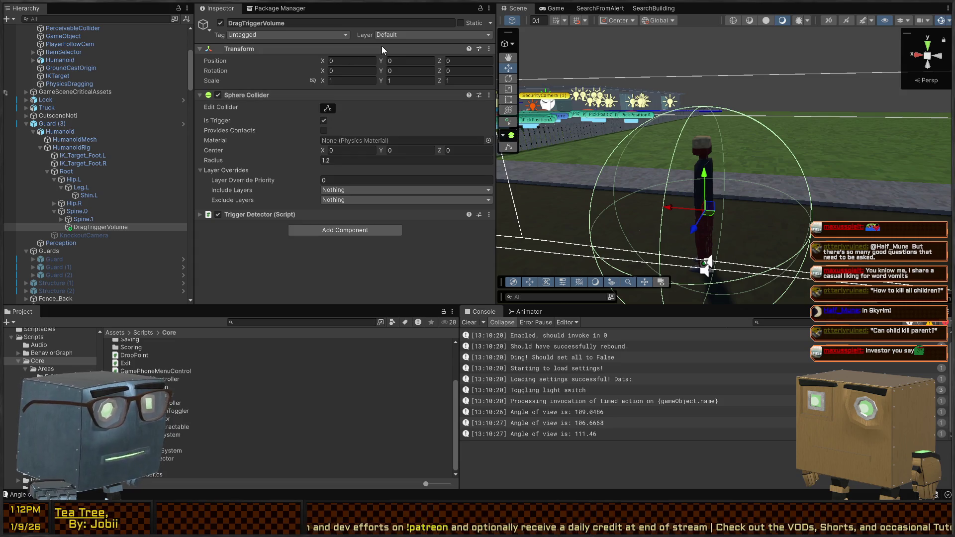
Expand Spine.1, select and frame Spine.2, and collapse its Character Joint and Rigidbody panels
{"action": "left_click", "coordinate": [81, 220]}
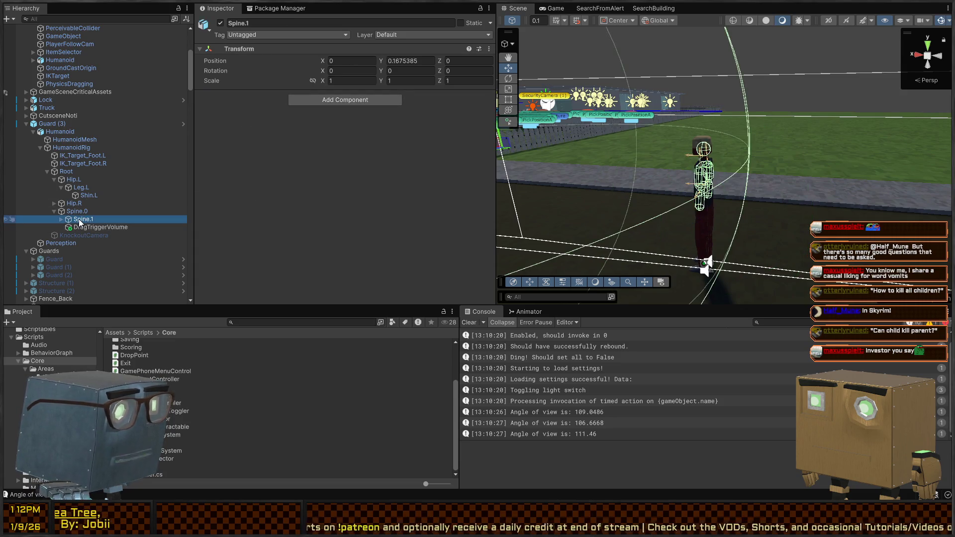
{"action": "left_click", "coordinate": [59, 219]}
{"action": "left_click", "coordinate": [85, 229]}
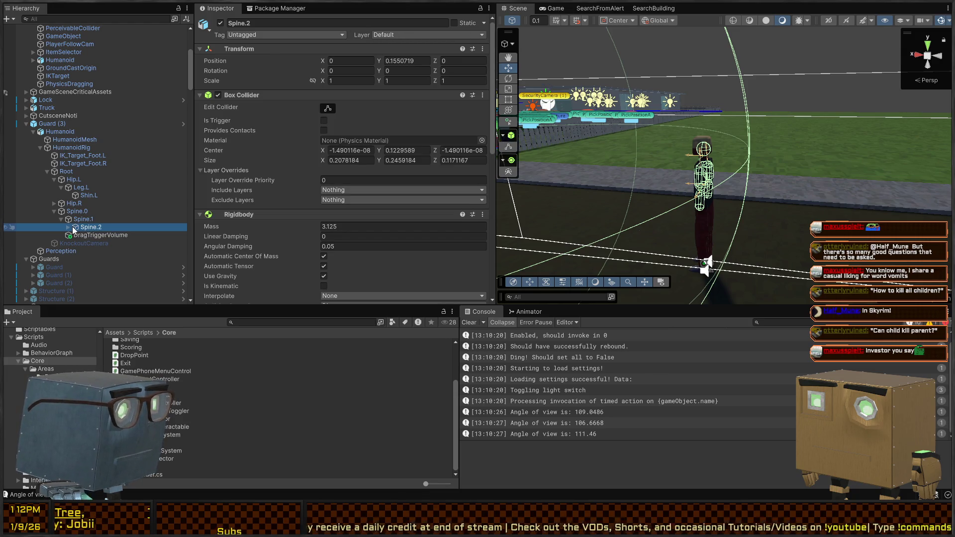
{"action": "left_click", "coordinate": [69, 228]}
{"action": "scroll", "coordinate": [74, 224], "scroll_direction": "down", "scroll_amount": 3}
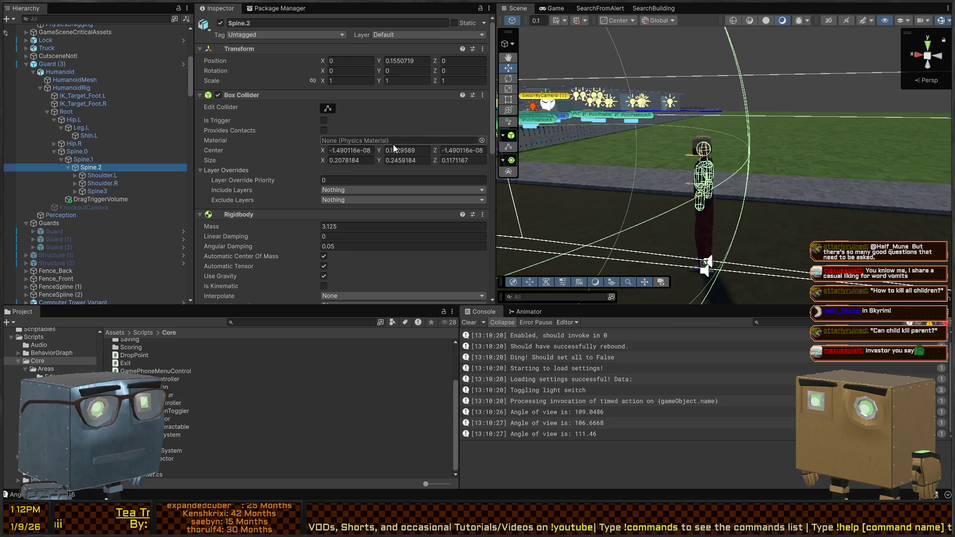
{"action": "right_click", "coordinate": [707, 160]}
{"action": "key", "text": "f"}
{"action": "scroll", "coordinate": [263, 52], "scroll_direction": "down", "scroll_amount": 10}
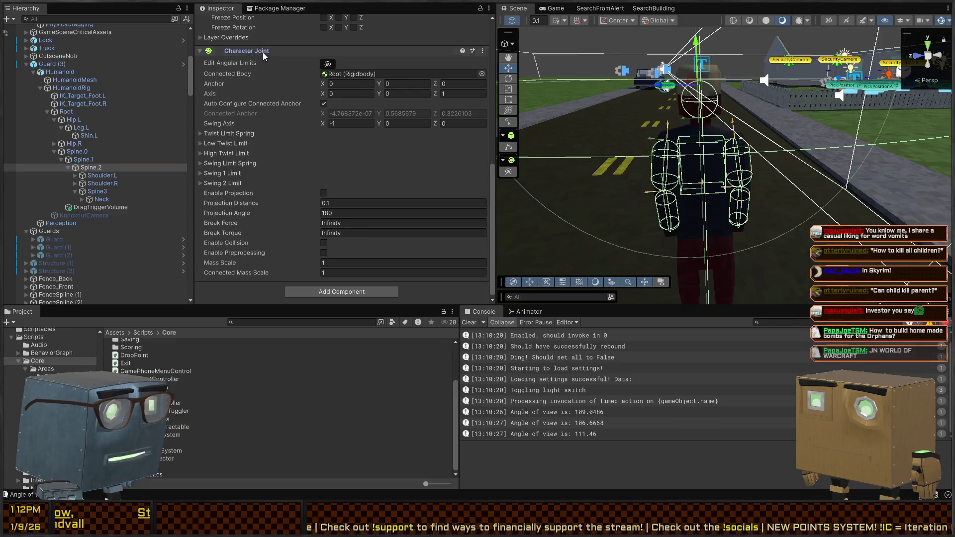
{"action": "left_click", "coordinate": [263, 53]}
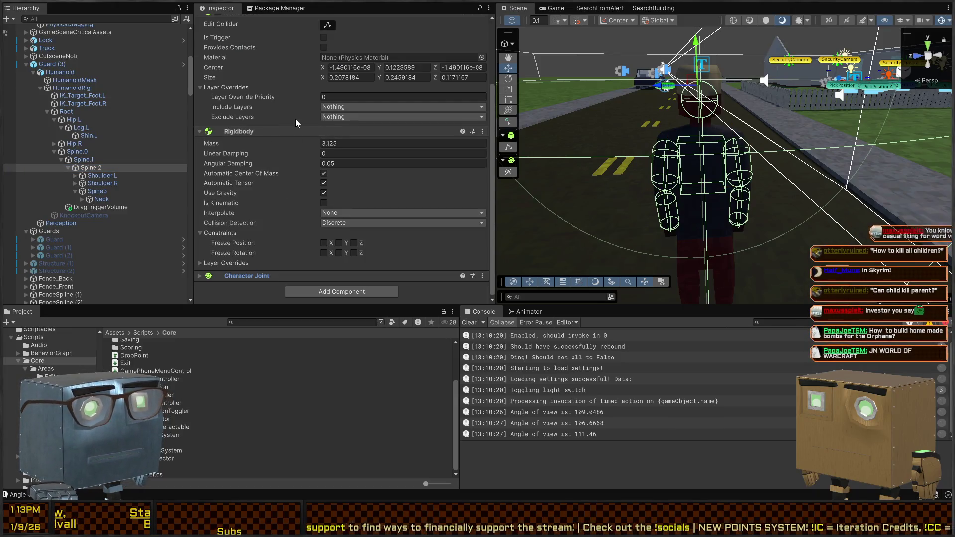
{"action": "scroll", "coordinate": [298, 147], "scroll_direction": "up", "scroll_amount": 3}
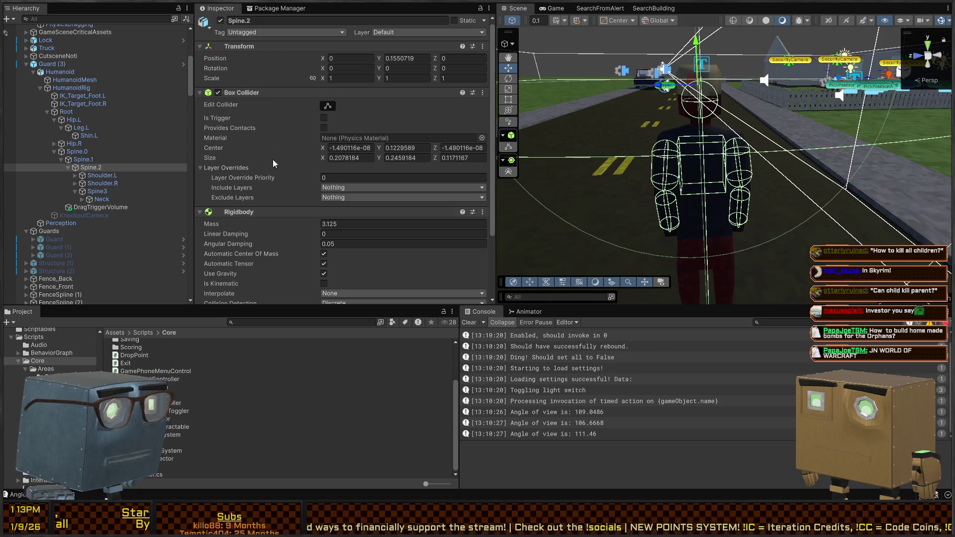
{"action": "left_click", "coordinate": [278, 215]}
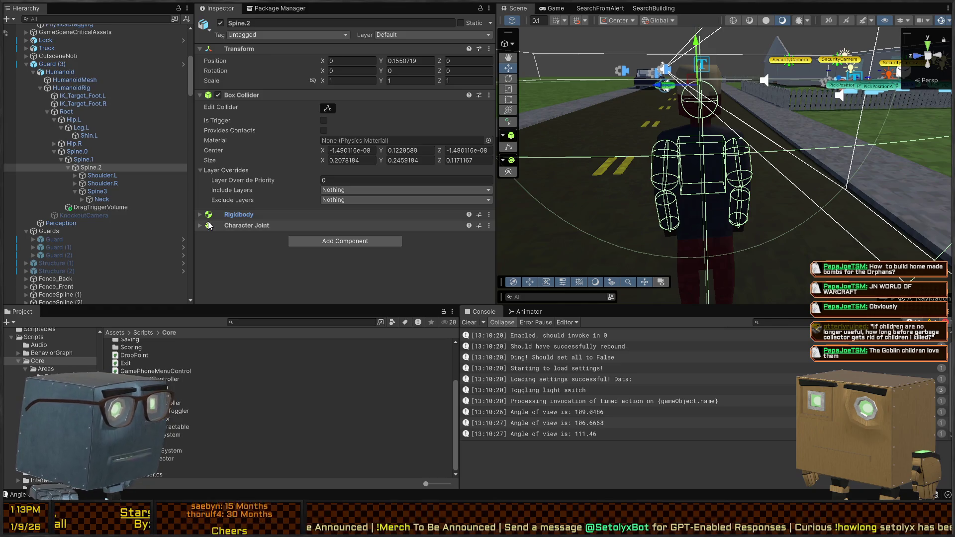
Add an Interactable script and move it onto the Spine.1 bone
{"action": "left_click", "coordinate": [359, 245]}
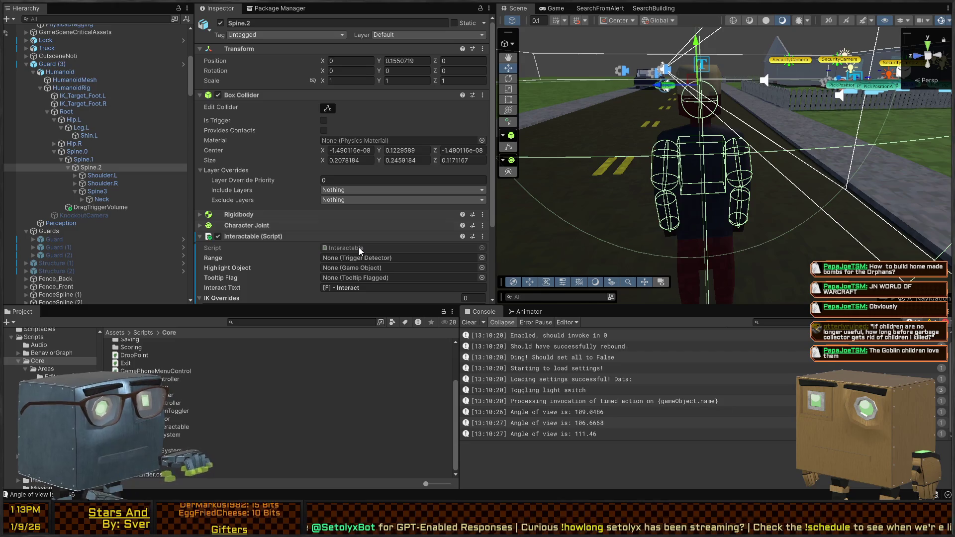
{"action": "scroll", "coordinate": [321, 203], "scroll_direction": "down", "scroll_amount": 3}
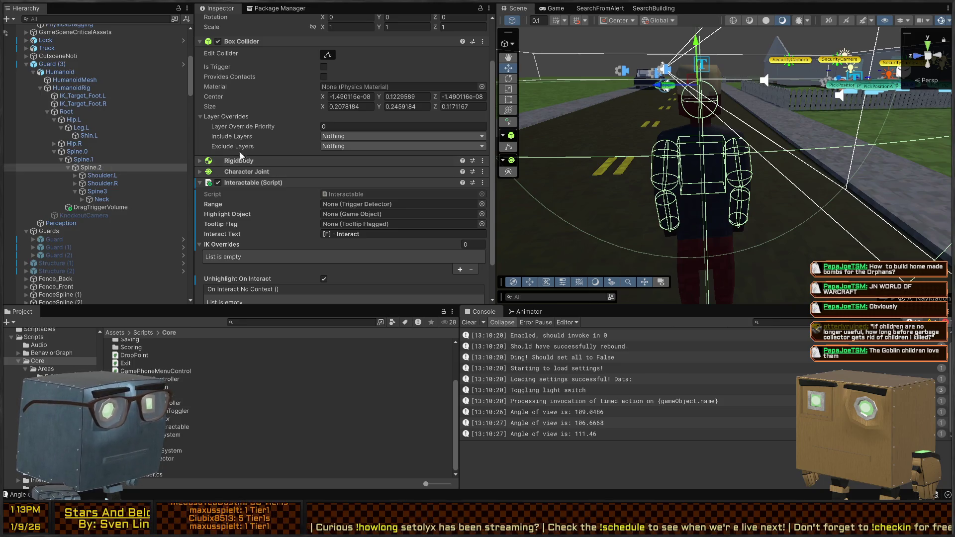
{"action": "scroll", "coordinate": [252, 84], "scroll_direction": "up", "scroll_amount": 2}
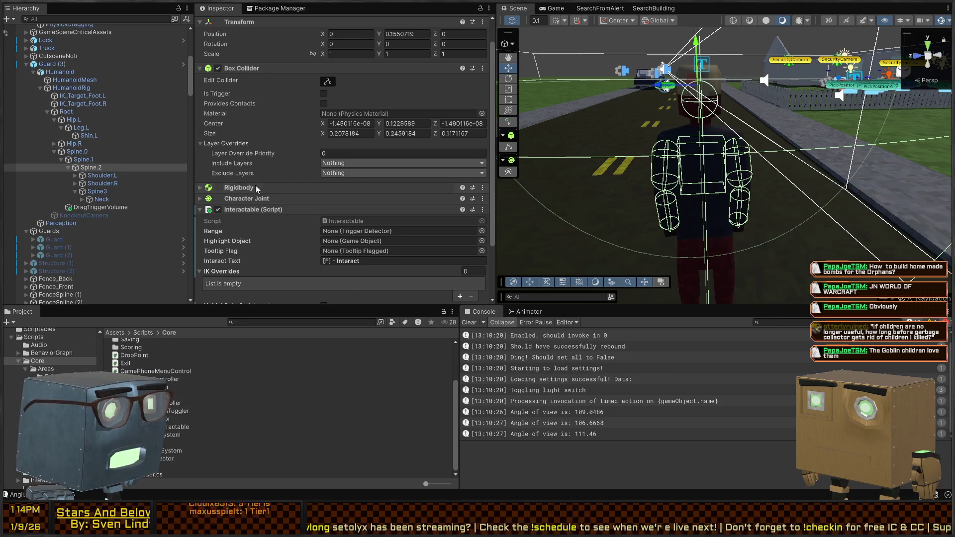
{"action": "left_click", "coordinate": [96, 169]}
{"action": "left_click_drag", "start_coordinate": [97, 173], "coordinate": [80, 162]}
Replace Spine.1's Interactable with a Physics Drag Interactable whose Range is DragTriggerVolume
{"action": "left_click", "coordinate": [82, 160]}
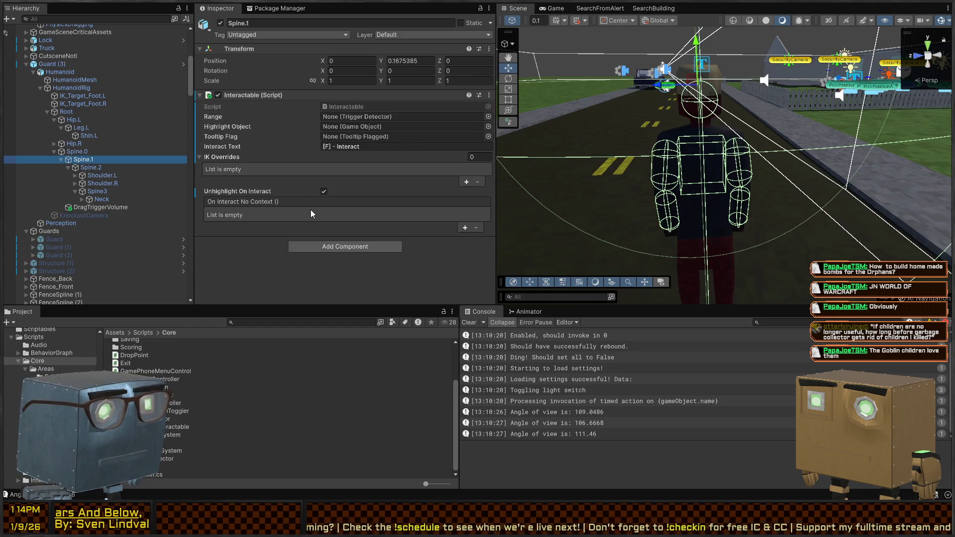
{"action": "right_click", "coordinate": [271, 96]}
{"action": "left_click", "coordinate": [311, 157]}
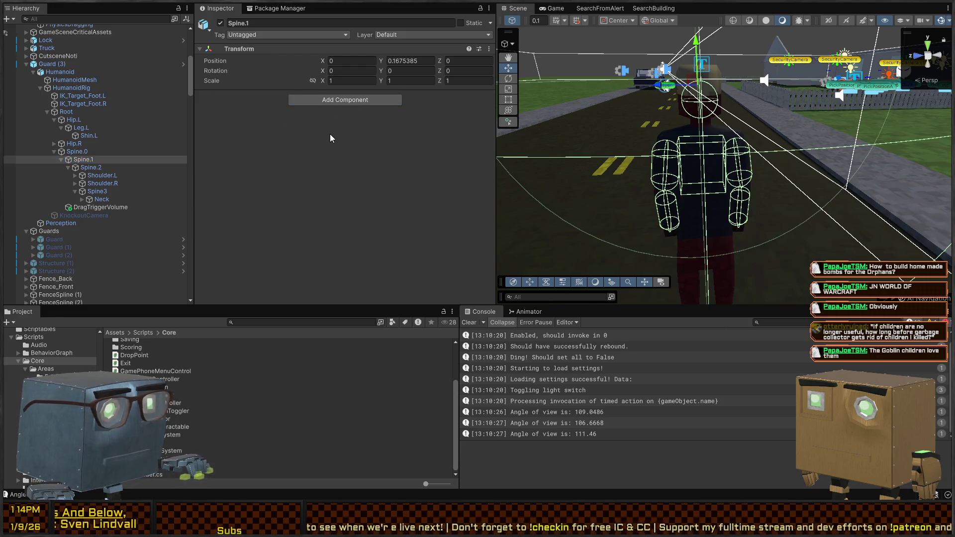
{"action": "key", "text": "ctrl+z"}
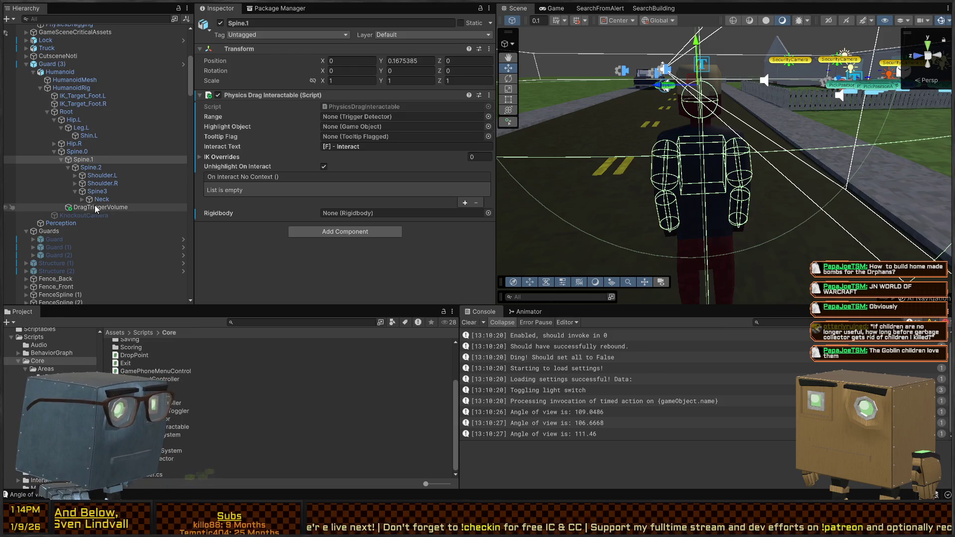
{"action": "mouse_move", "coordinate": [96, 207]}
{"action": "left_mouse_down"}
{"action": "mouse_move", "coordinate": [341, 96]}
{"action": "mouse_move", "coordinate": [348, 117]}
{"action": "left_mouse_up"}
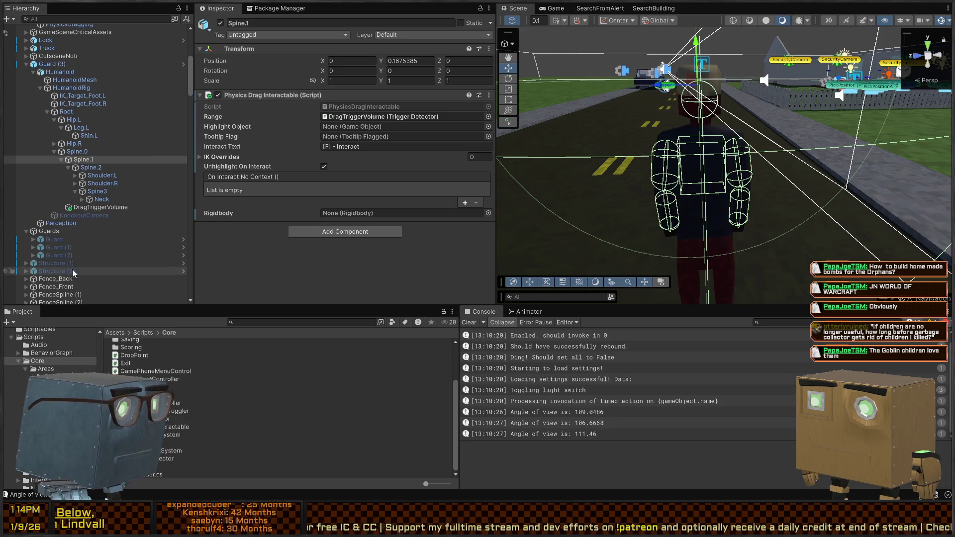
Fly the Scene view over to the red door and select the wall beside it
{"action": "mouse_move", "coordinate": [696, 115]}
{"action": "left_mouse_down"}
{"action": "mouse_move", "coordinate": [741, 107]}
{"action": "mouse_move", "coordinate": [532, 149]}
{"action": "mouse_move", "coordinate": [682, 199]}
{"action": "left_mouse_up"}
{"action": "key", "text": "w"}
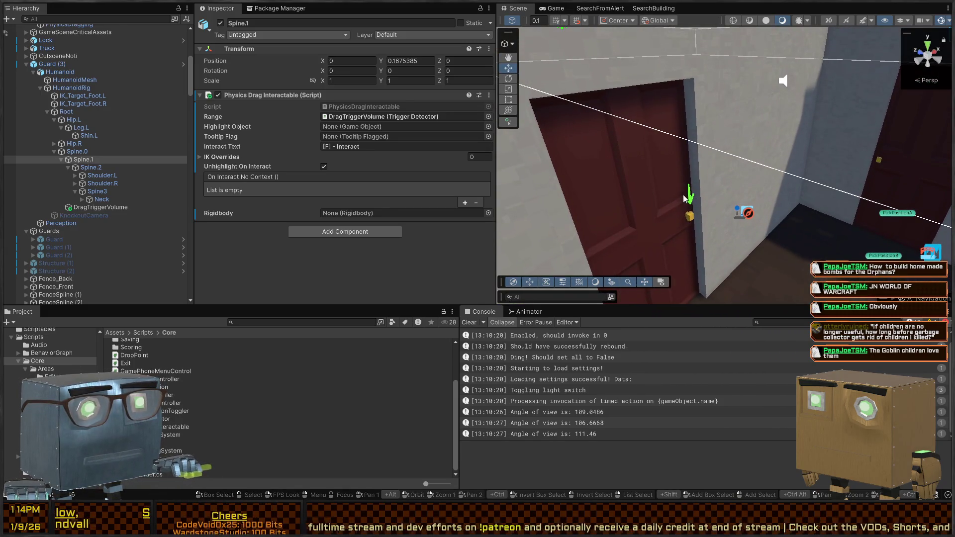
{"action": "left_click", "coordinate": [693, 203]}
Copy the IndicatorParent object from the door's arrow indicator
{"action": "left_click", "coordinate": [694, 202]}
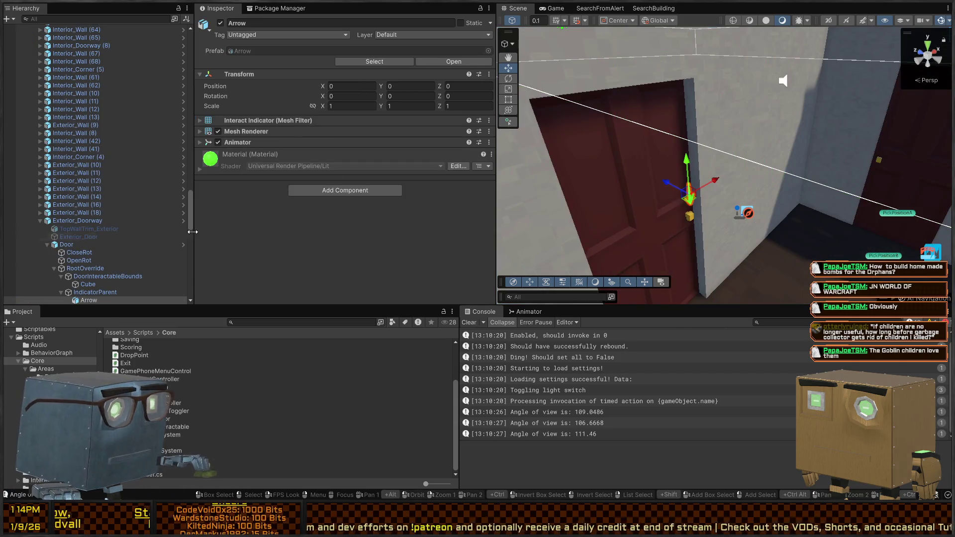
{"action": "left_click", "coordinate": [111, 292]}
{"action": "key", "text": "f"}
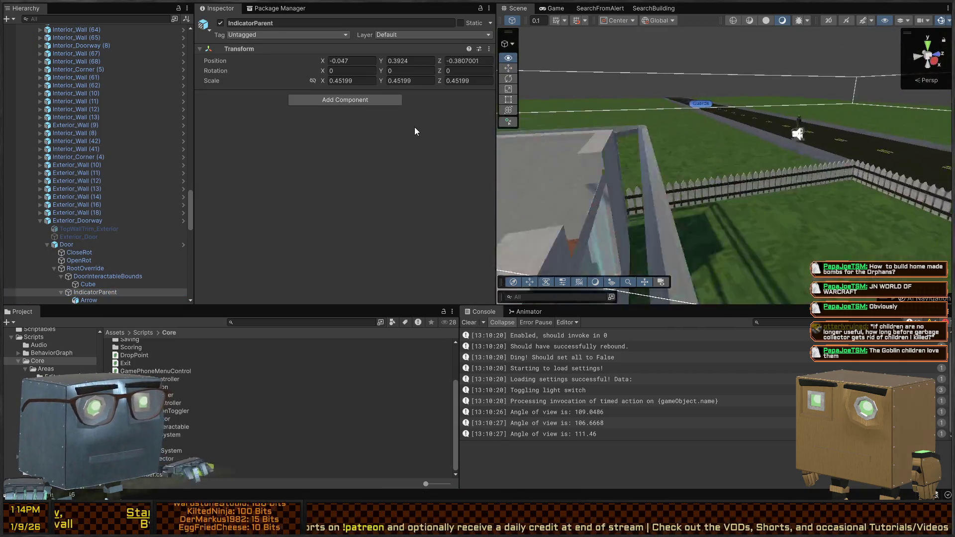
Frame Guard (3) and paste the indicator onto its Spine.1 bone
{"action": "left_click_drag", "start_coordinate": [646, 149], "coordinate": [866, 115]}
{"action": "left_click", "coordinate": [708, 159]}
{"action": "key", "text": "f"}
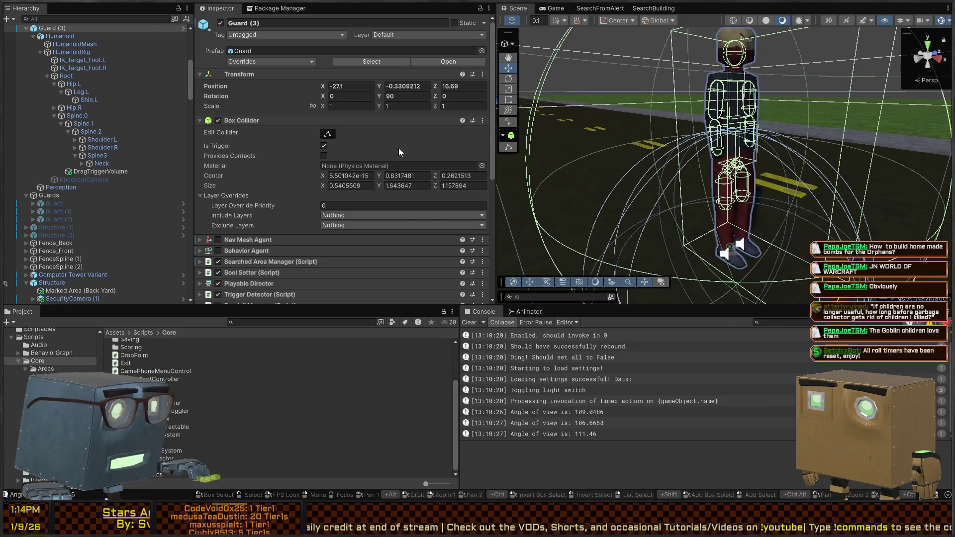
{"action": "left_click", "coordinate": [106, 163]}
{"action": "left_click", "coordinate": [98, 169]}
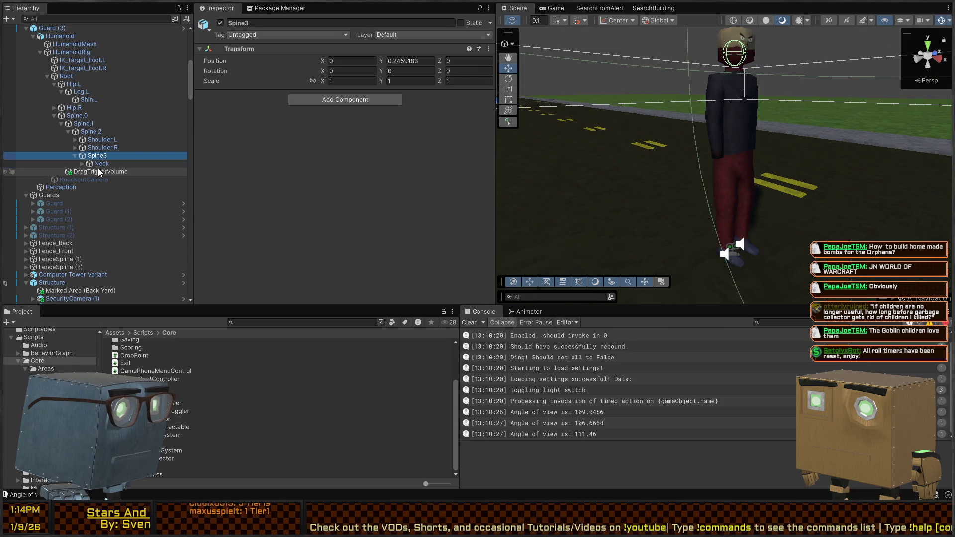
{"action": "left_click", "coordinate": [97, 139]}
{"action": "left_click", "coordinate": [91, 131]}
{"action": "left_click", "coordinate": [86, 123]}
{"action": "left_click", "coordinate": [88, 131]}
{"action": "left_click", "coordinate": [90, 128]}
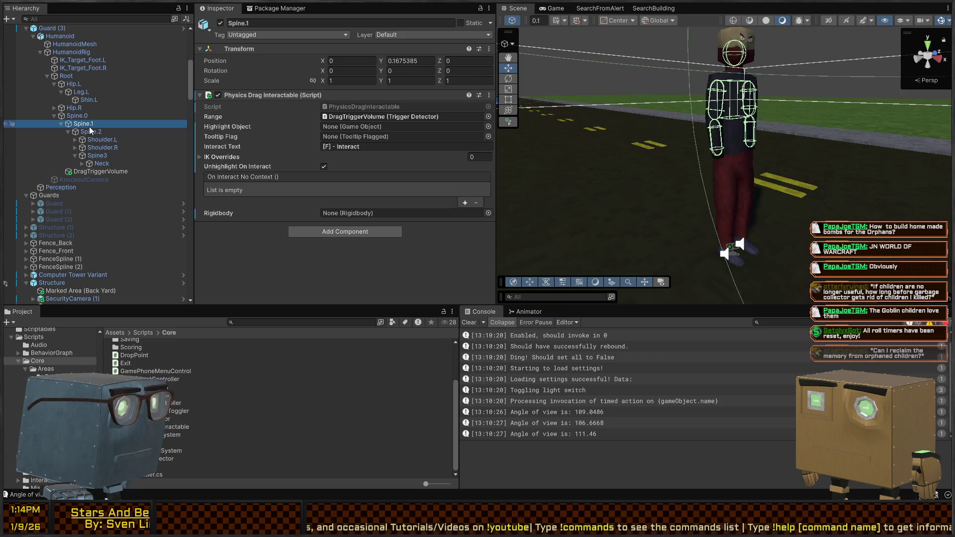
{"action": "key", "text": "ctrl+v"}
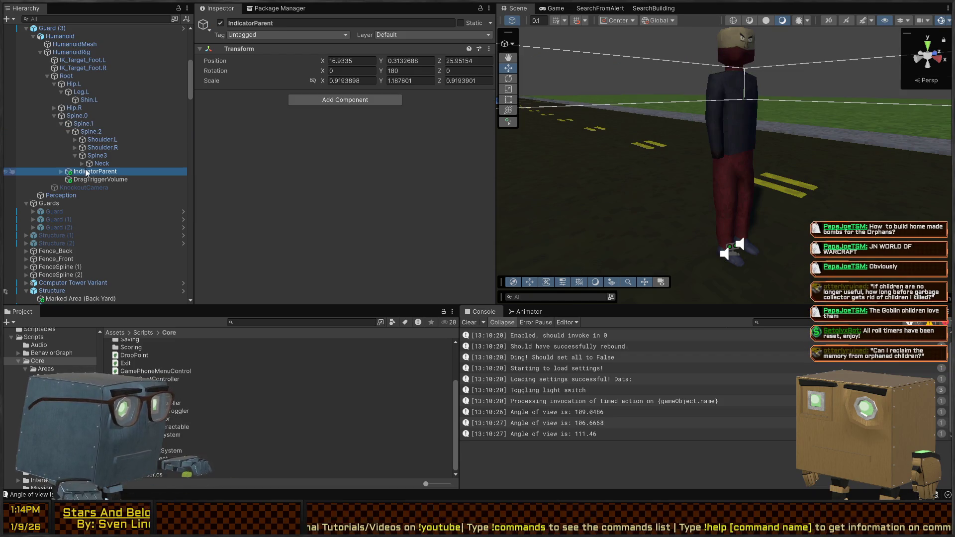
Parent IndicatorParent under Spine.1 and set its X and Y position to 0
{"action": "left_click_drag", "start_coordinate": [83, 173], "coordinate": [84, 125]}
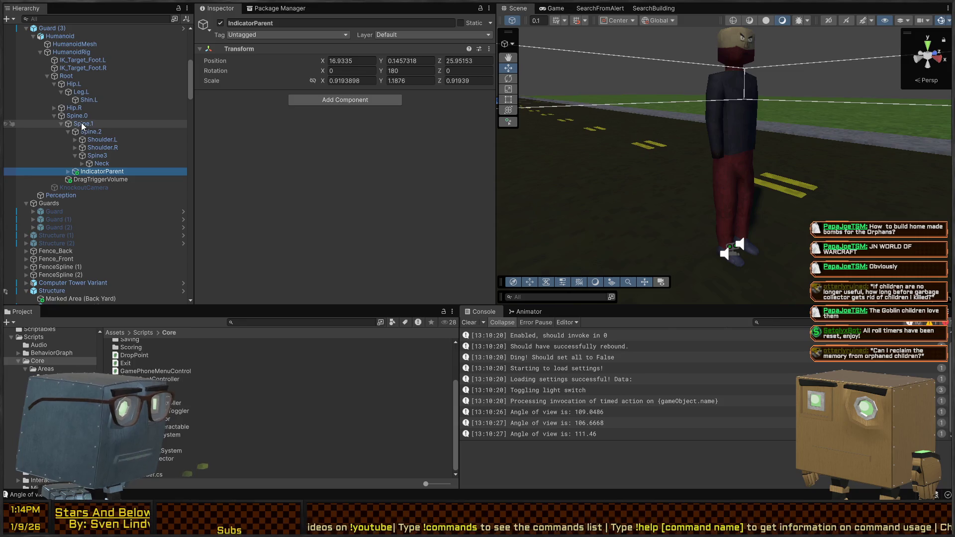
{"action": "left_click", "coordinate": [84, 125]}
{"action": "left_click", "coordinate": [100, 171]}
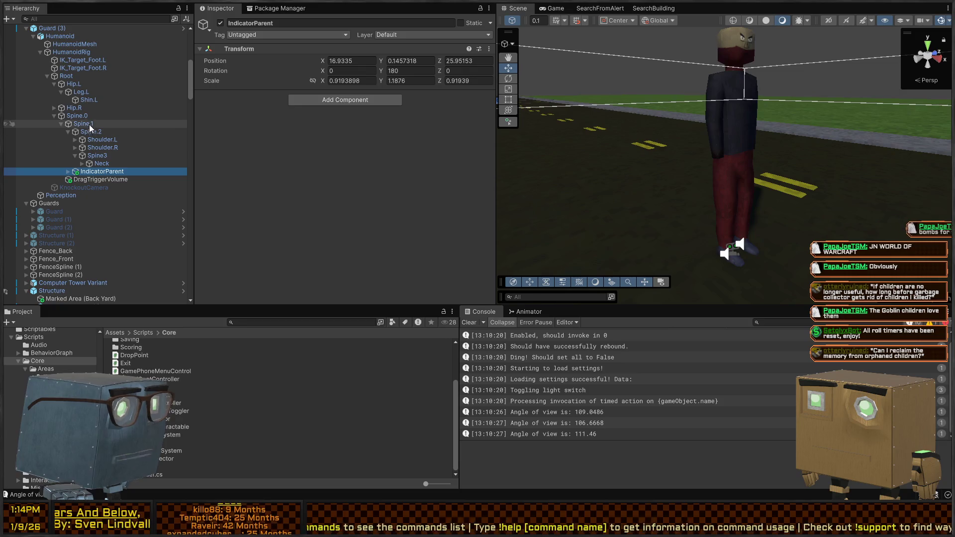
{"action": "left_click", "coordinate": [83, 123]}
{"action": "left_click", "coordinate": [99, 171]}
{"action": "left_click", "coordinate": [358, 63]}
{"action": "type", "text": "0"}
{"action": "key", "text": "Tab"}
{"action": "type", "text": "0"}
{"action": "key", "text": "Tab"}
{"action": "type", "text": "0"}
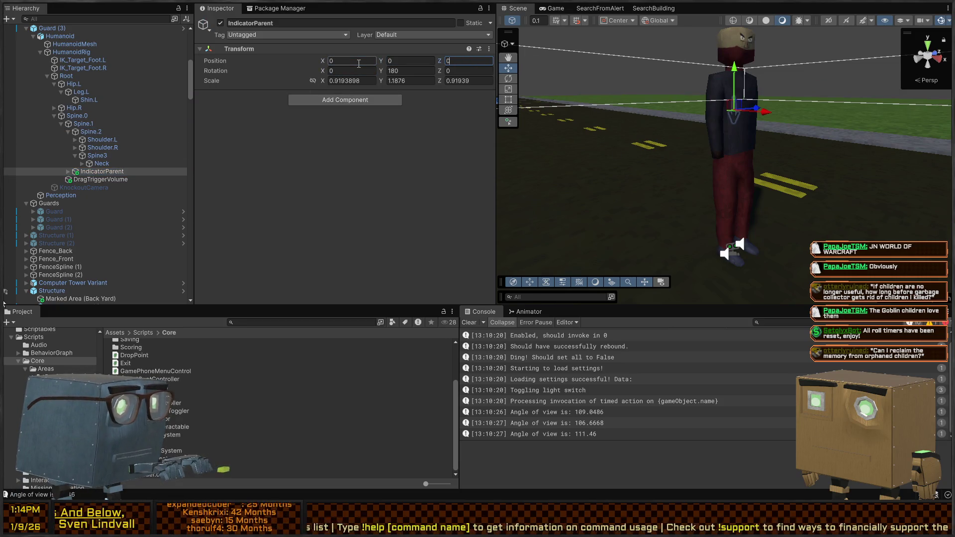
Rotate the indicator 90 degrees on X so the arrow points at the torso
{"action": "mouse_move", "coordinate": [671, 164]}
{"action": "left_mouse_down"}
{"action": "mouse_move", "coordinate": [753, 167]}
{"action": "mouse_move", "coordinate": [696, 159]}
{"action": "mouse_move", "coordinate": [634, 57]}
{"action": "mouse_move", "coordinate": [682, 72]}
{"action": "mouse_move", "coordinate": [765, 125]}
{"action": "mouse_move", "coordinate": [716, 118]}
{"action": "mouse_move", "coordinate": [708, 99]}
{"action": "left_mouse_up"}
{"action": "key", "text": "e"}
{"action": "mouse_move", "coordinate": [321, 70]}
{"action": "left_mouse_down"}
{"action": "mouse_move", "coordinate": [886, 106]}
{"action": "mouse_move", "coordinate": [381, 82]}
{"action": "left_mouse_up"}
{"action": "mouse_move", "coordinate": [693, 172]}
{"action": "left_mouse_down"}
{"action": "mouse_move", "coordinate": [755, 169]}
{"action": "mouse_move", "coordinate": [723, 128]}
{"action": "mouse_move", "coordinate": [712, 91]}
{"action": "left_mouse_up"}
{"action": "key", "text": "w"}
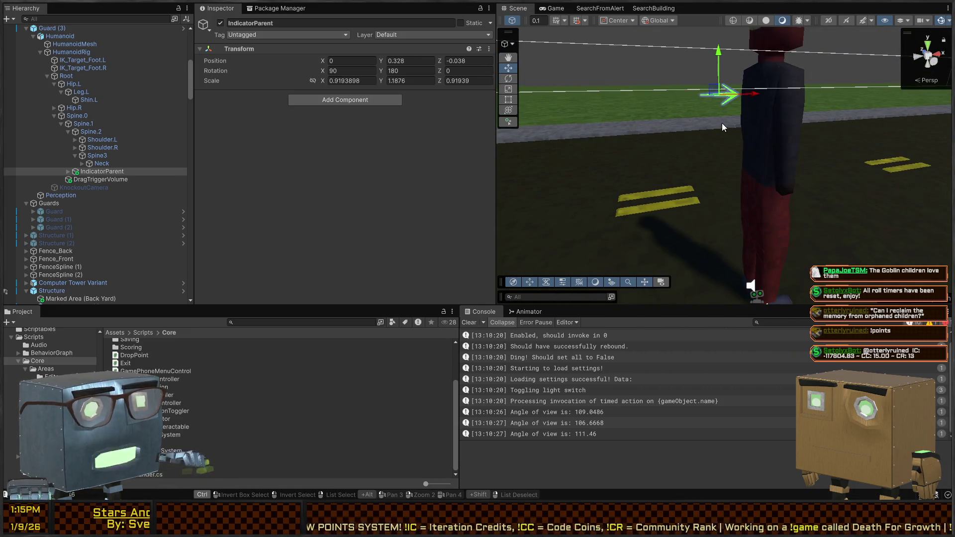
{"action": "left_click", "coordinate": [81, 124]}
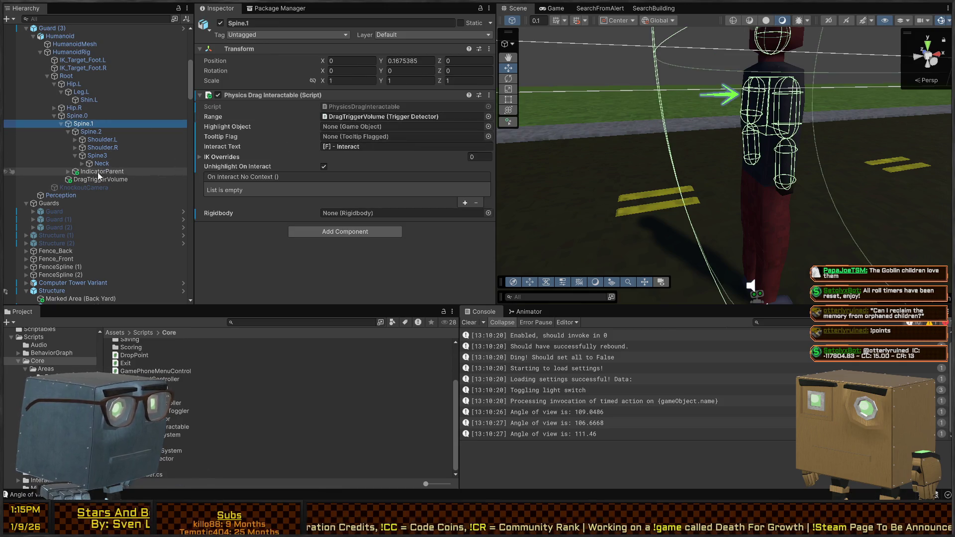
Assign IndicatorParent as Highlight Object and add a Tooltip Flagged reading '[F] - Drag'
{"action": "mouse_move", "coordinate": [85, 173]}
{"action": "left_mouse_down"}
{"action": "mouse_move", "coordinate": [348, 145]}
{"action": "mouse_move", "coordinate": [348, 128]}
{"action": "left_mouse_up"}
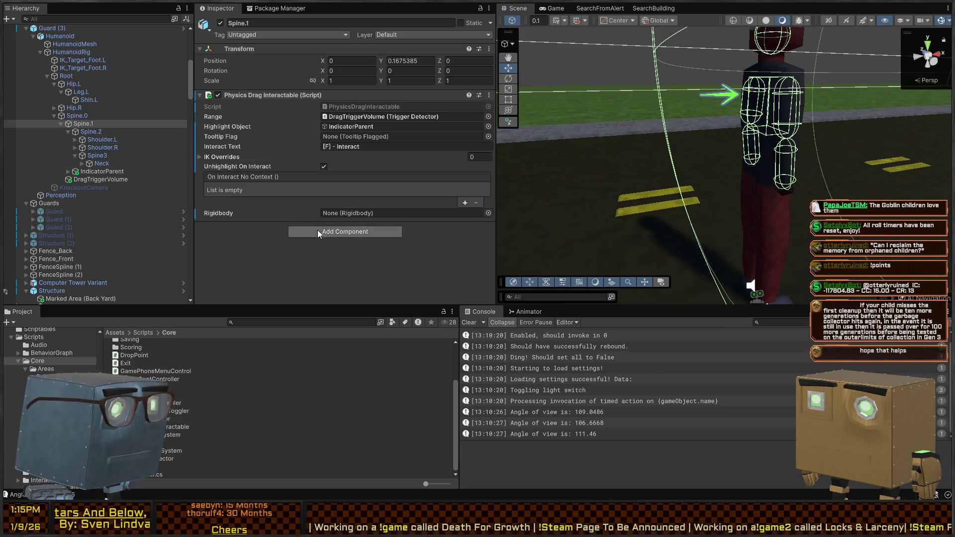
{"action": "left_click", "coordinate": [80, 125]}
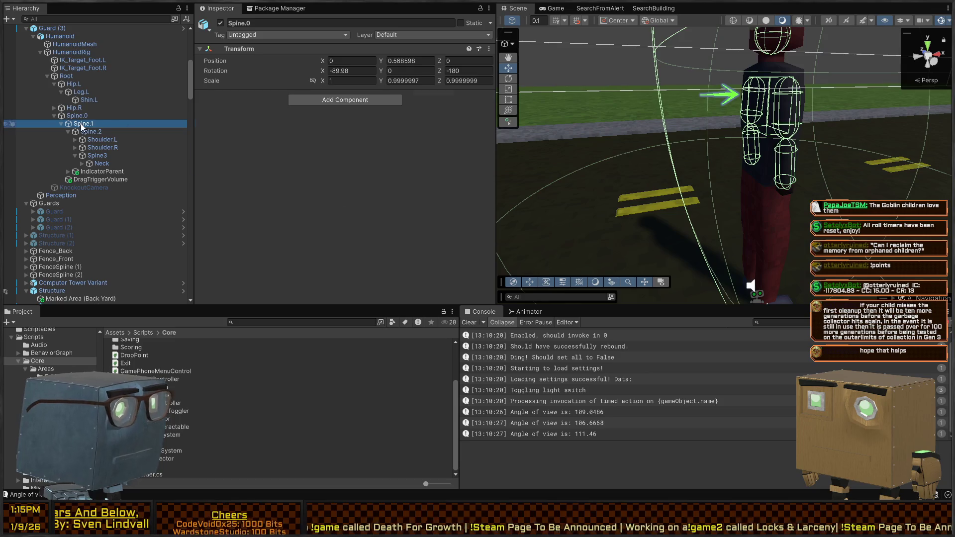
{"action": "left_click", "coordinate": [333, 235]}
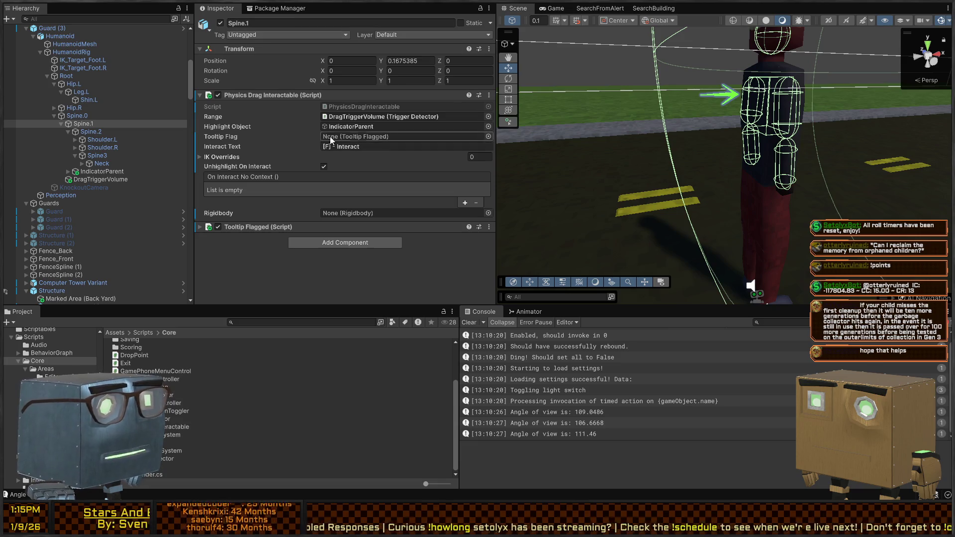
{"action": "left_click_drag", "start_coordinate": [258, 227], "coordinate": [329, 137]}
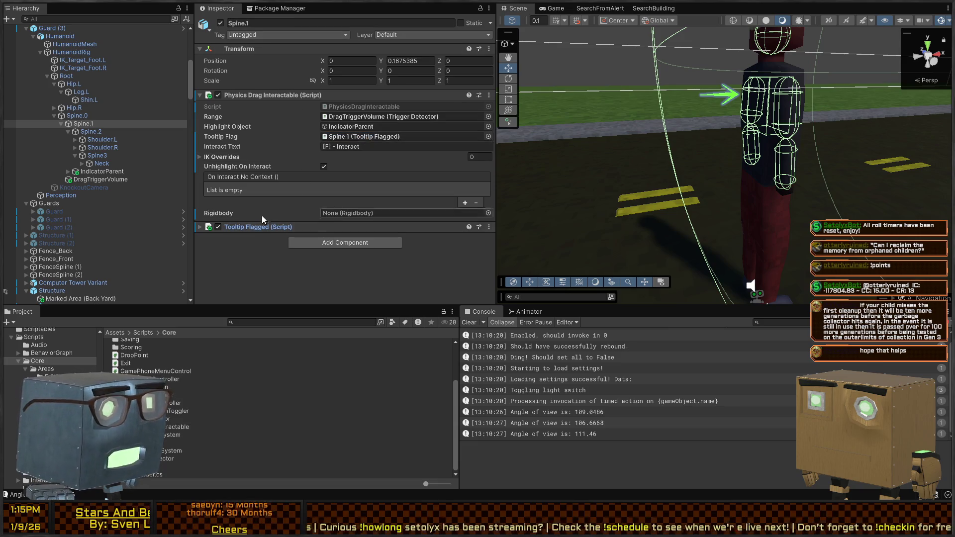
{"action": "left_click", "coordinate": [254, 228]}
{"action": "left_click", "coordinate": [367, 249]}
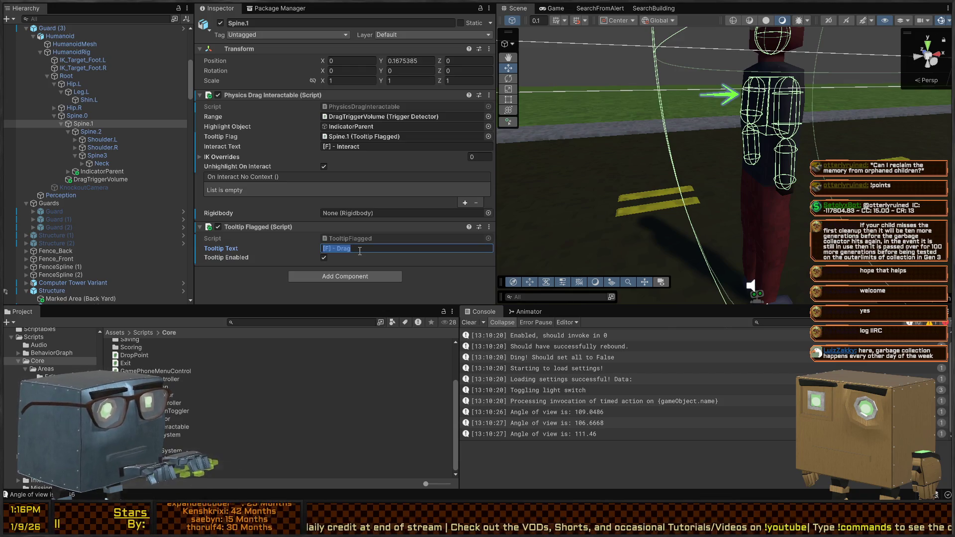
{"action": "left_click", "coordinate": [372, 146]}
{"action": "type", "text": "Drag"}
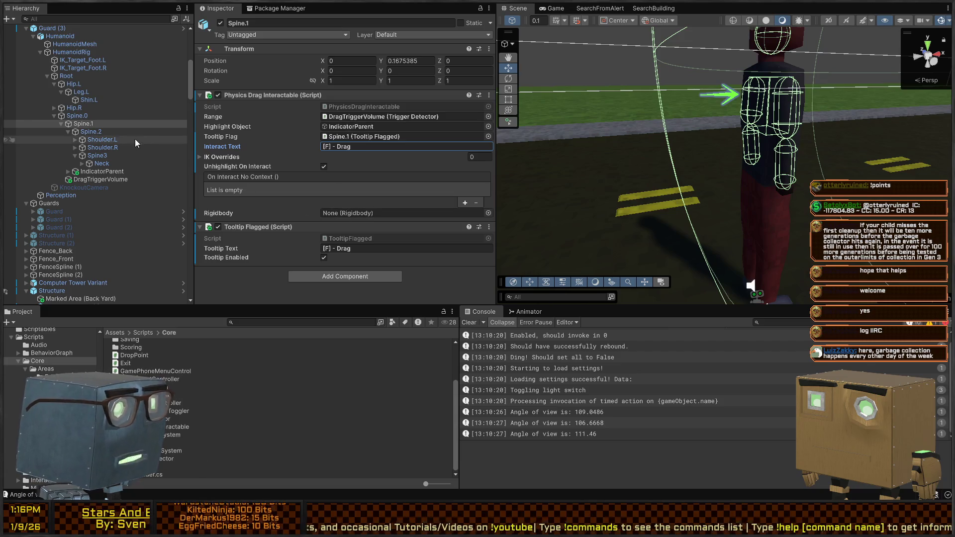
Assign Spine.2's Rigidbody to Spine.1's drag interactable
{"action": "left_click", "coordinate": [88, 133]}
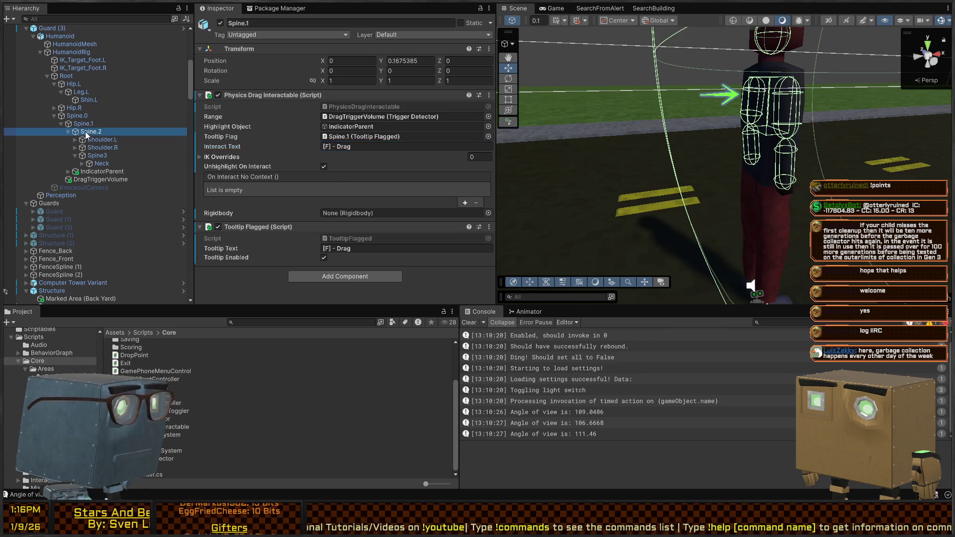
{"action": "mouse_move", "coordinate": [90, 125]}
{"action": "left_mouse_down"}
{"action": "mouse_move", "coordinate": [88, 137]}
{"action": "mouse_move", "coordinate": [325, 236]}
{"action": "left_mouse_up"}
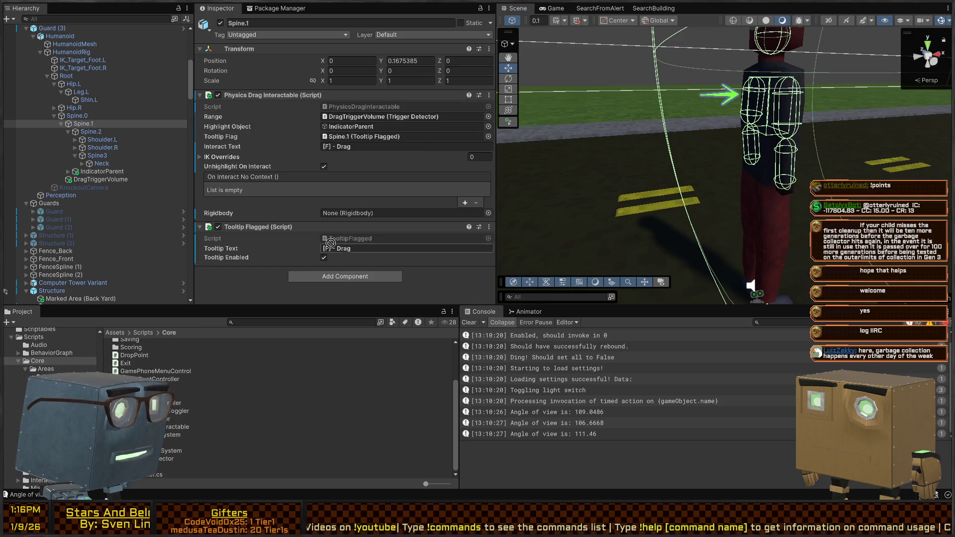
{"action": "left_click_drag", "start_coordinate": [382, 207], "coordinate": [380, 215]}
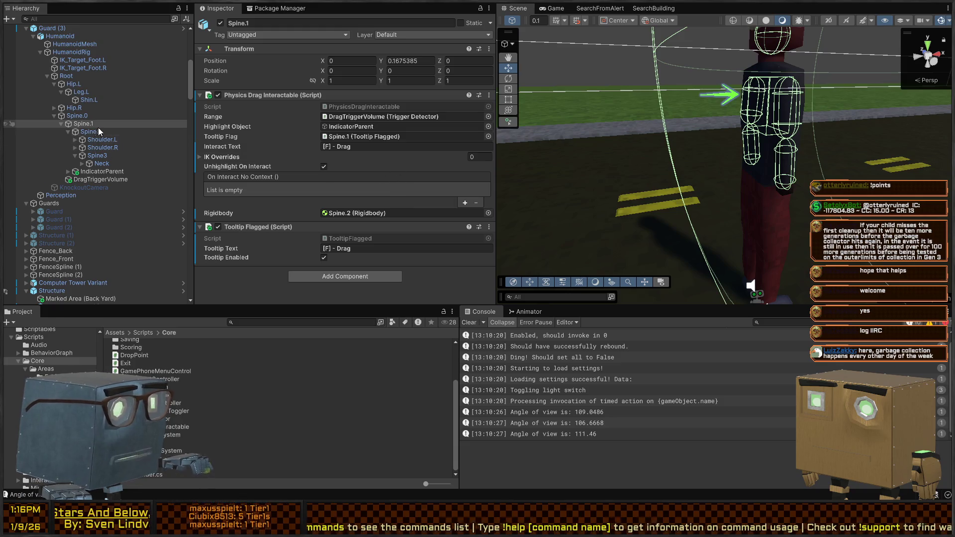
{"action": "left_click", "coordinate": [97, 172]}
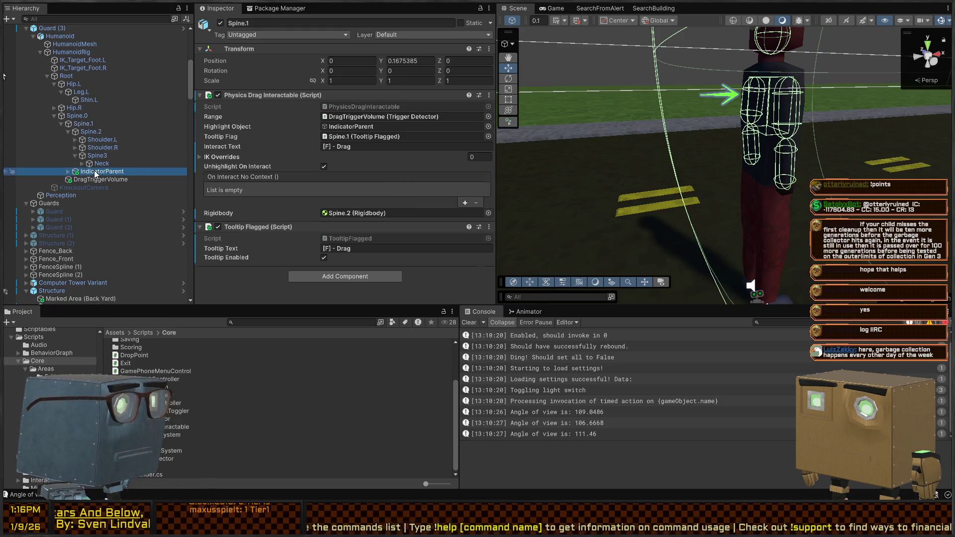
{"action": "left_click", "coordinate": [96, 180]}
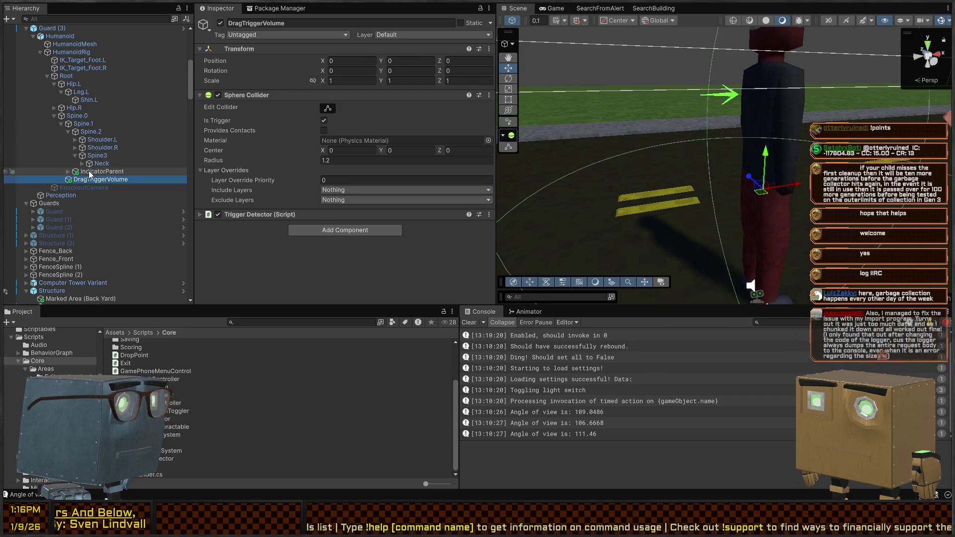
Put Spine.2 on the Interactable layer and start play mode in the Game view
{"action": "left_click", "coordinate": [92, 133]}
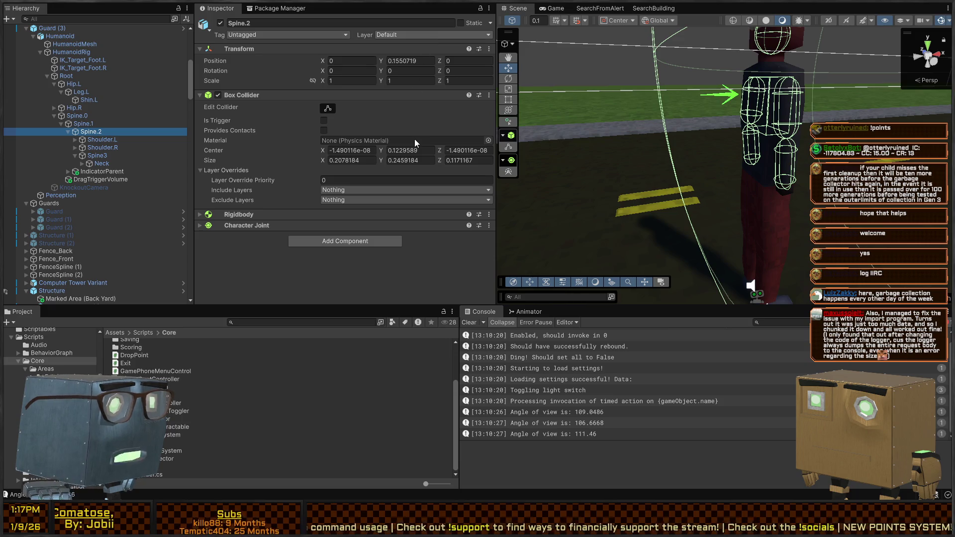
{"action": "left_click", "coordinate": [432, 104]}
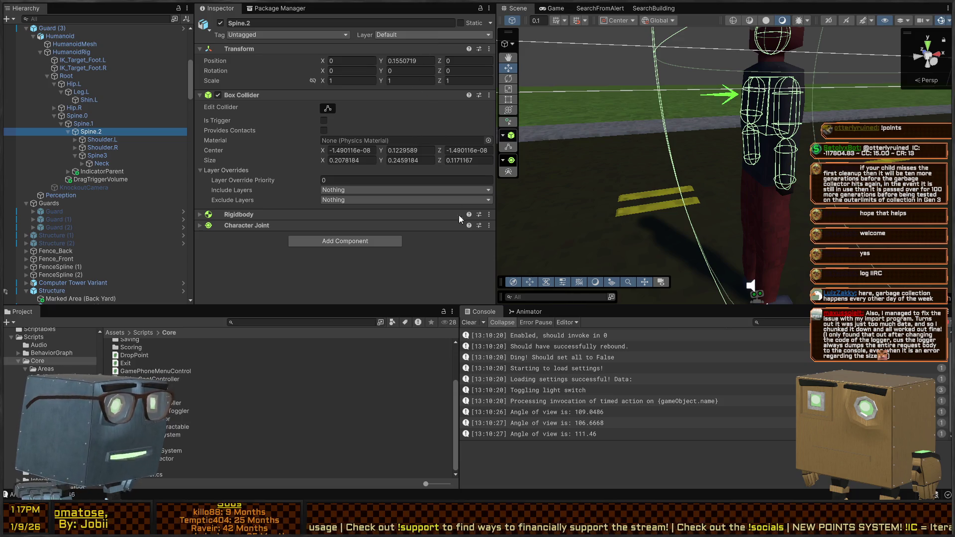
{"action": "left_click", "coordinate": [480, 249]}
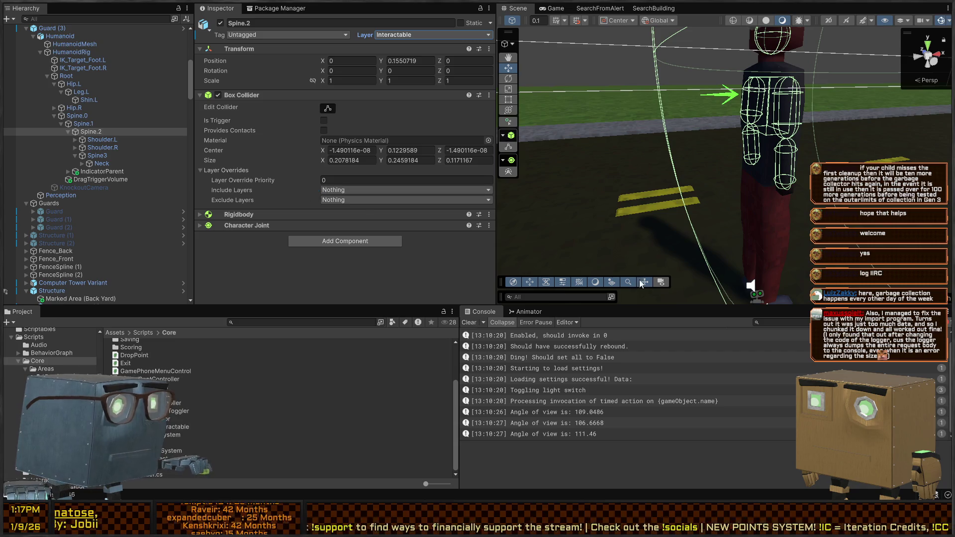
{"action": "left_click", "coordinate": [556, 8]}
{"action": "key", "text": "ctrl+p"}
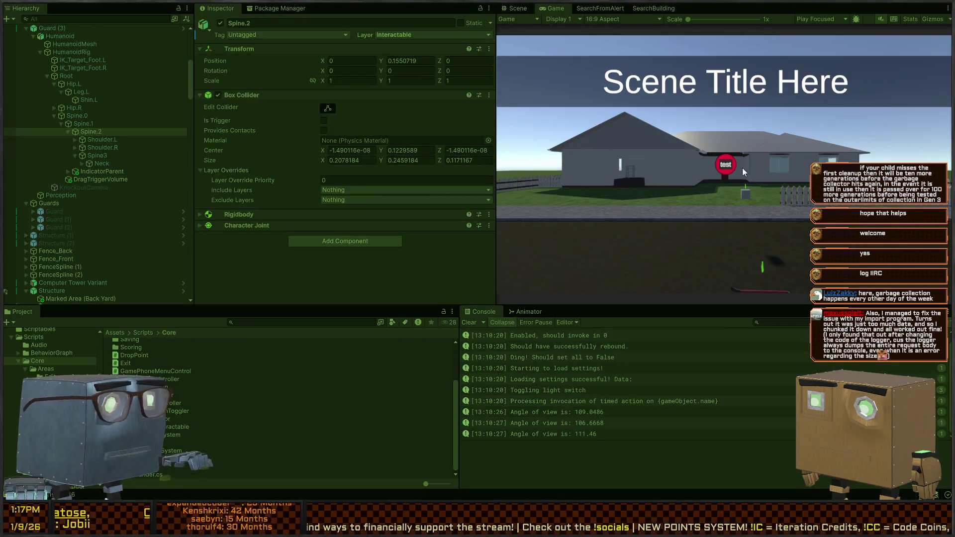
Play-test dragging the guard ragdoll with F and batting it away, then restart play
{"action": "key", "text": "shift+space"}
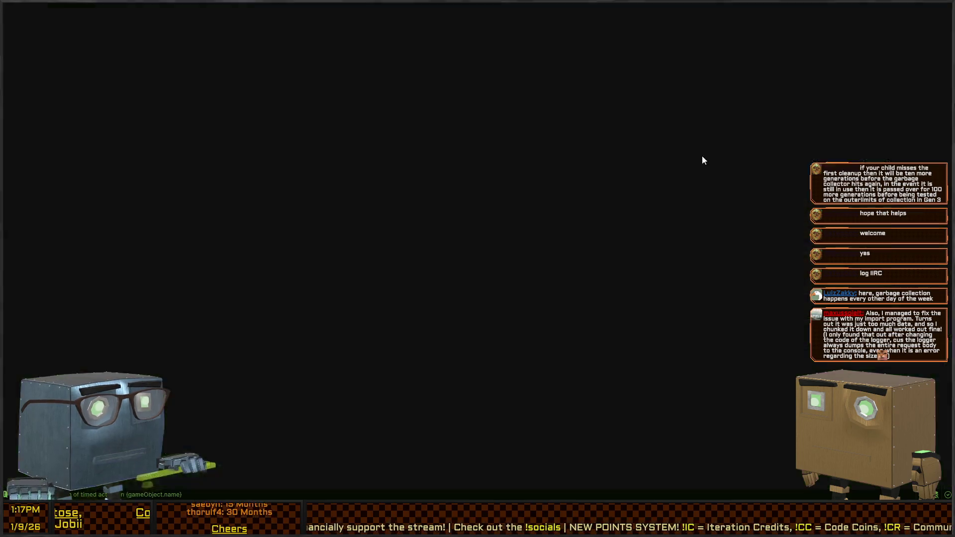
{"action": "key", "text": "w"}
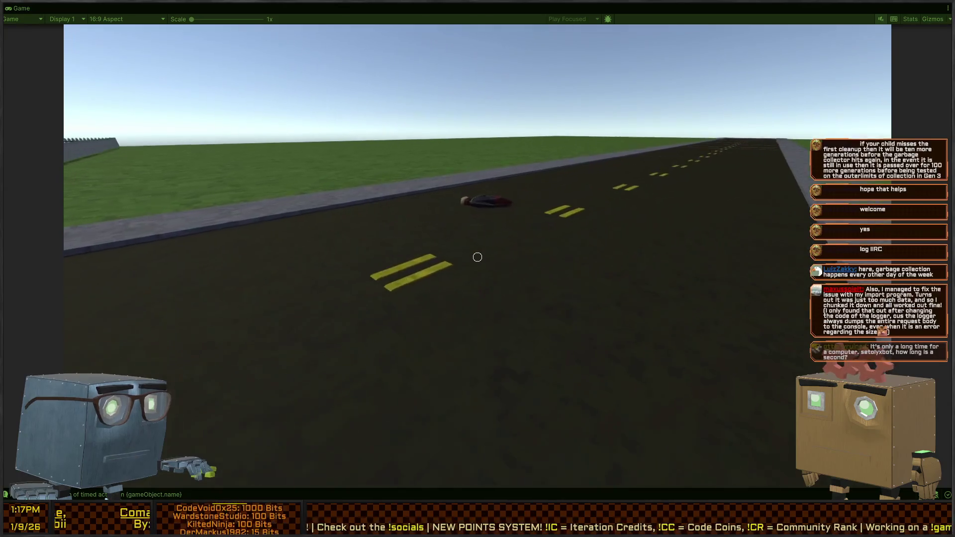
{"action": "left_click", "coordinate": [477, 256]}
{"action": "key", "text": "w"}
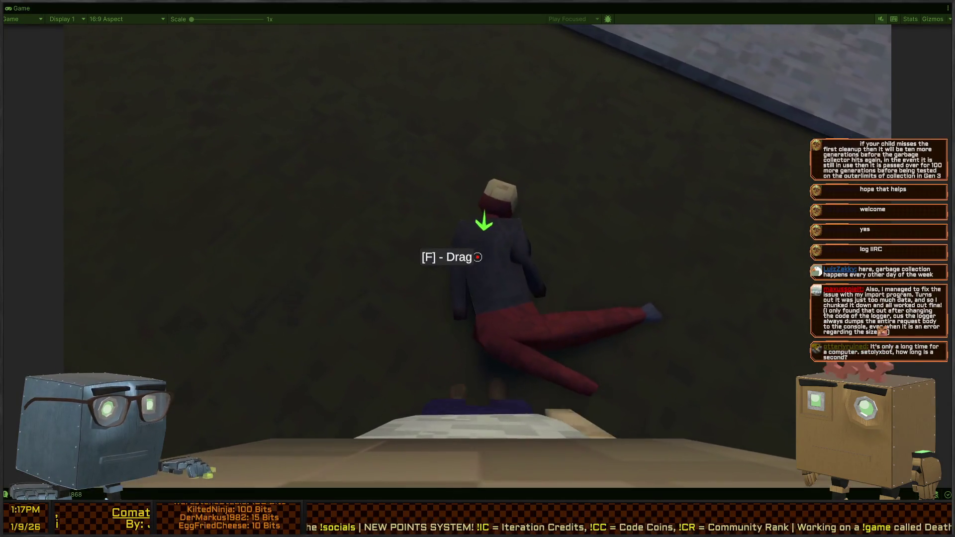
{"action": "key", "text": "f"}
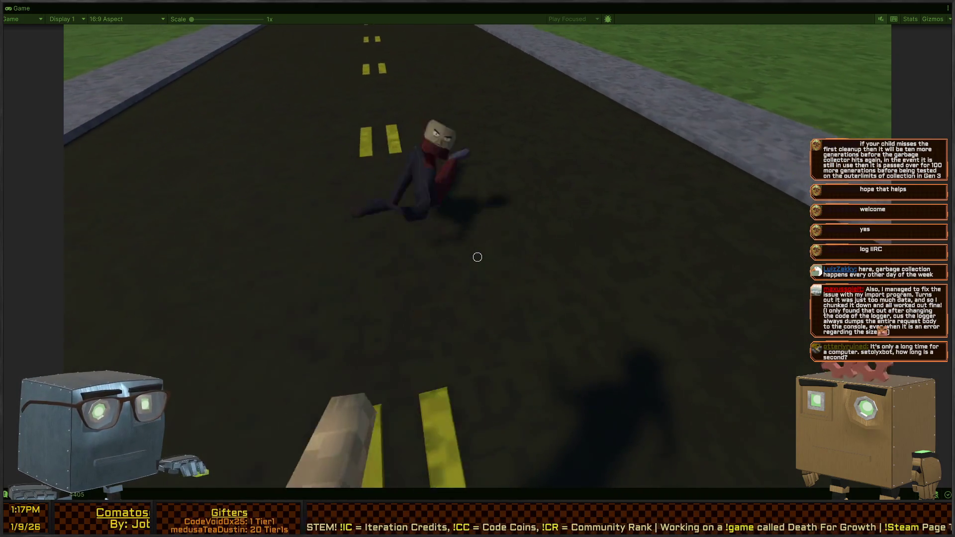
{"action": "left_click", "coordinate": [477, 257]}
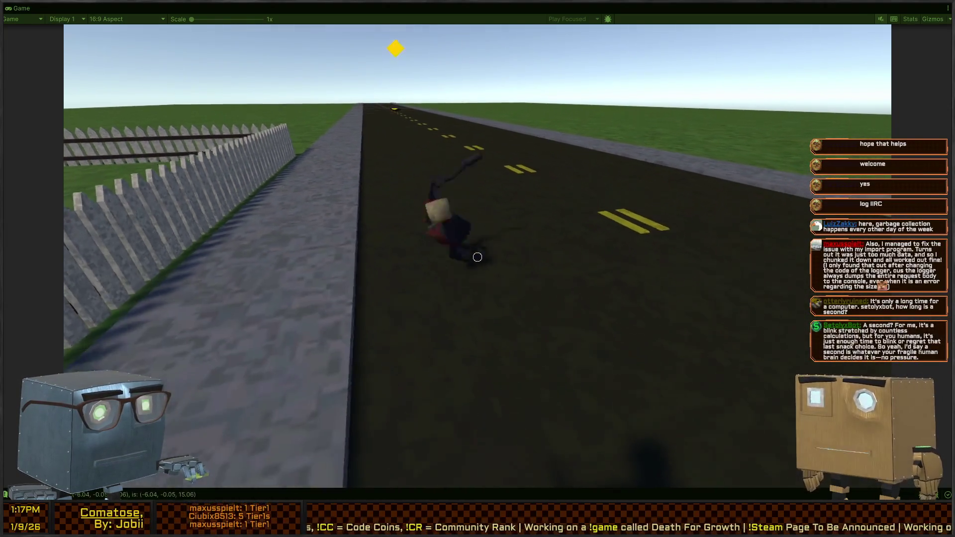
{"action": "left_click", "coordinate": [477, 256]}
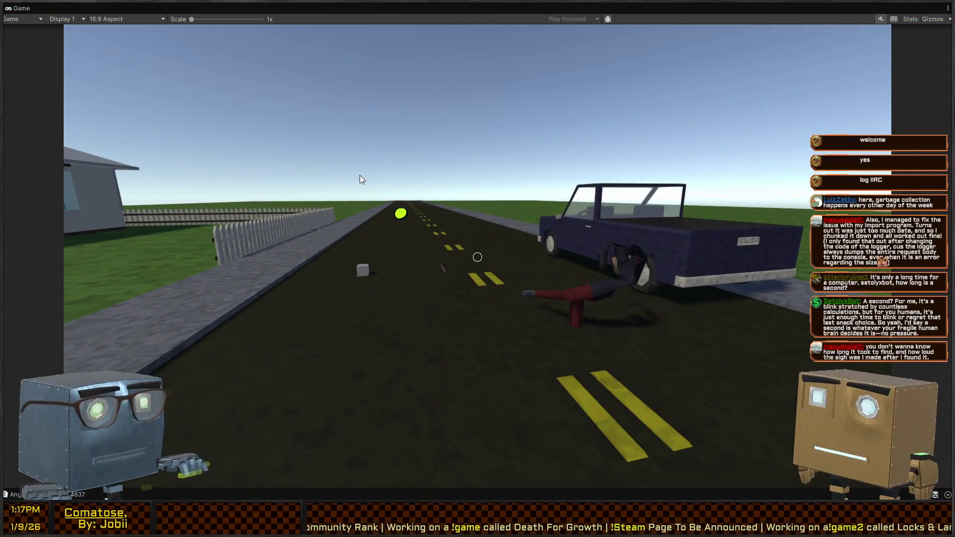
{"action": "key", "text": "shift+space"}
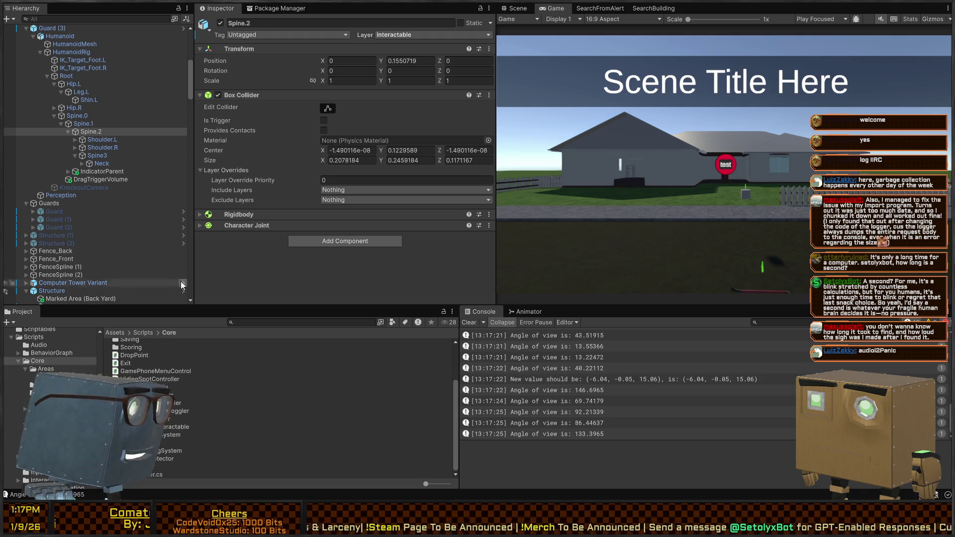
{"action": "key", "text": "ctrl+p"}
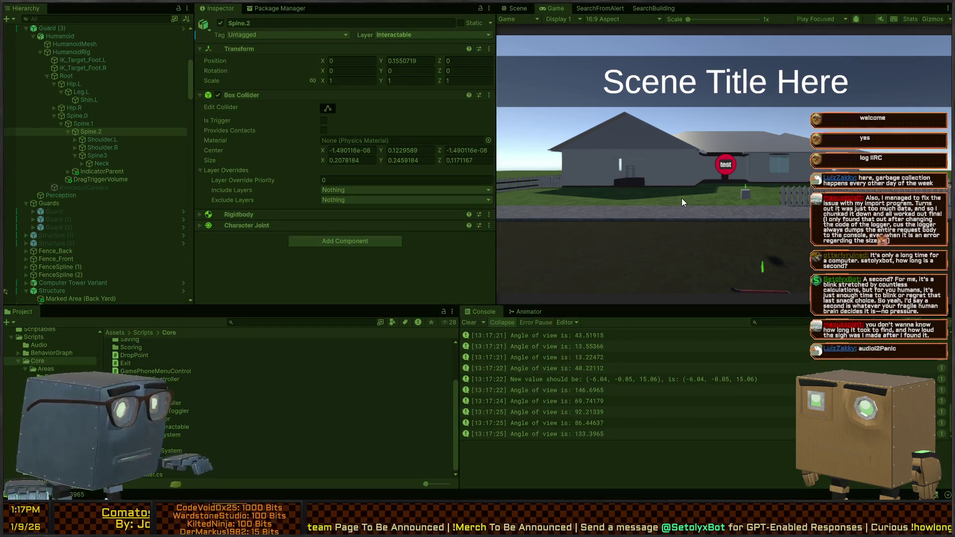
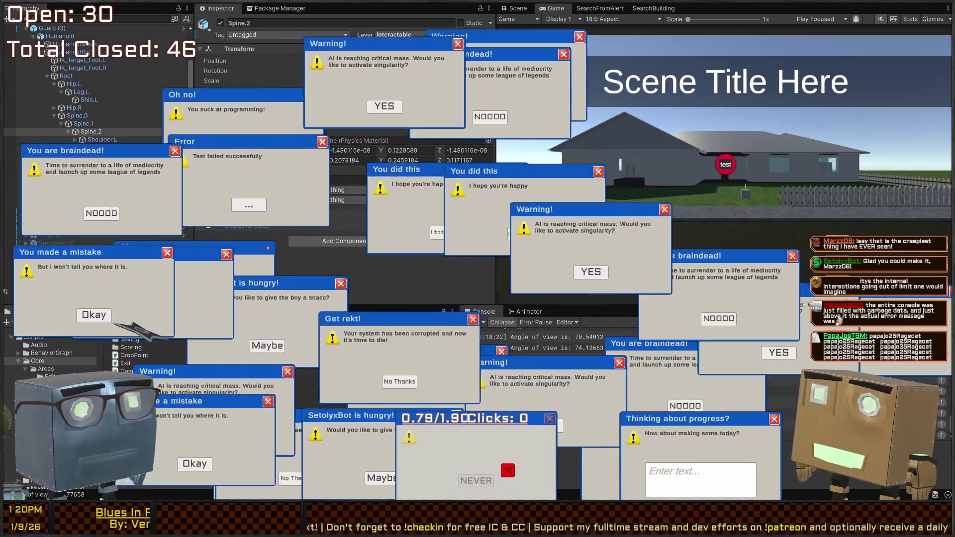
Type the displayed phrase, starting 'nobody reporter', into the Thinking about progress? popup's field
{"action": "left_click", "coordinate": [714, 478]}
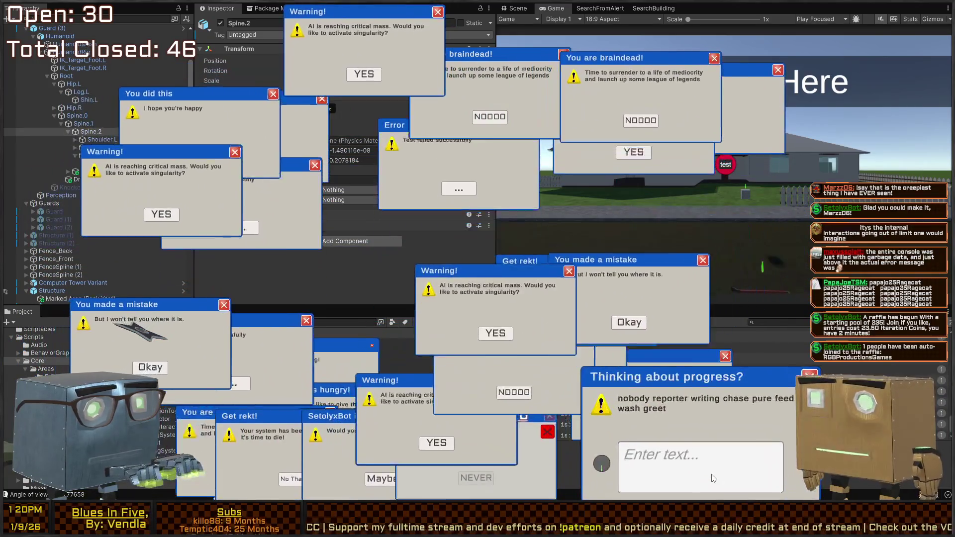
{"action": "type", "text": "nobody reporter"}
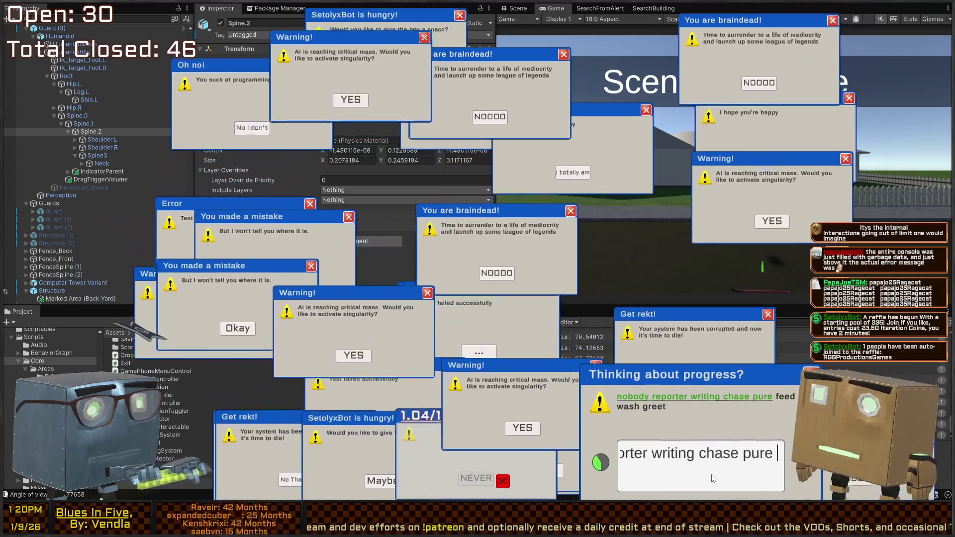
{"action": "type", "text": "h greet"}
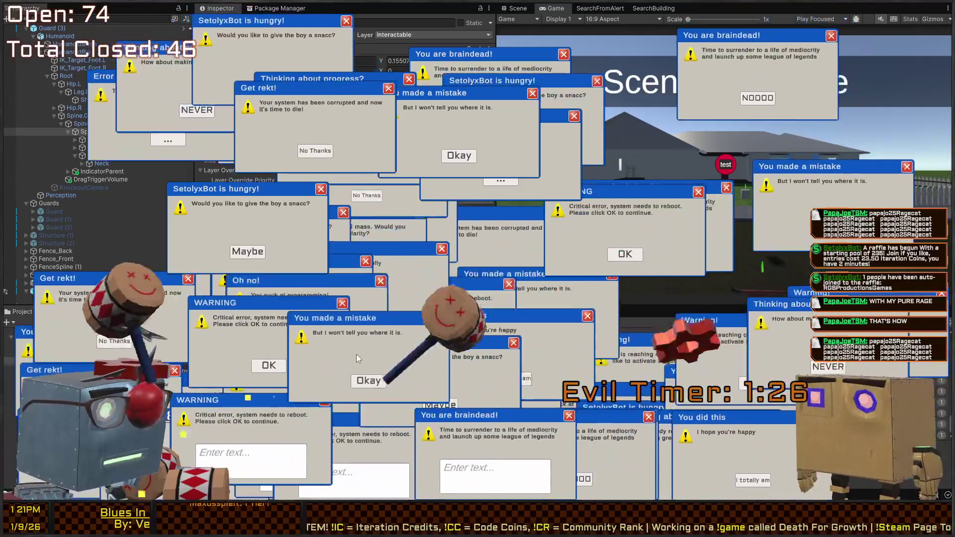
Dismiss about a dozen stacked error popups, including the You did this popup
{"action": "left_click", "coordinate": [368, 380]}
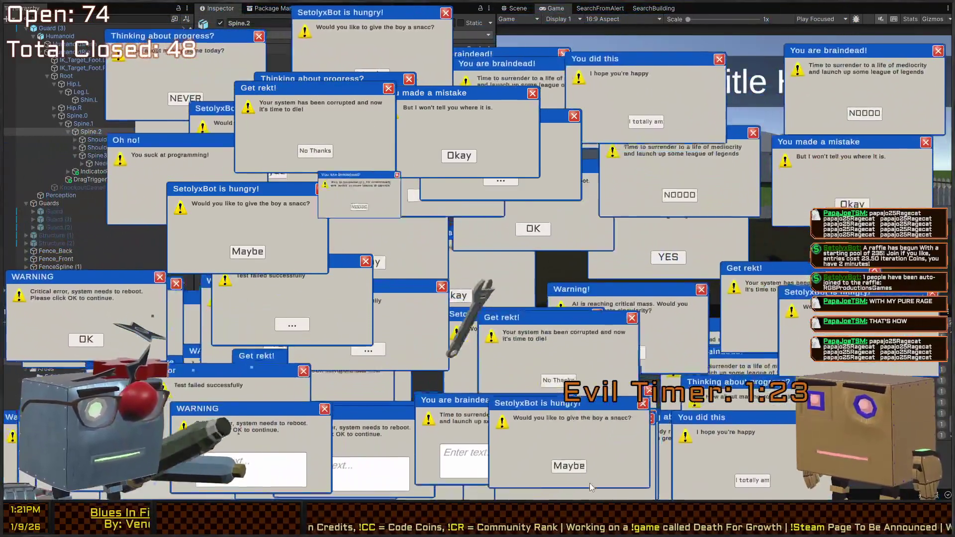
{"action": "left_click", "coordinate": [590, 483]}
{"action": "left_click", "coordinate": [587, 482]}
{"action": "left_click", "coordinate": [598, 482]}
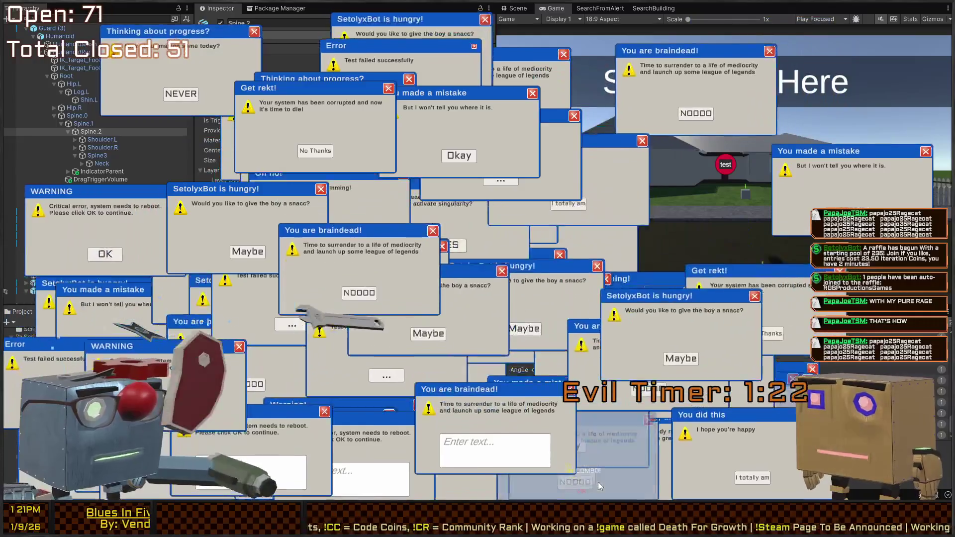
{"action": "left_click", "coordinate": [760, 479]}
{"action": "left_click", "coordinate": [685, 470]}
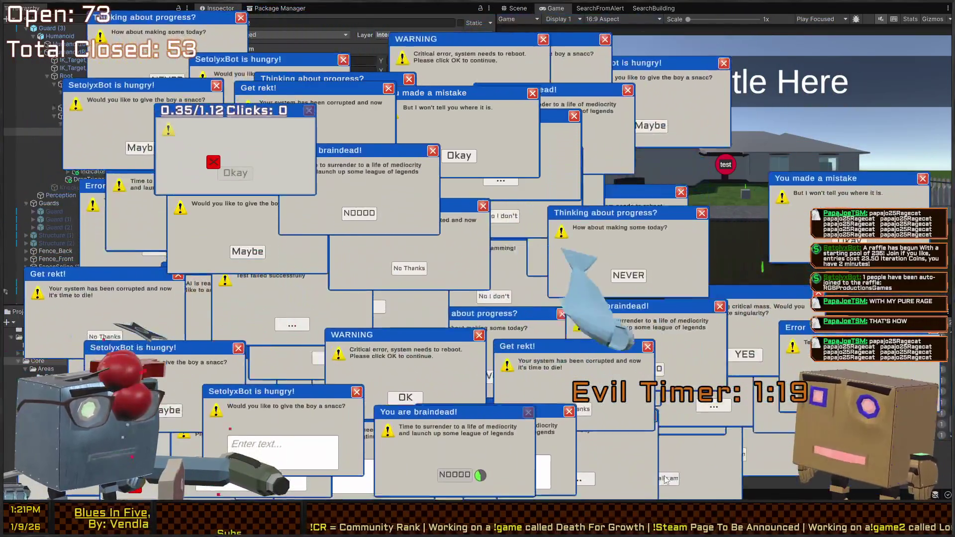
{"action": "left_click", "coordinate": [599, 458]}
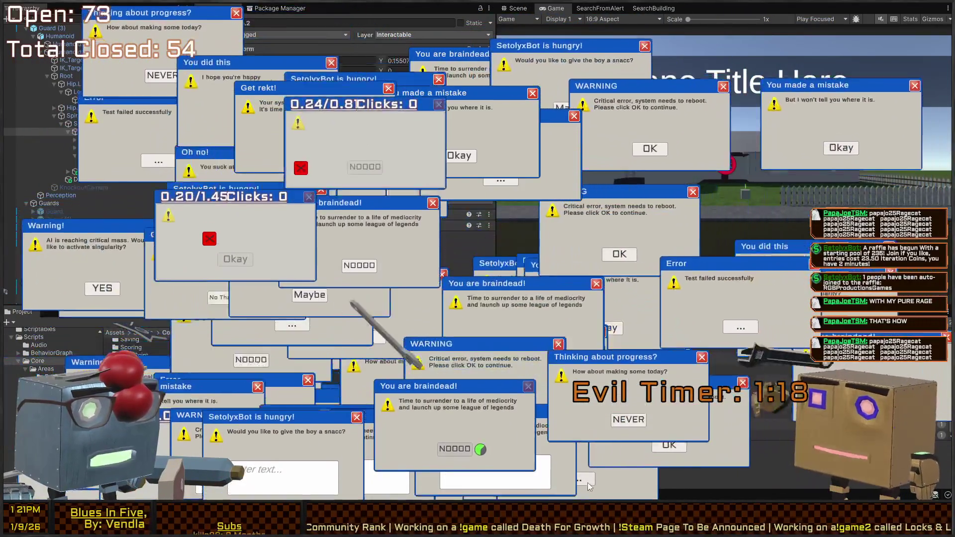
{"action": "left_click", "coordinate": [623, 458]}
{"action": "left_click", "coordinate": [624, 462]}
{"action": "left_click", "coordinate": [617, 460]}
{"action": "left_click", "coordinate": [597, 448]}
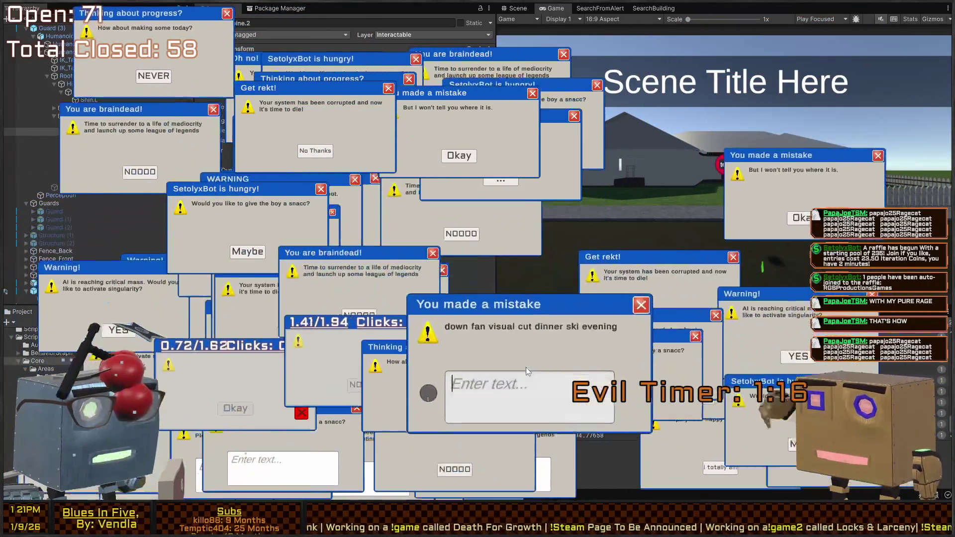
Type 'down fan visual cut dinner ski evening' into the mistake popup, confirm it, then begin the braindead phrase
{"action": "type", "text": "down fan vi"}
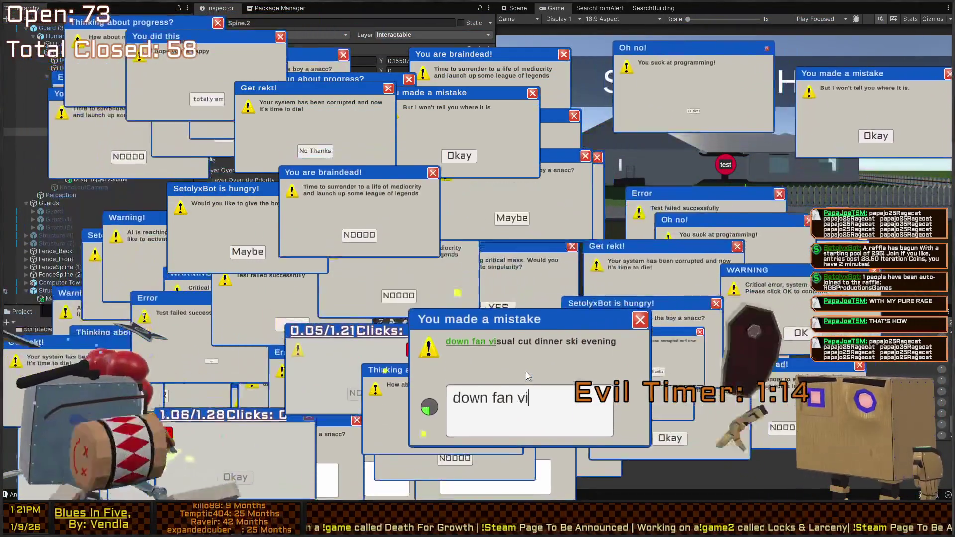
{"action": "type", "text": "sual cut dinner sk"}
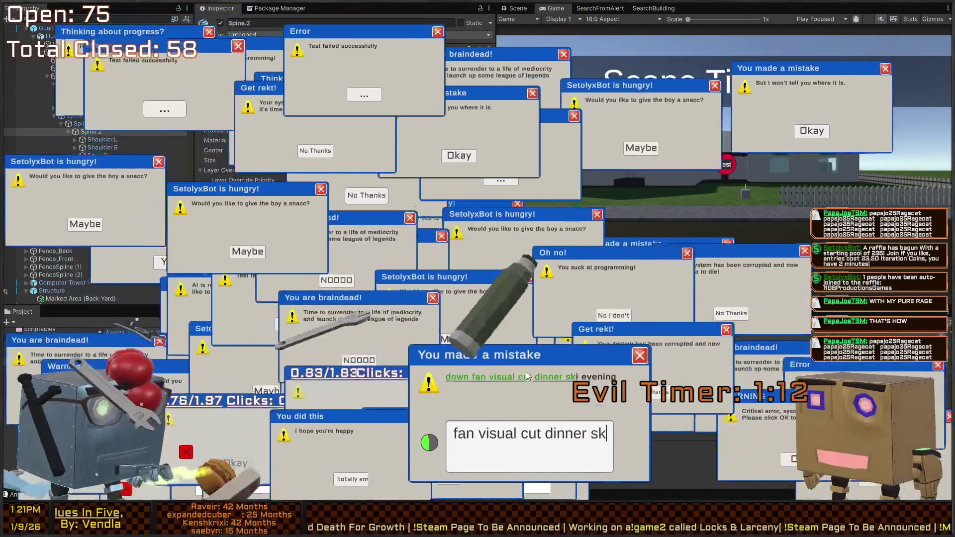
{"action": "type", "text": "i evening"}
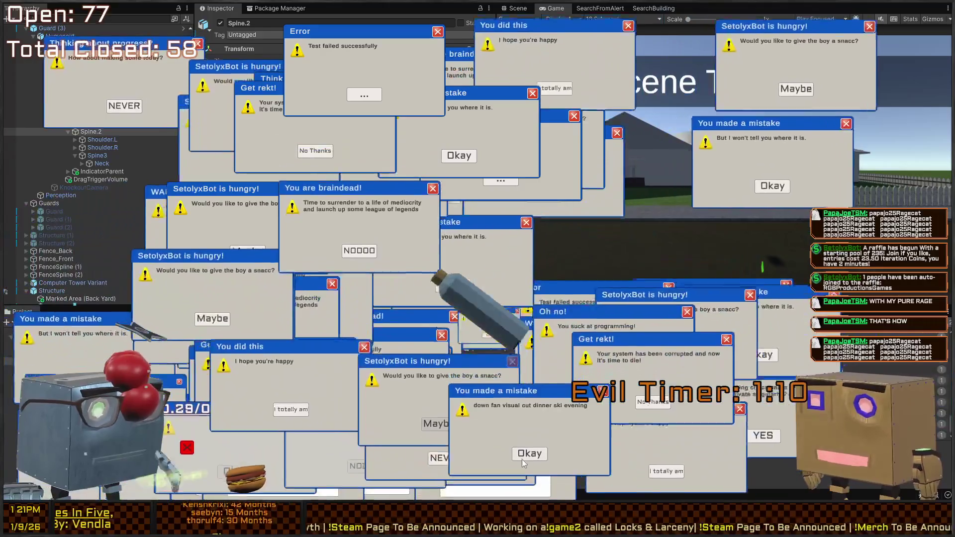
{"action": "left_click", "coordinate": [523, 454]}
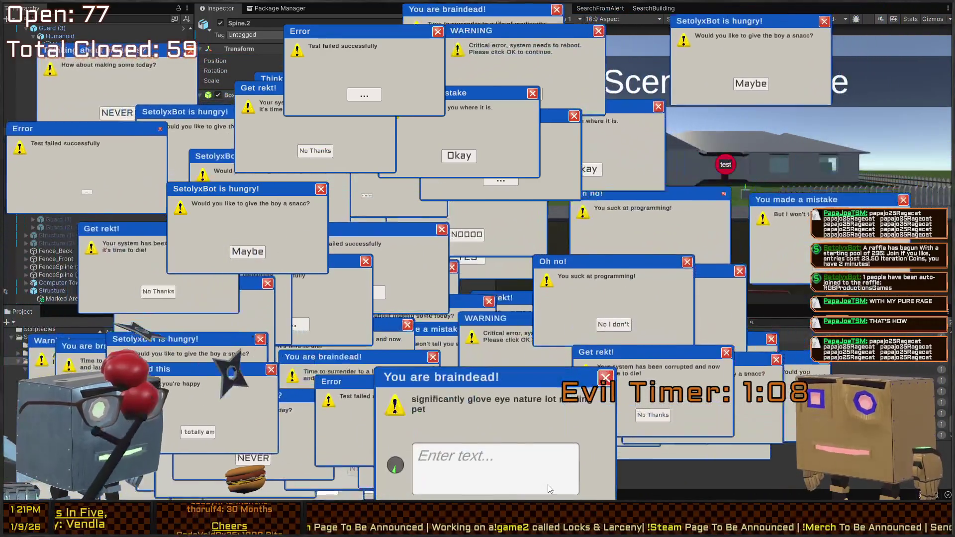
{"action": "type", "text": "significantly "}
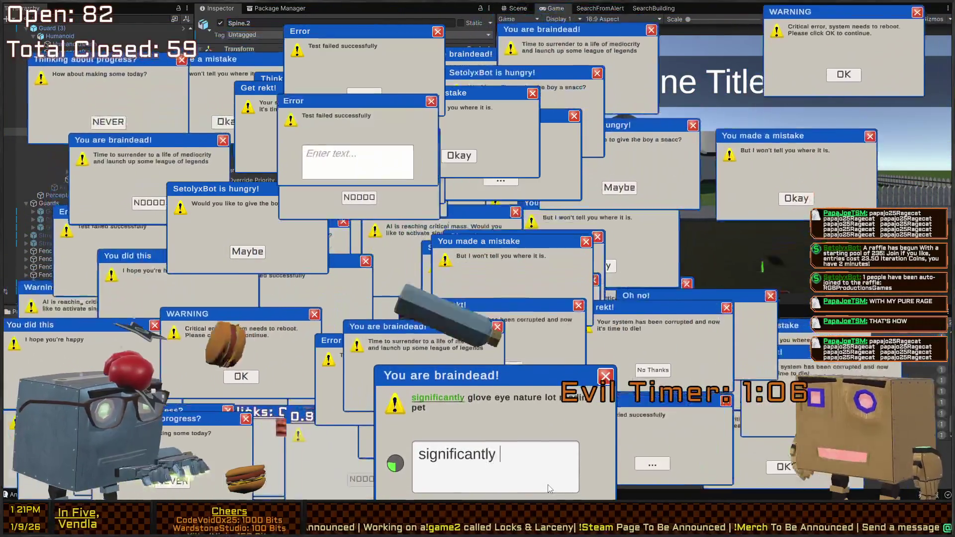
{"action": "type", "text": "glove eye nature lot r"}
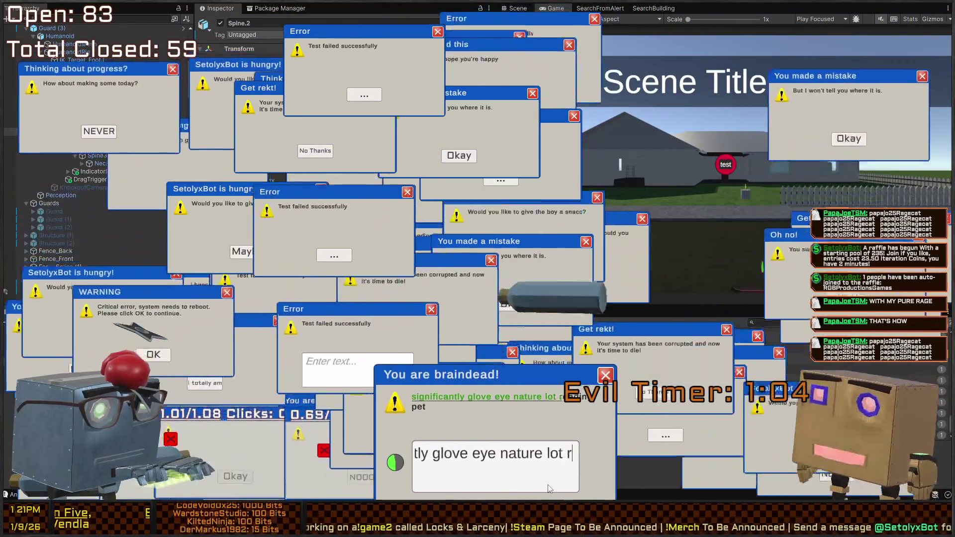
{"action": "type", "text": "eading pet"}
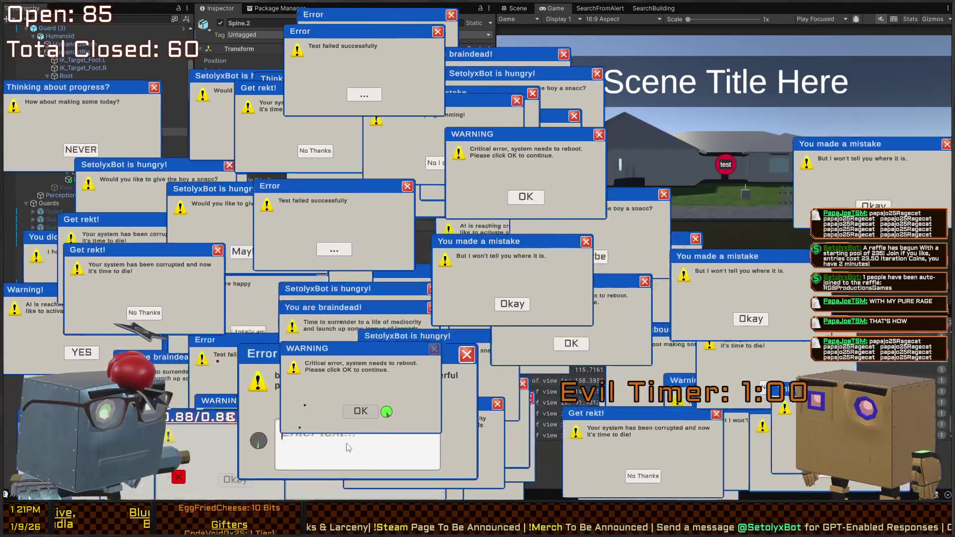
{"action": "type", "text": "bill half pret"}
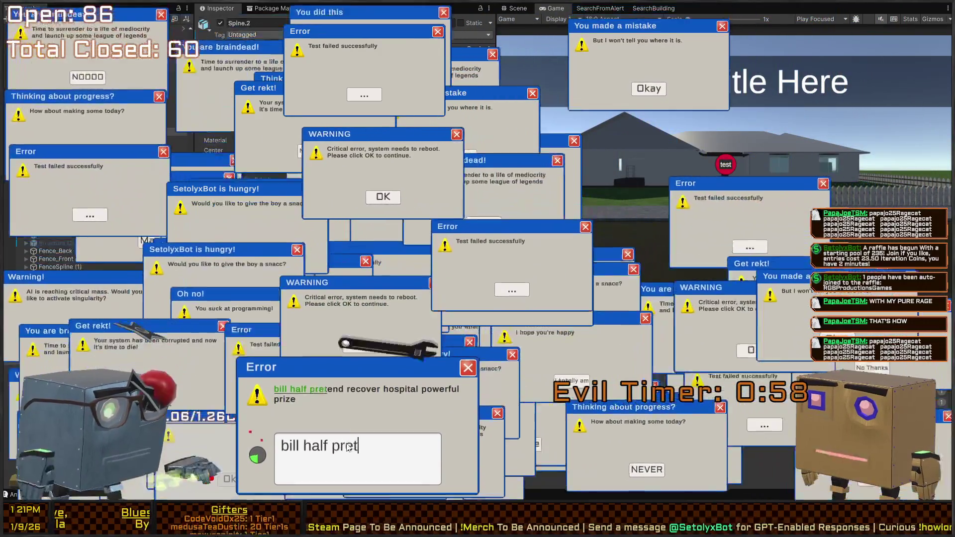
{"action": "type", "text": "end recover hospit"}
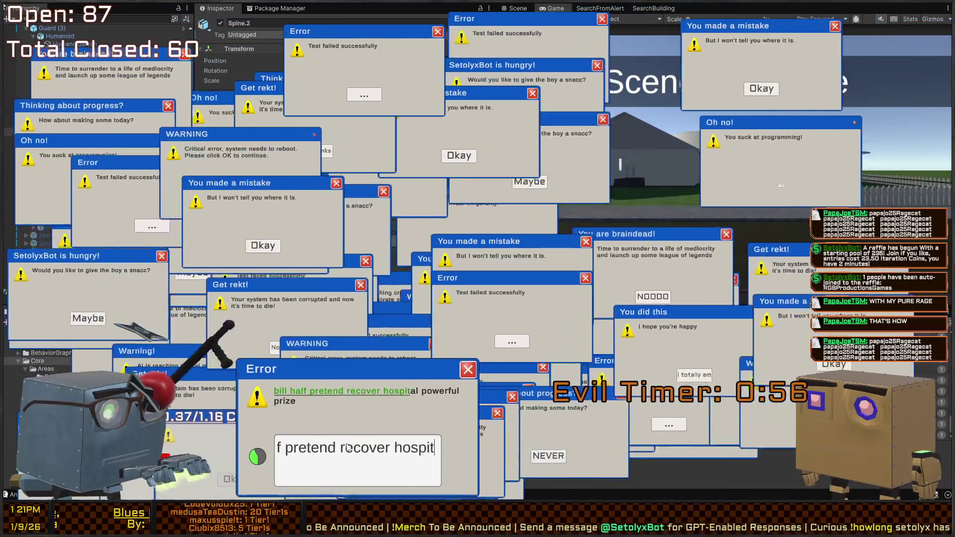
{"action": "type", "text": "al powerful prize"}
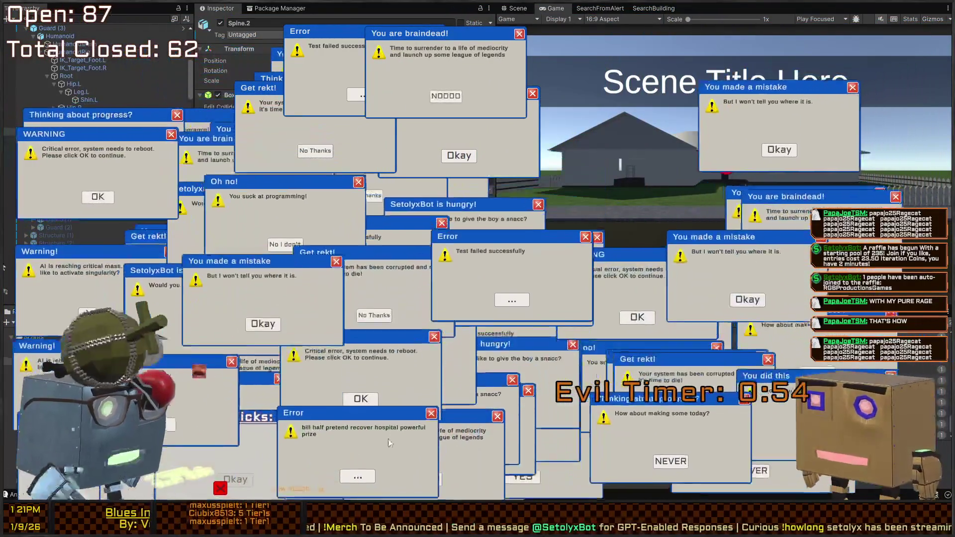
Close the stacked popups, the WARNING popup and the You are braindead! popup
{"action": "left_click", "coordinate": [357, 464]}
{"action": "left_click", "coordinate": [358, 392]}
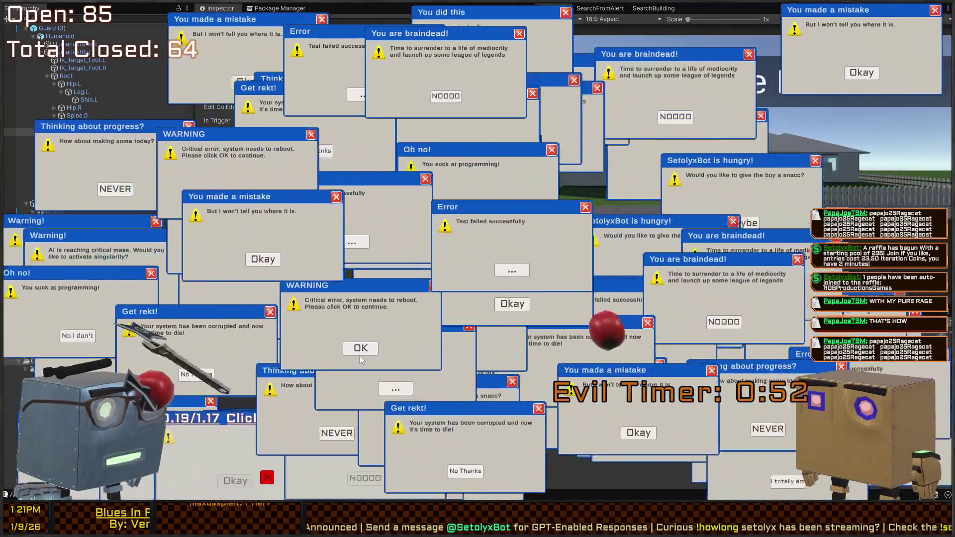
{"action": "left_click", "coordinate": [360, 349]}
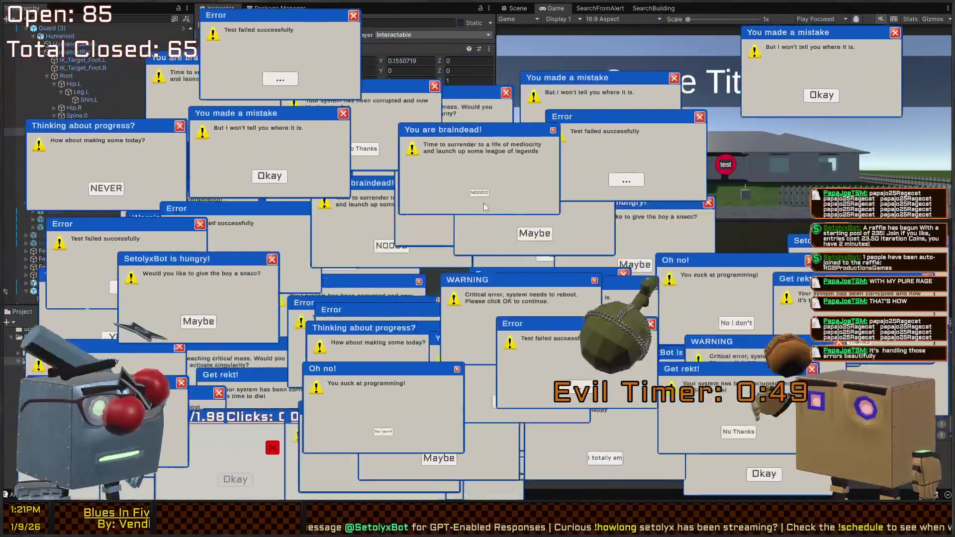
{"action": "left_click", "coordinate": [480, 222]}
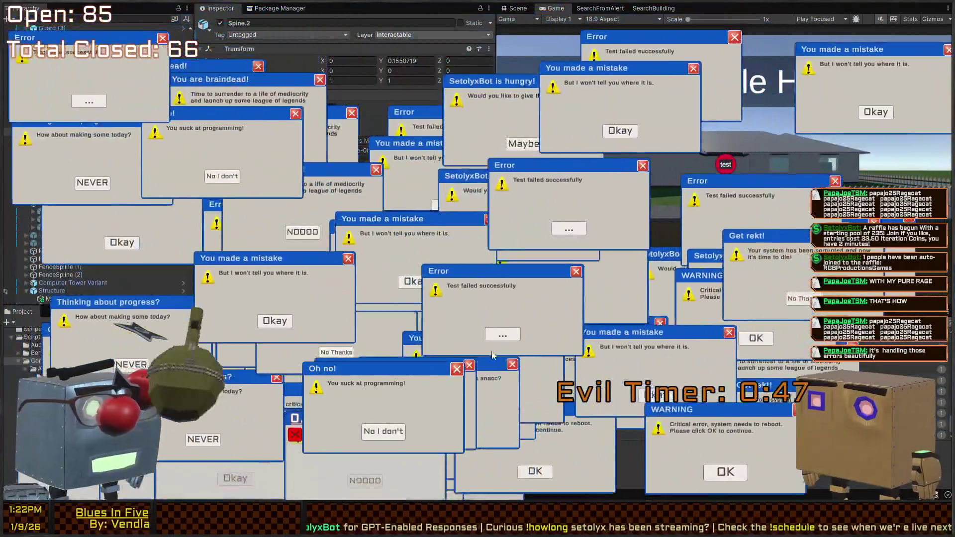
{"action": "left_click", "coordinate": [547, 273]}
{"action": "left_click", "coordinate": [547, 273]}
{"action": "left_click", "coordinate": [546, 276]}
{"action": "left_click", "coordinate": [545, 278]}
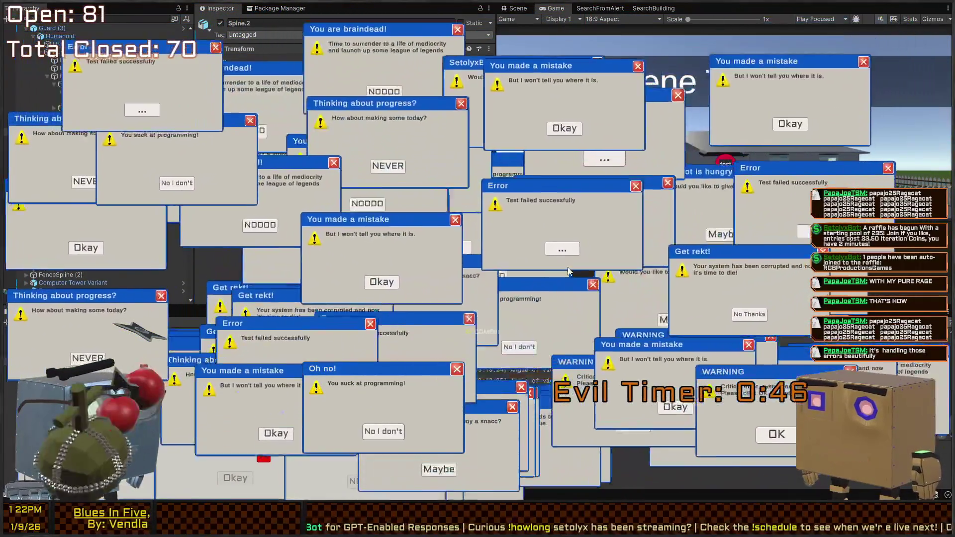
{"action": "left_click", "coordinate": [546, 275]}
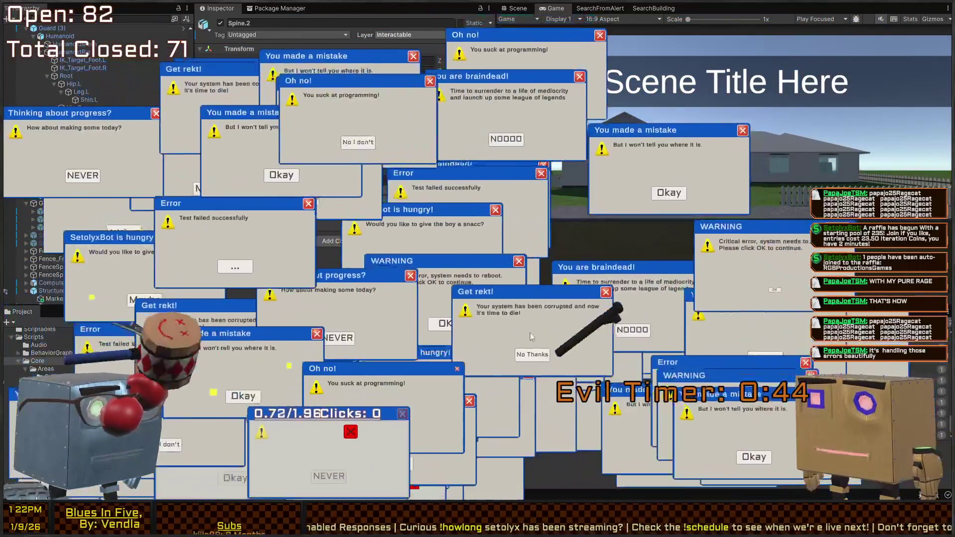
{"action": "left_click", "coordinate": [487, 340]}
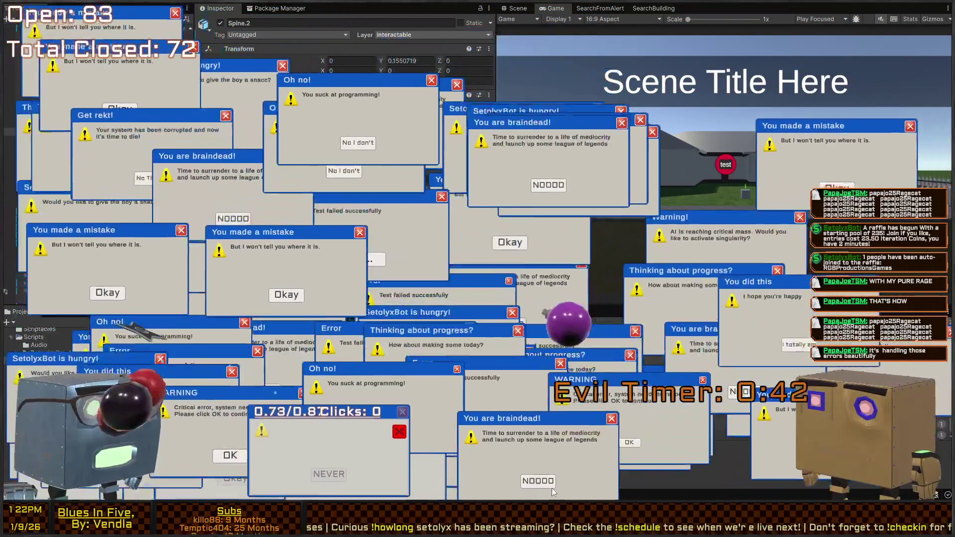
{"action": "left_click", "coordinate": [537, 483]}
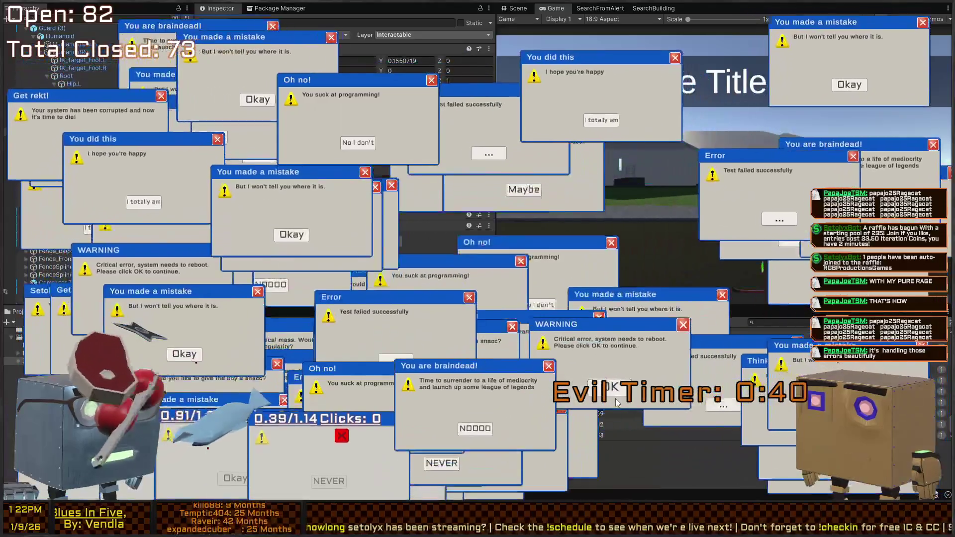
Dismiss the Oh no!, snack-request and remaining top popups until 86 are closed
{"action": "left_click", "coordinate": [617, 398]}
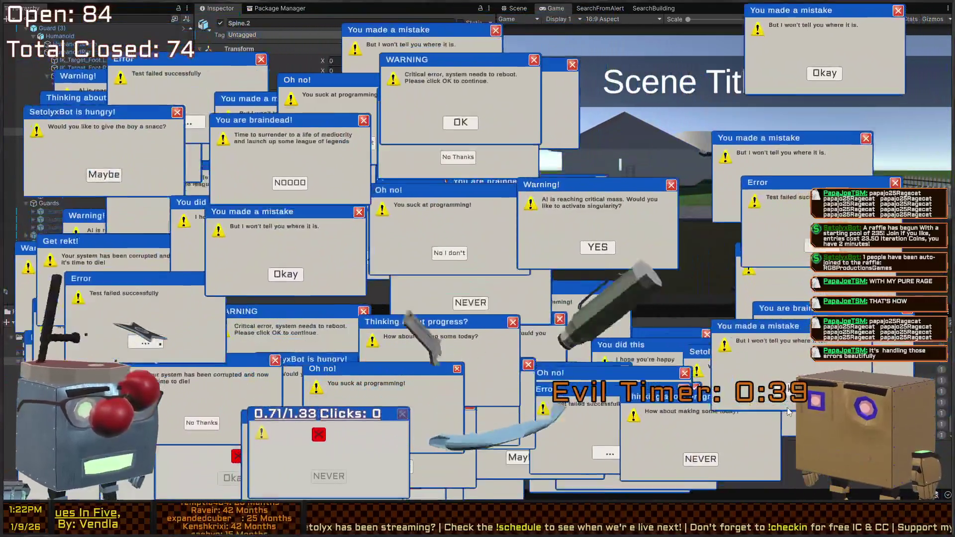
{"action": "left_click", "coordinate": [709, 416]}
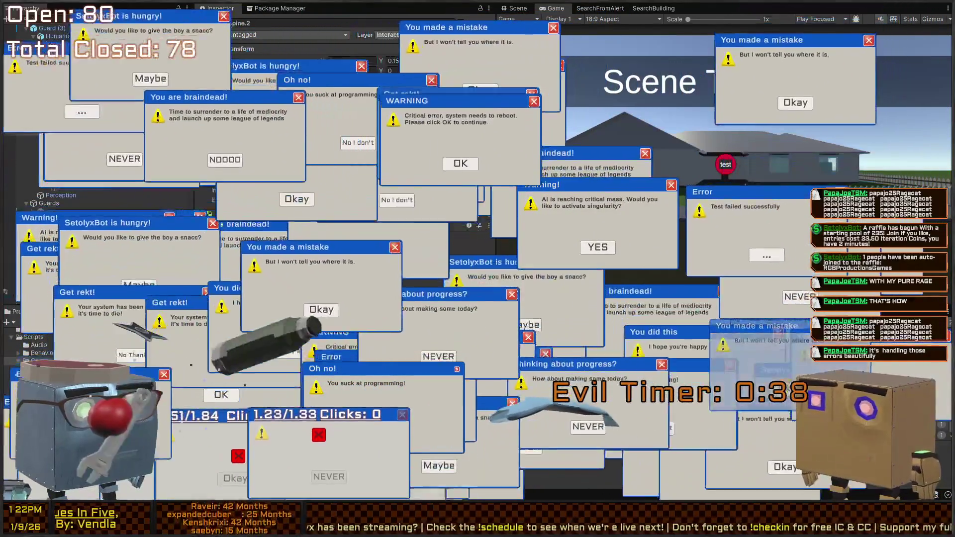
{"action": "left_click", "coordinate": [718, 263]}
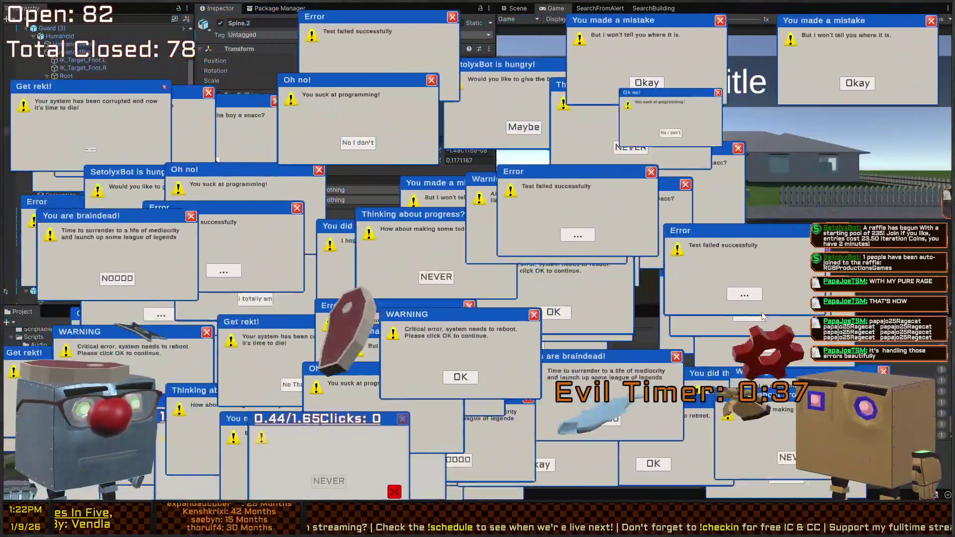
{"action": "left_click", "coordinate": [601, 142]}
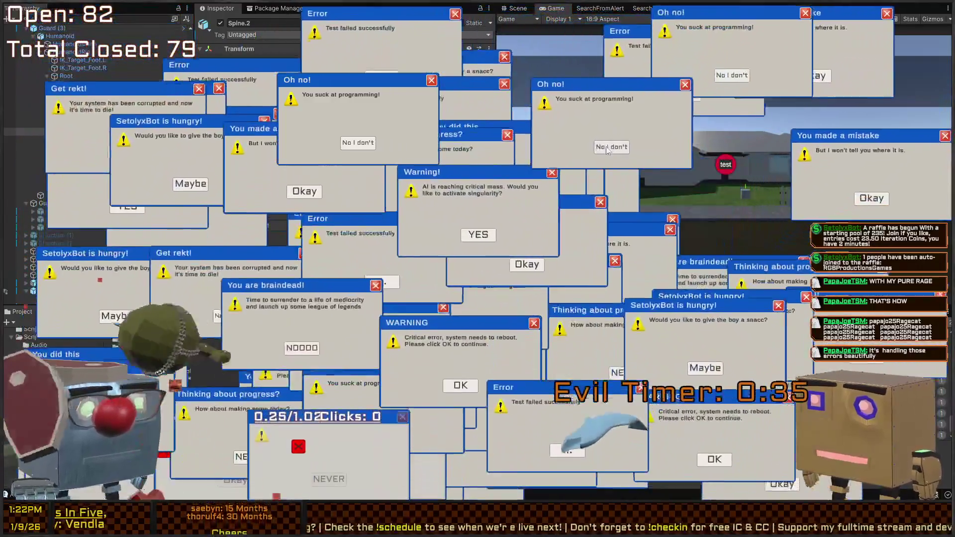
{"action": "left_click", "coordinate": [601, 143]}
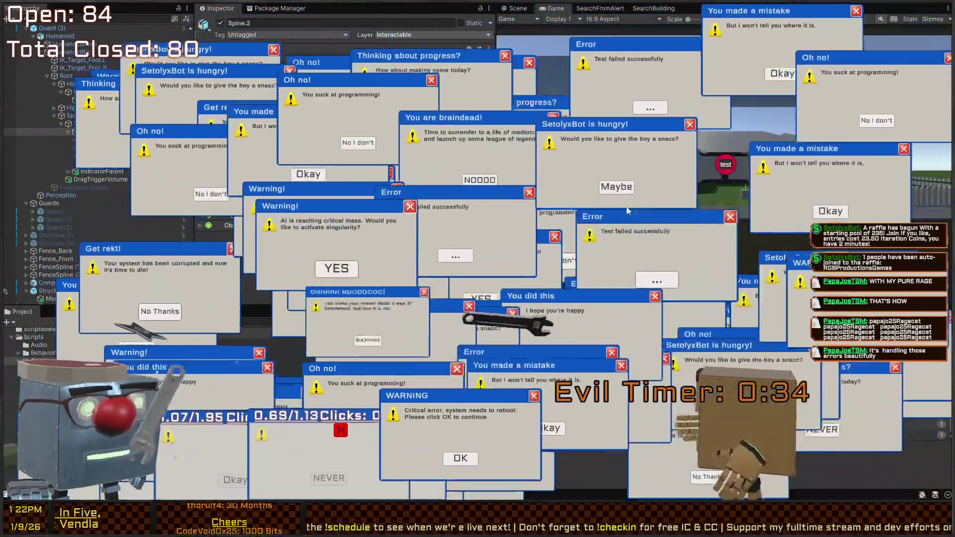
{"action": "left_click", "coordinate": [656, 282]}
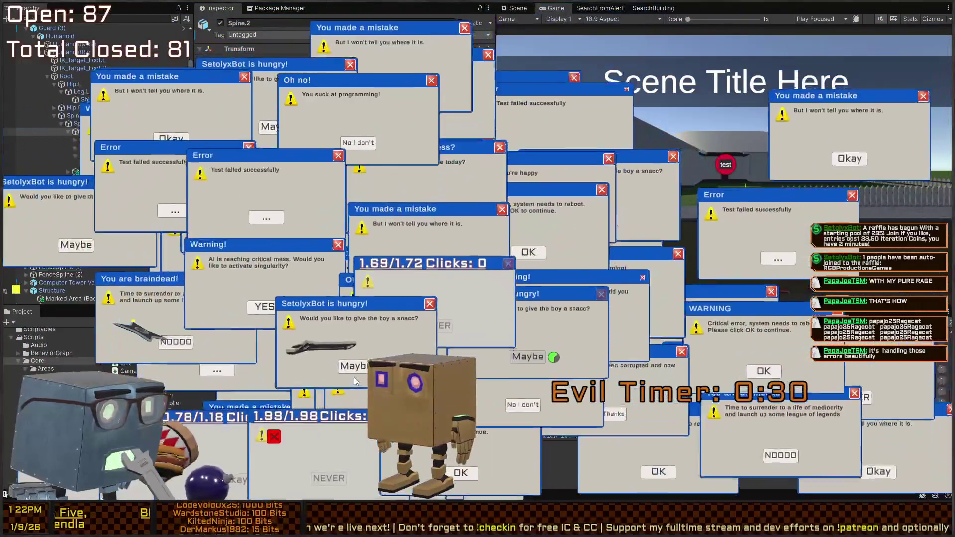
{"action": "left_click", "coordinate": [410, 464]}
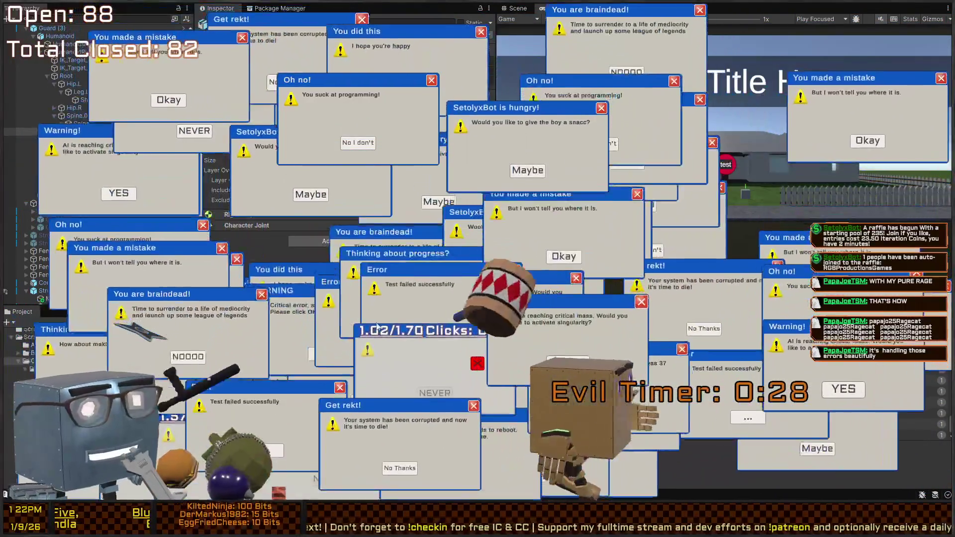
{"action": "left_click", "coordinate": [511, 445]}
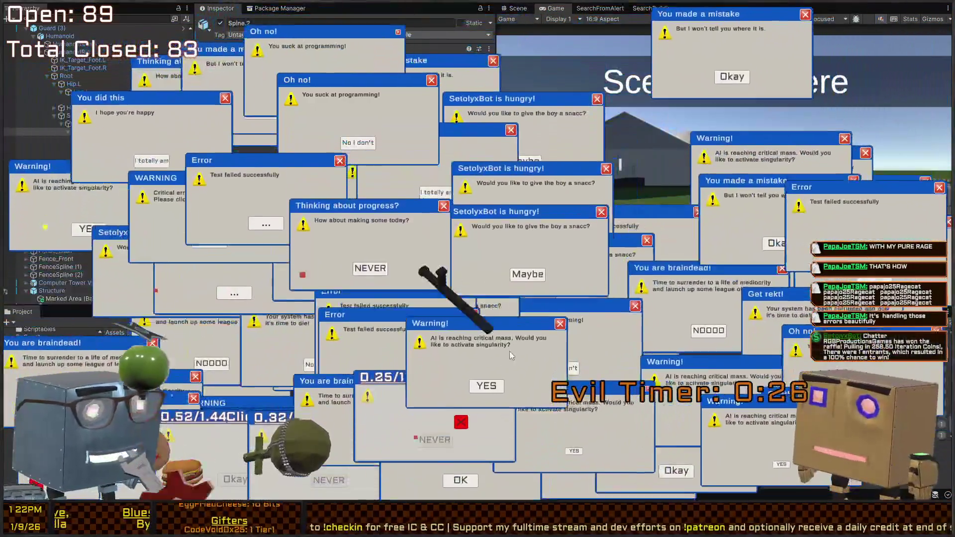
{"action": "left_click", "coordinate": [486, 386]}
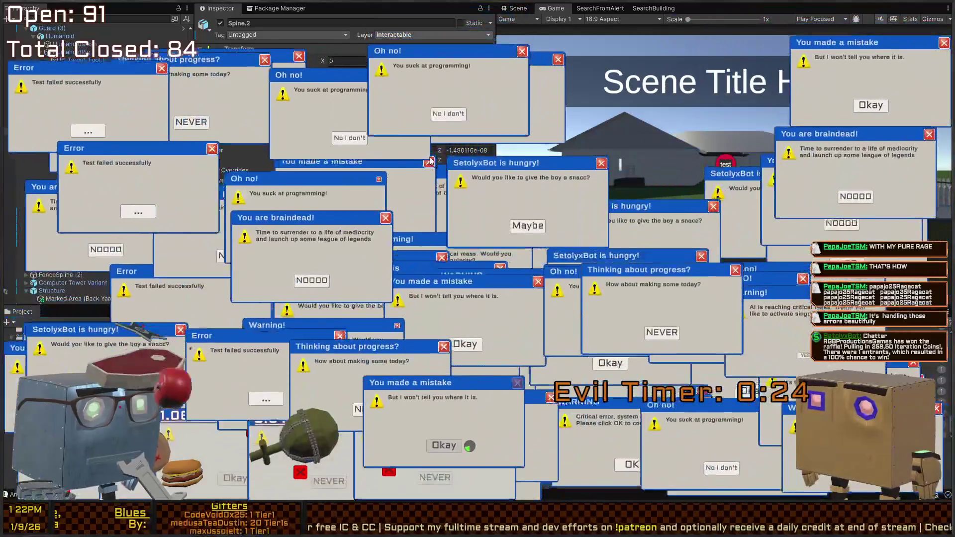
{"action": "left_click", "coordinate": [429, 162]}
{"action": "left_click", "coordinate": [281, 475]}
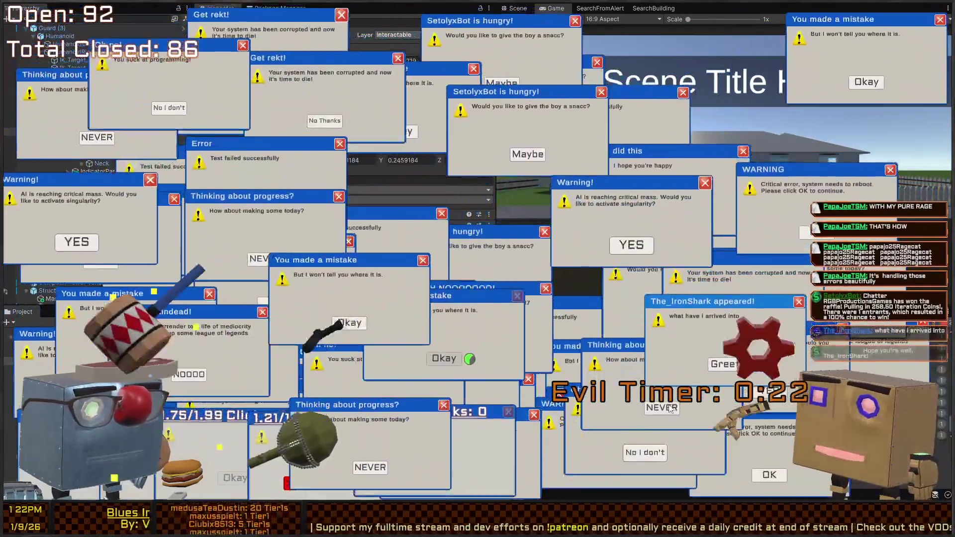
Close the stacked popups on the left and bottom of the Game view
{"action": "left_click", "coordinate": [670, 409]}
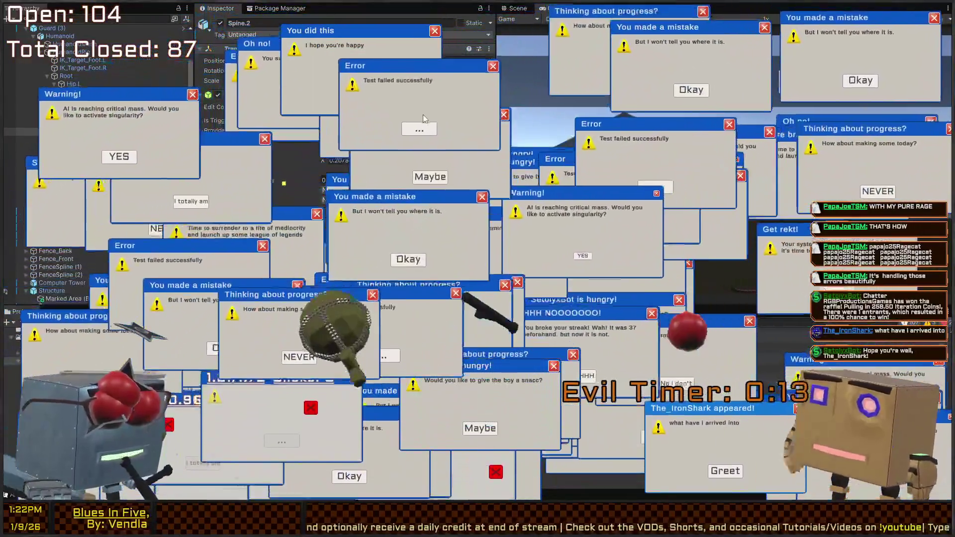
{"action": "left_click", "coordinate": [336, 151]}
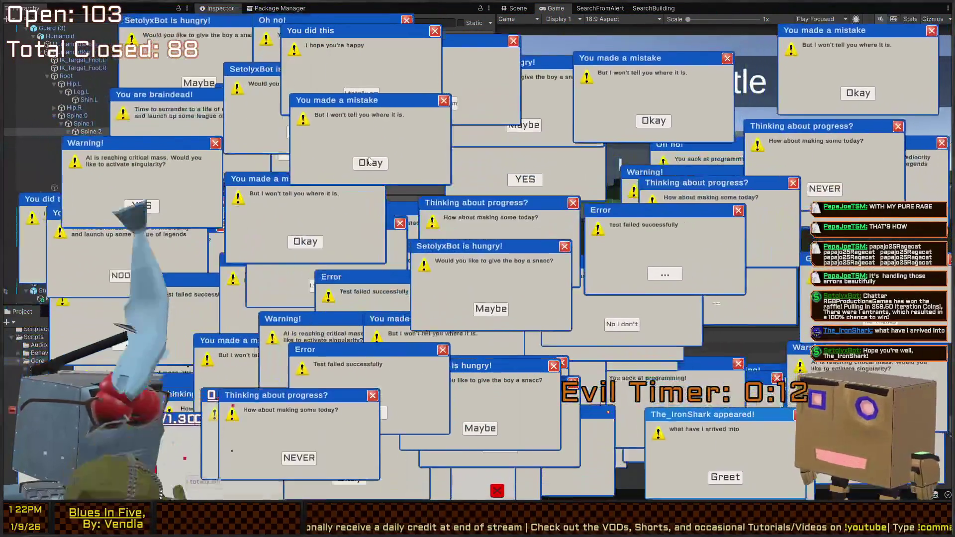
{"action": "left_click", "coordinate": [324, 183]}
{"action": "left_click", "coordinate": [326, 260]}
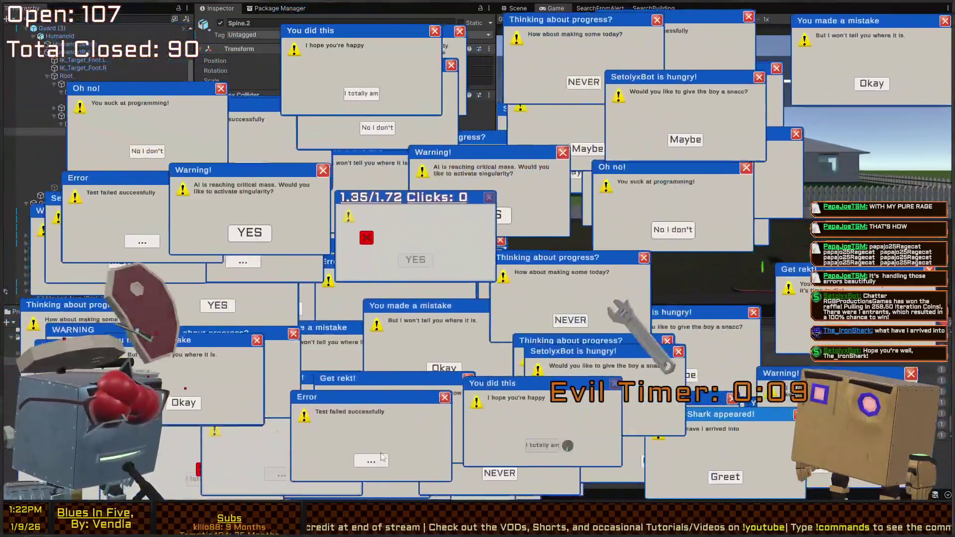
{"action": "left_click", "coordinate": [371, 475]}
{"action": "left_click", "coordinate": [371, 475]}
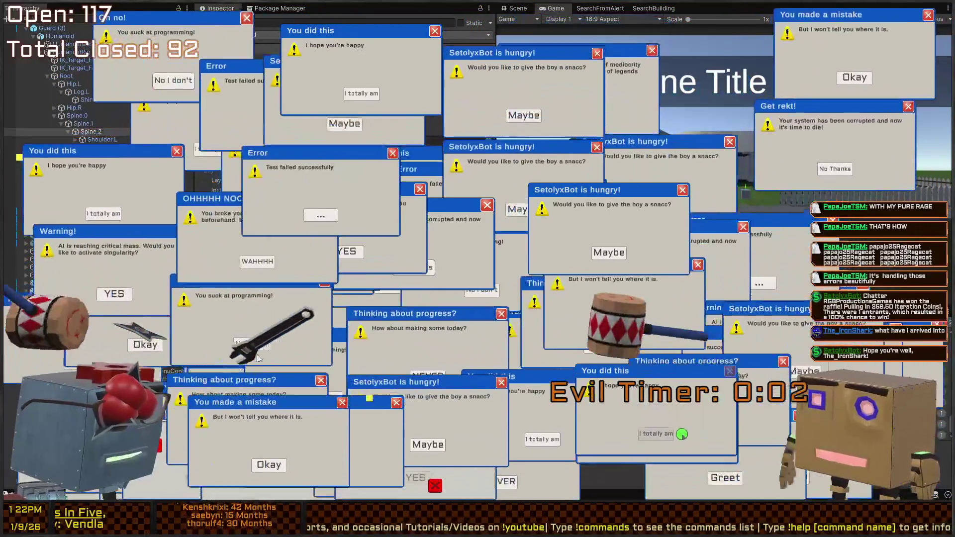
{"action": "left_click", "coordinate": [435, 471]}
{"action": "left_click", "coordinate": [435, 471]}
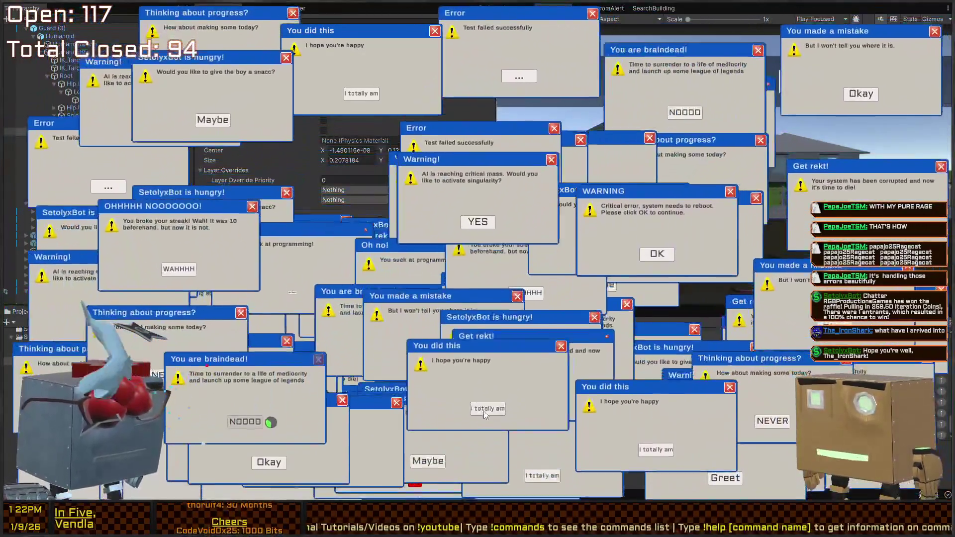
{"action": "left_click", "coordinate": [485, 411]}
{"action": "left_click", "coordinate": [664, 401]}
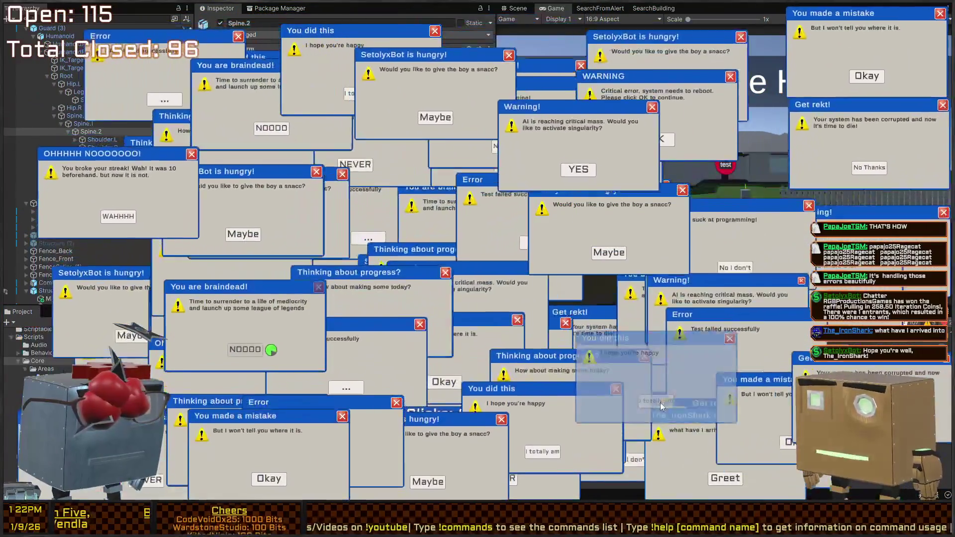
Clear the greeting popup, the WARNING popup and several others beneath them
{"action": "left_click", "coordinate": [542, 465]}
{"action": "left_click", "coordinate": [606, 444]}
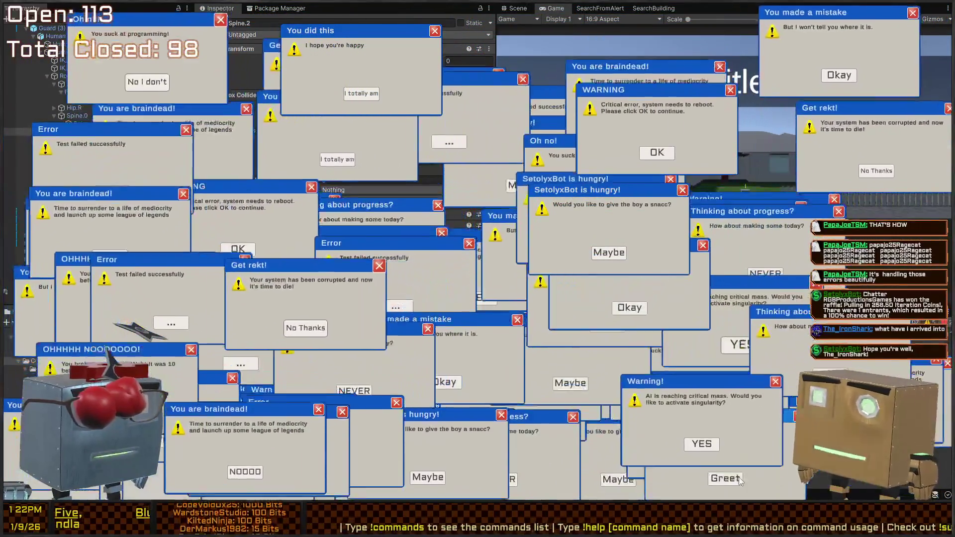
{"action": "left_click", "coordinate": [721, 480]}
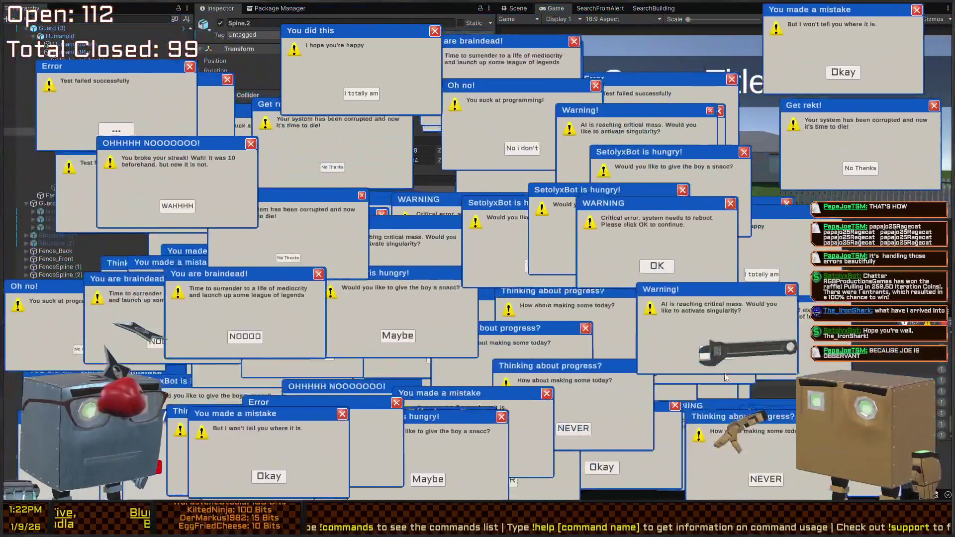
{"action": "left_click", "coordinate": [612, 383]}
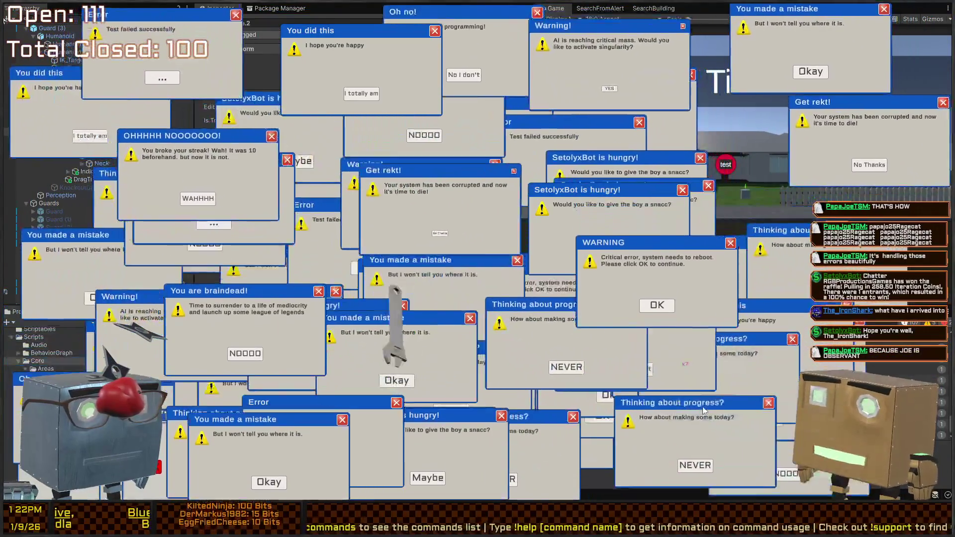
{"action": "left_click", "coordinate": [668, 343]}
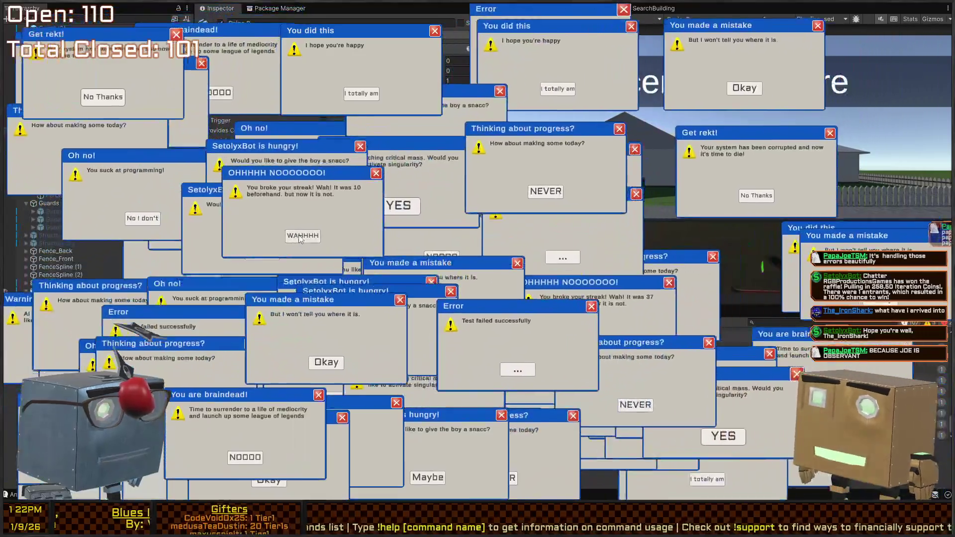
{"action": "left_click", "coordinate": [402, 231]}
{"action": "left_click", "coordinate": [402, 231]}
{"action": "left_click", "coordinate": [352, 216]}
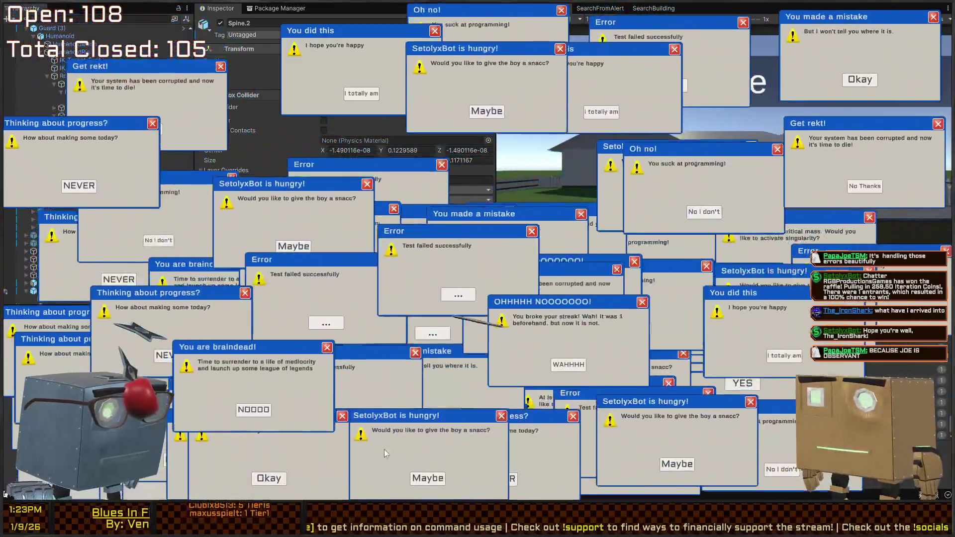
Dismiss the snack-request, singularity warning and Oh no! popups plus a few error popups
{"action": "left_click", "coordinate": [429, 479]}
{"action": "left_click", "coordinate": [428, 479]}
{"action": "left_click", "coordinate": [415, 479]}
{"action": "left_click", "coordinate": [247, 479]}
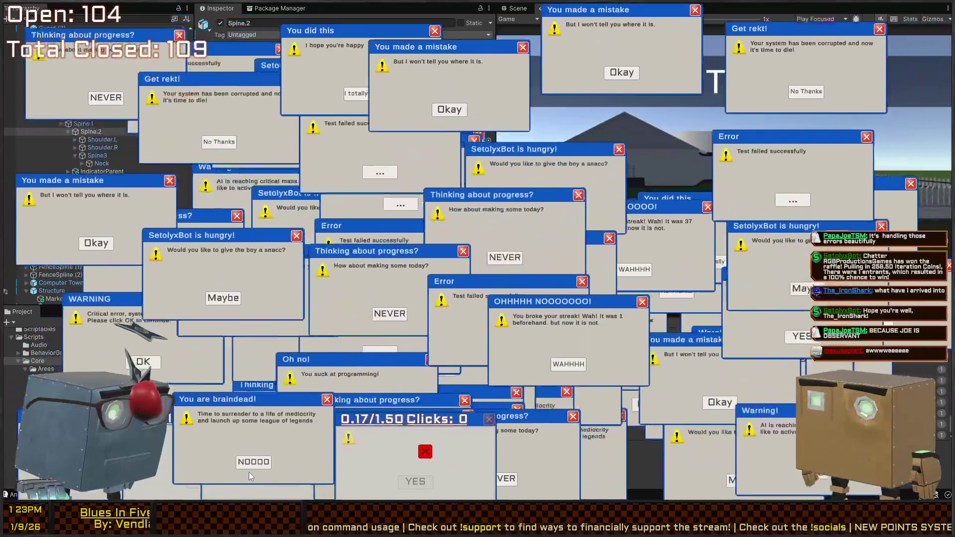
{"action": "left_click", "coordinate": [415, 480]}
{"action": "left_click", "coordinate": [505, 479]}
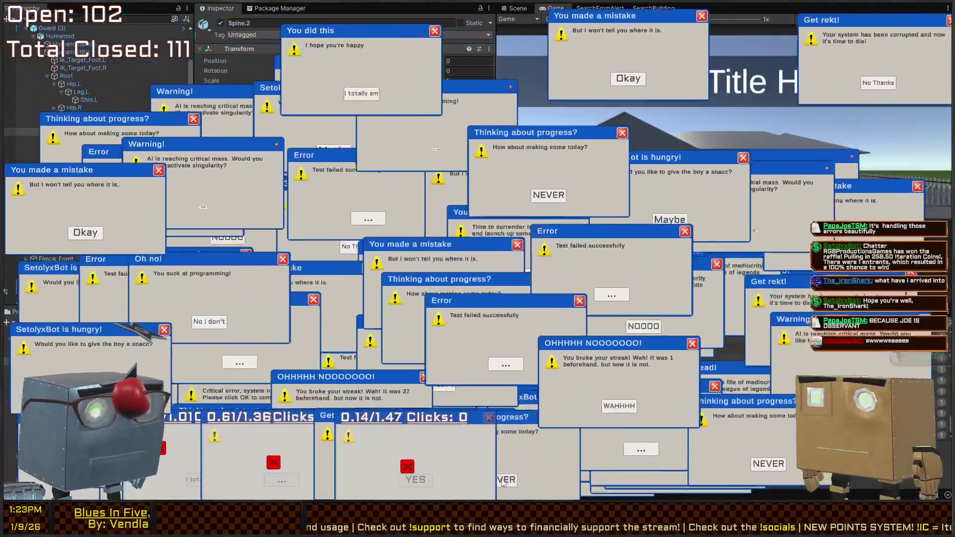
{"action": "left_click", "coordinate": [506, 480]}
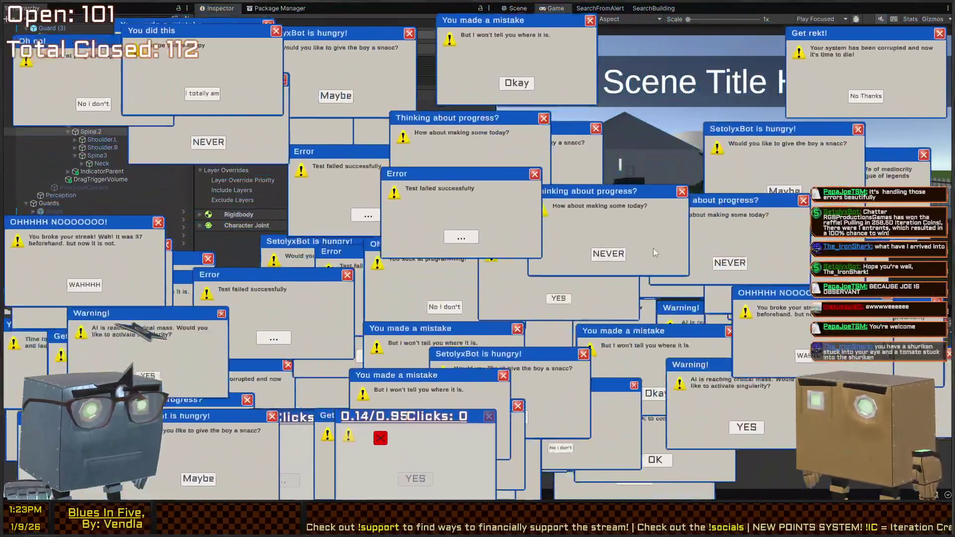
{"action": "left_click", "coordinate": [567, 338]}
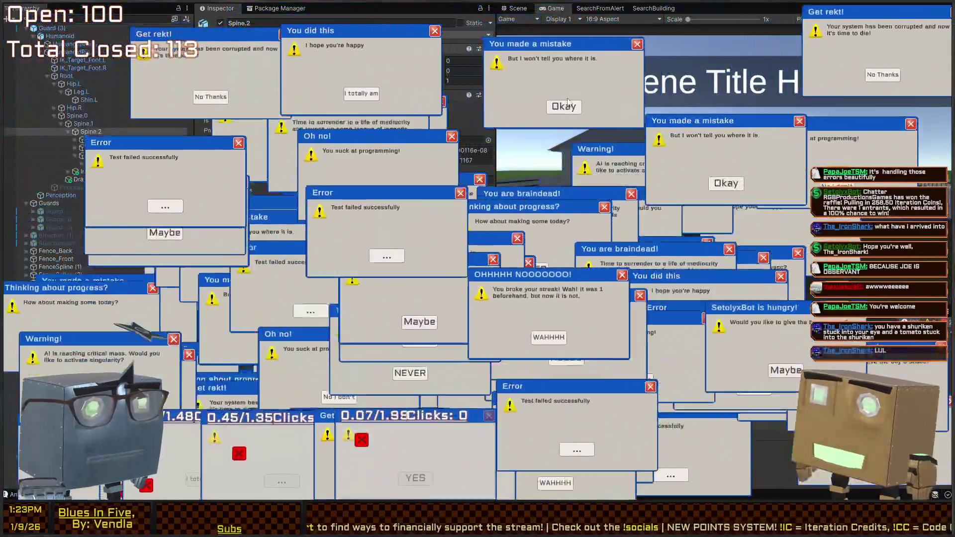
{"action": "left_click", "coordinate": [567, 105]}
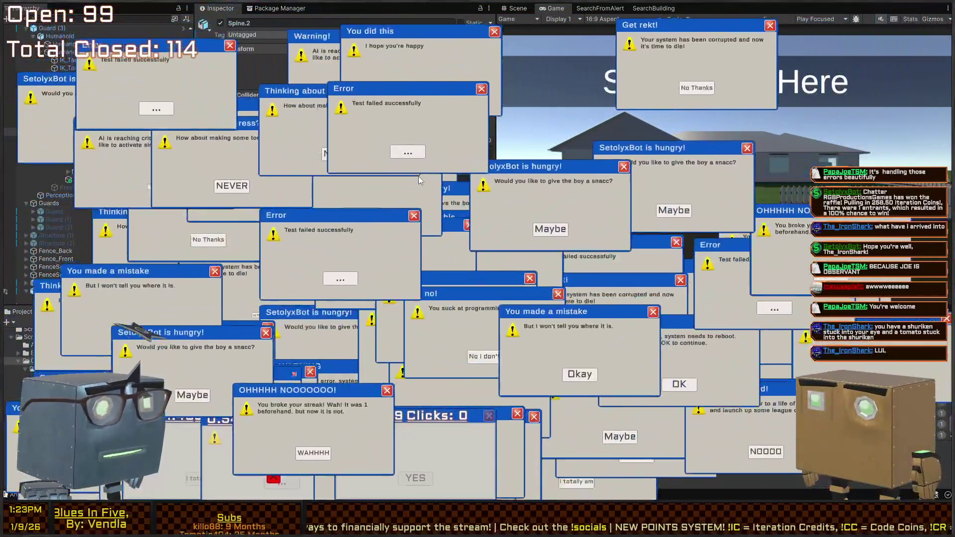
{"action": "left_click", "coordinate": [441, 207]}
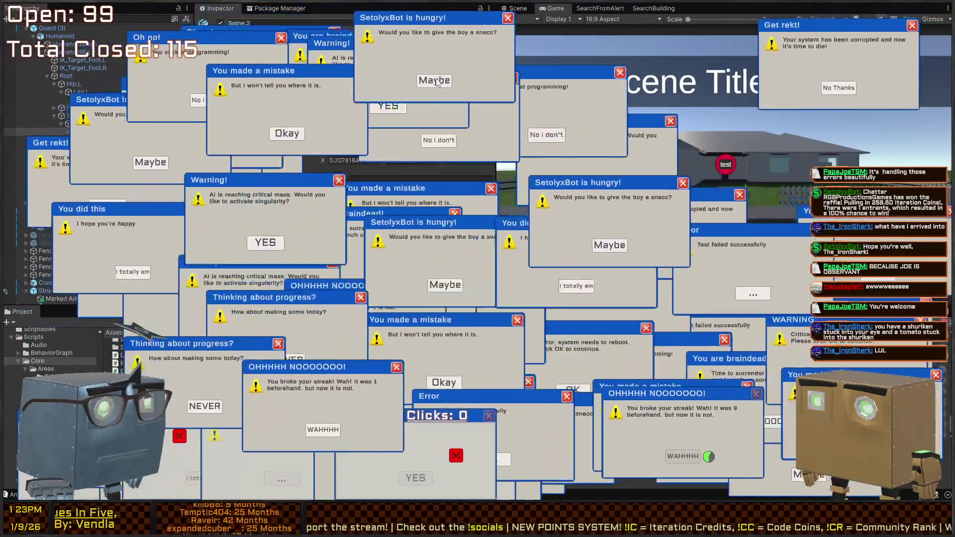
{"action": "left_click", "coordinate": [441, 80]}
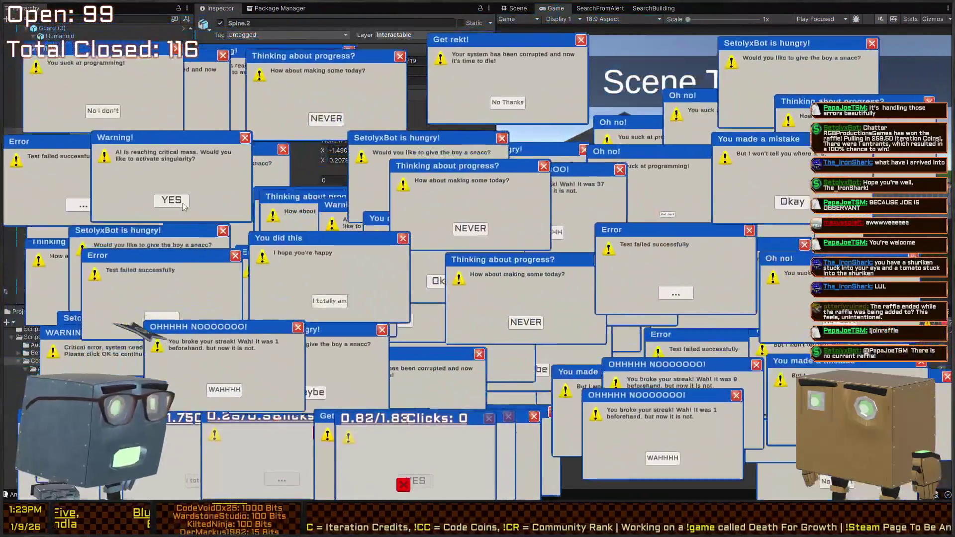
Close the AI singularity warning and the remaining popups over the editor, reaching 125 closed
{"action": "left_click", "coordinate": [184, 205]}
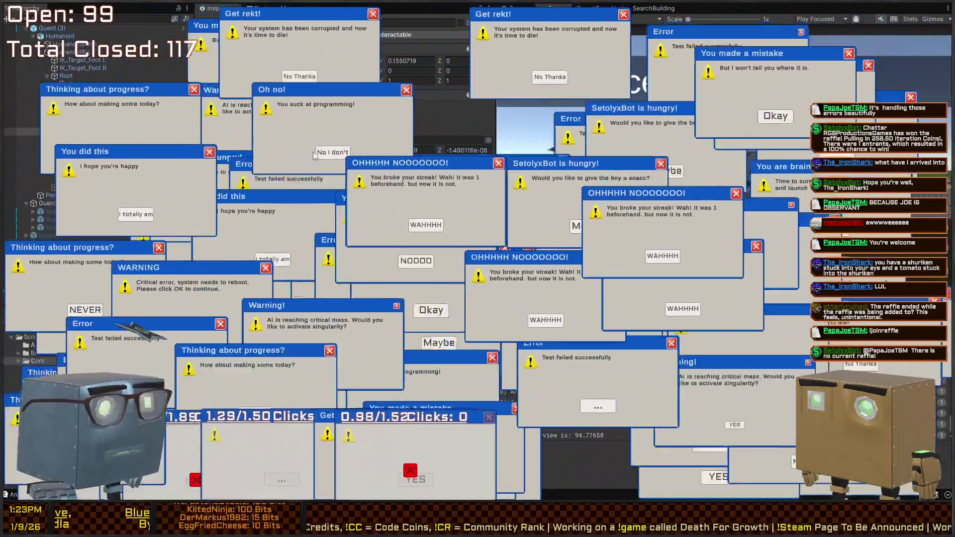
{"action": "left_click", "coordinate": [316, 153]}
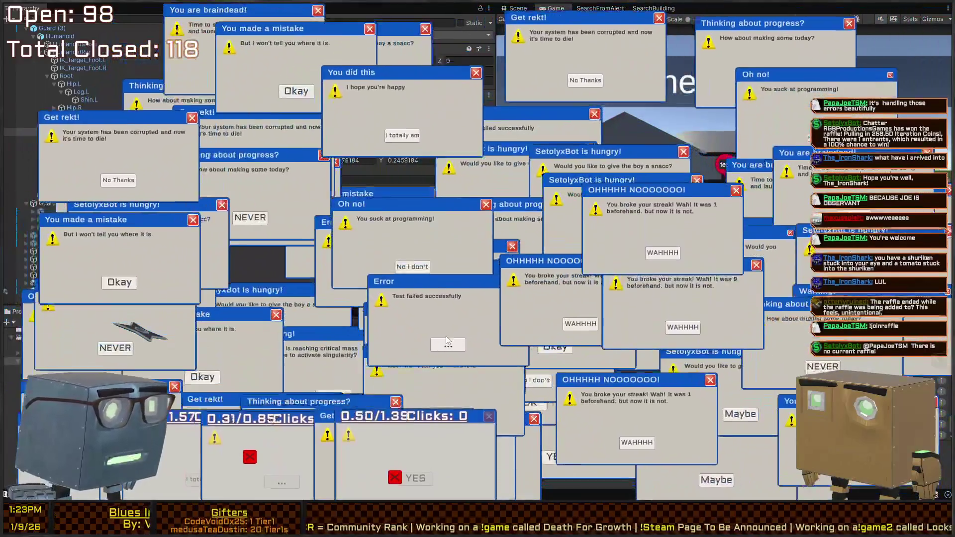
{"action": "left_click", "coordinate": [446, 342]}
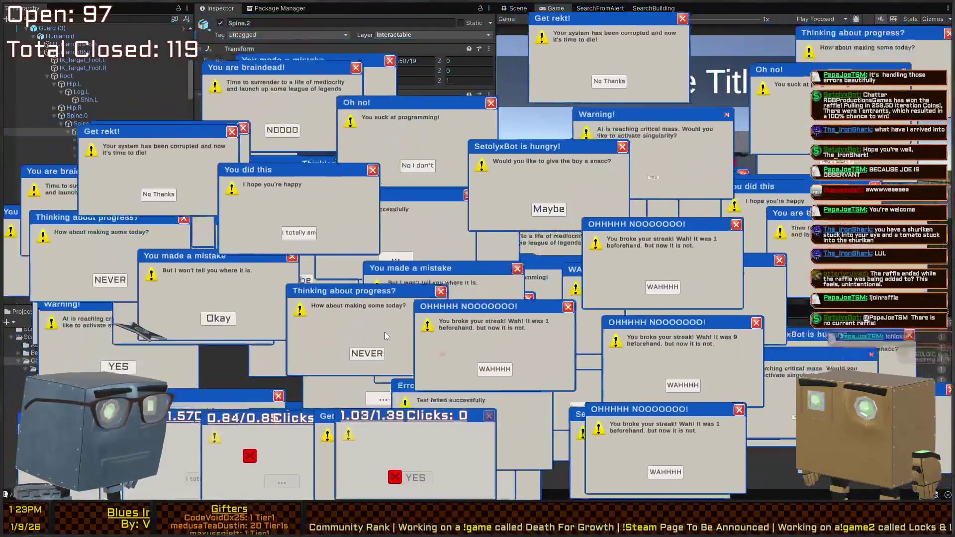
{"action": "left_click", "coordinate": [383, 377]}
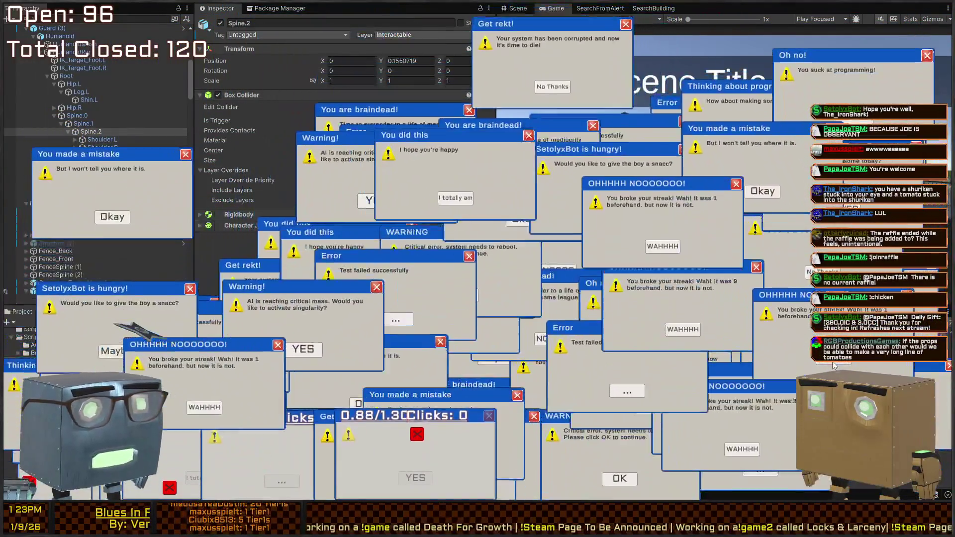
{"action": "left_click", "coordinate": [749, 359]}
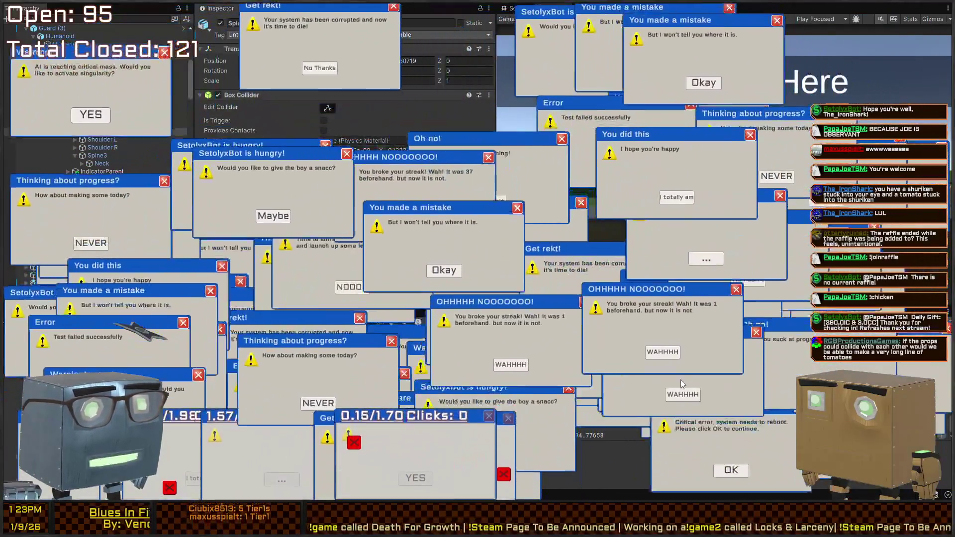
{"action": "left_click", "coordinate": [681, 384]}
{"action": "left_click", "coordinate": [675, 375]}
{"action": "left_click", "coordinate": [682, 301]}
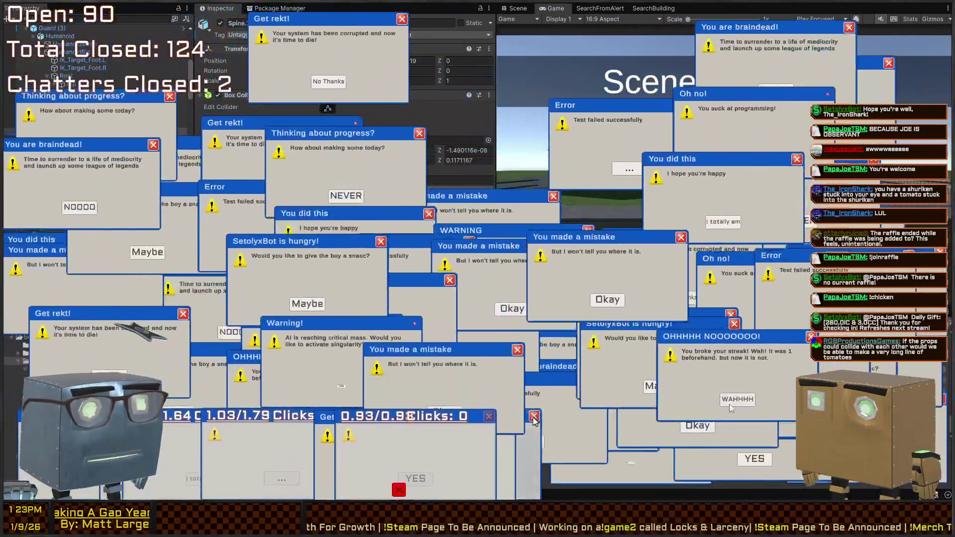
{"action": "left_click", "coordinate": [533, 437]}
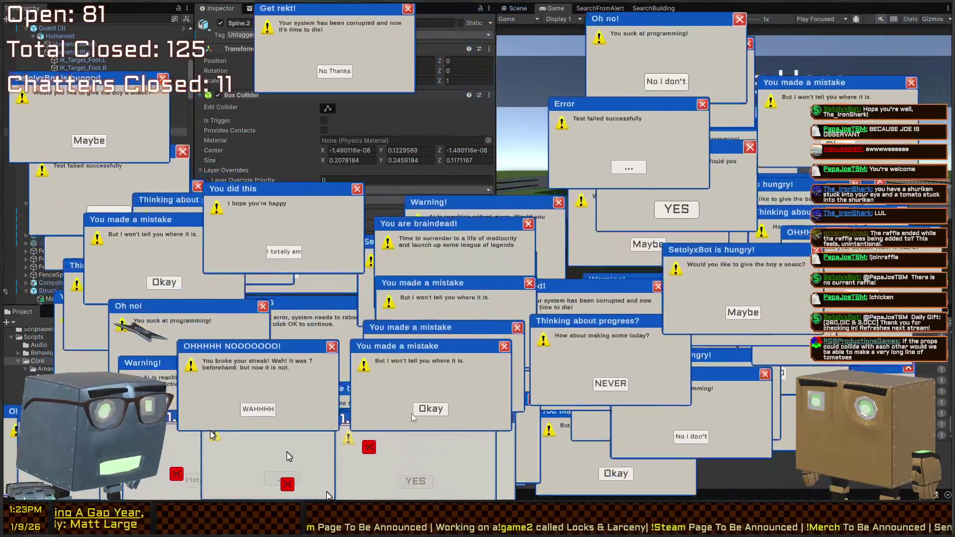
Close eight more popups from the pile, leaving 43 open and 134 closed
{"action": "left_click", "coordinate": [438, 408]}
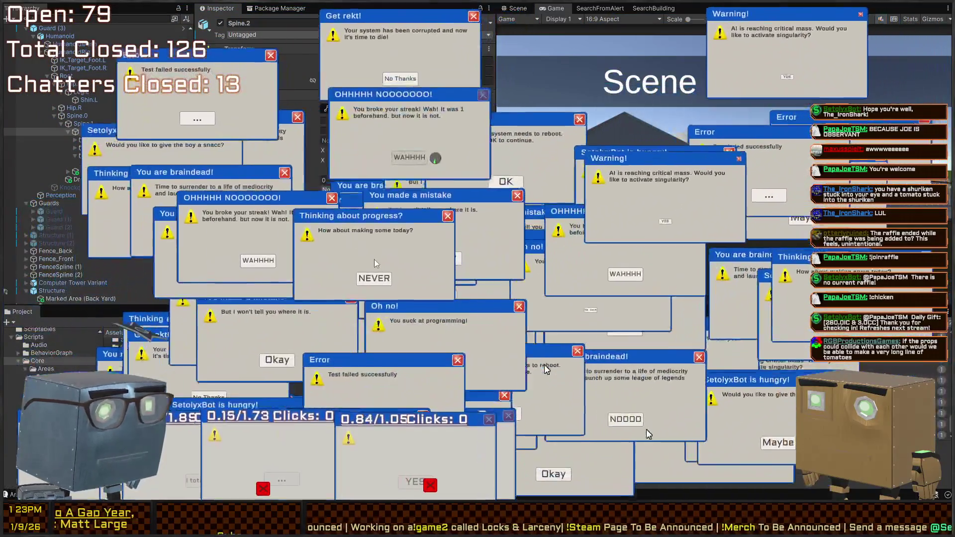
{"action": "left_click", "coordinate": [374, 259]}
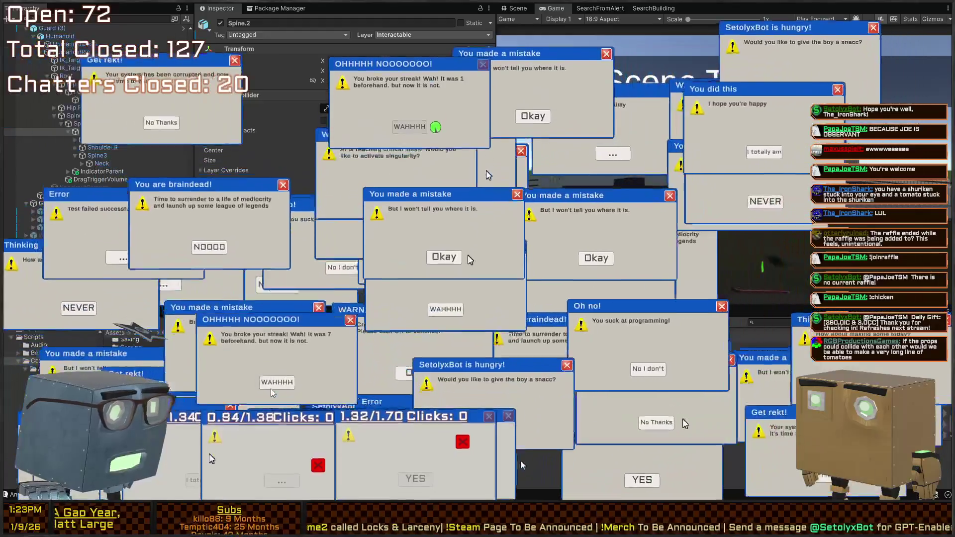
{"action": "left_click", "coordinate": [530, 347]}
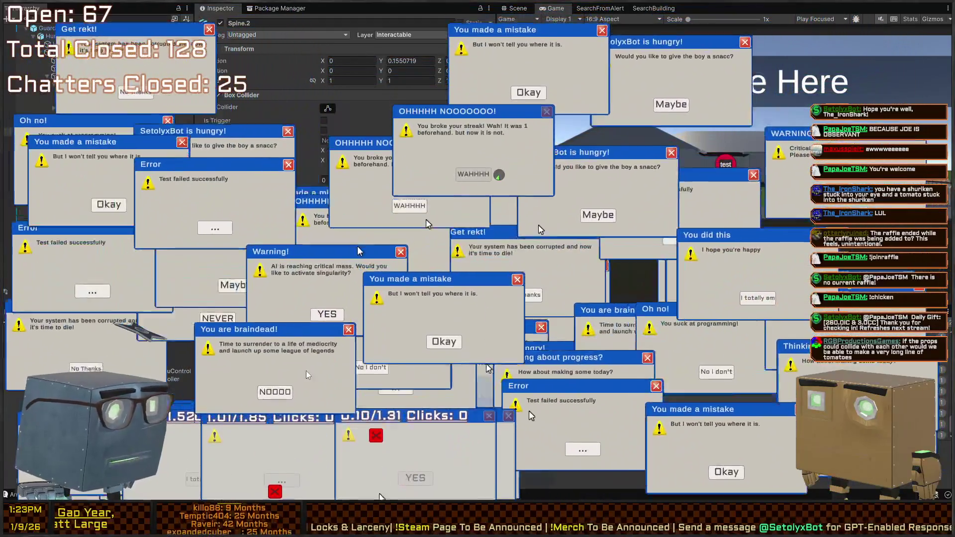
{"action": "left_click", "coordinate": [306, 375]}
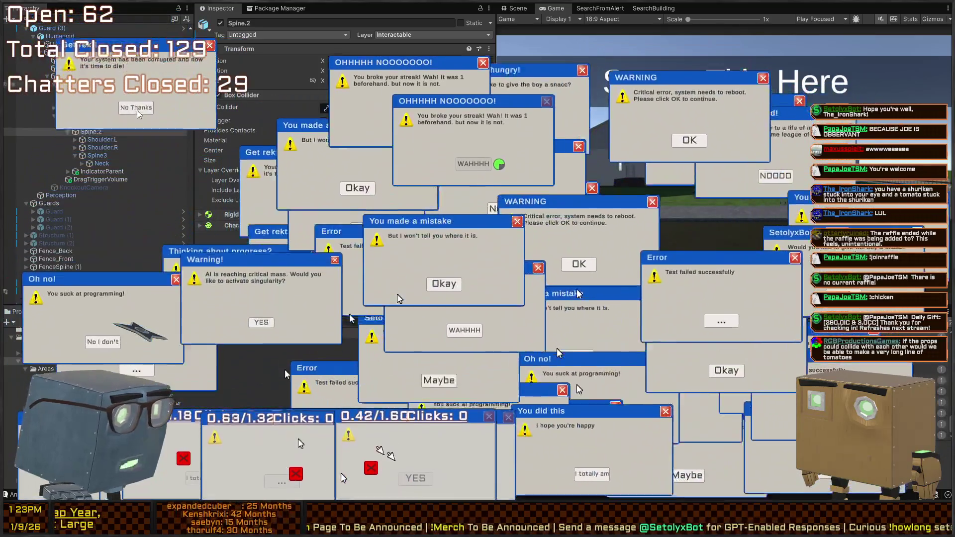
{"action": "left_click", "coordinate": [286, 406]}
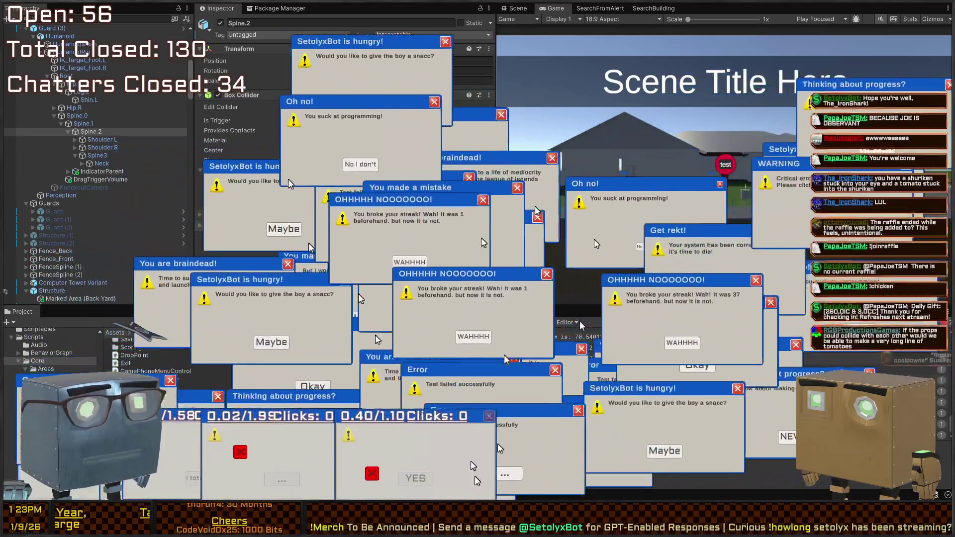
{"action": "left_click", "coordinate": [594, 317]}
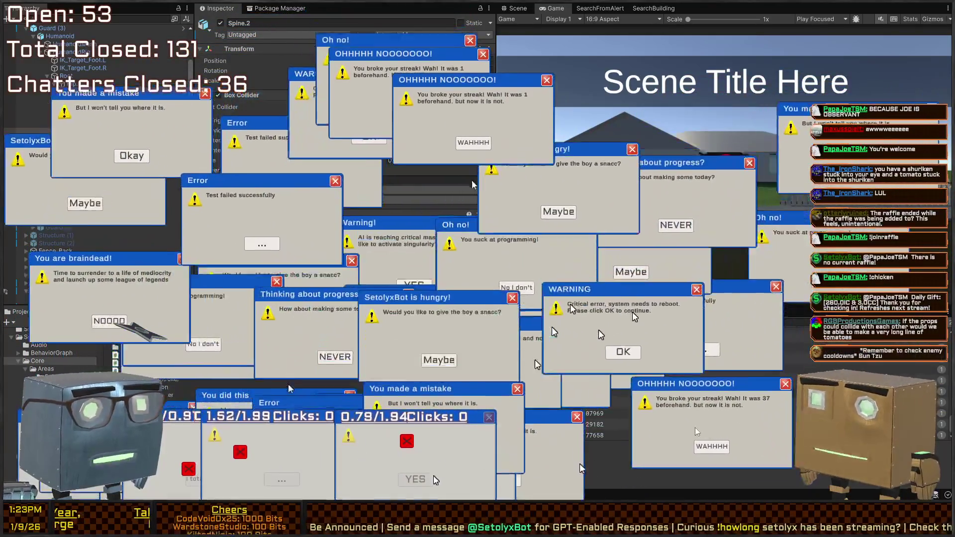
{"action": "left_click", "coordinate": [600, 356]}
{"action": "left_click", "coordinate": [448, 470]}
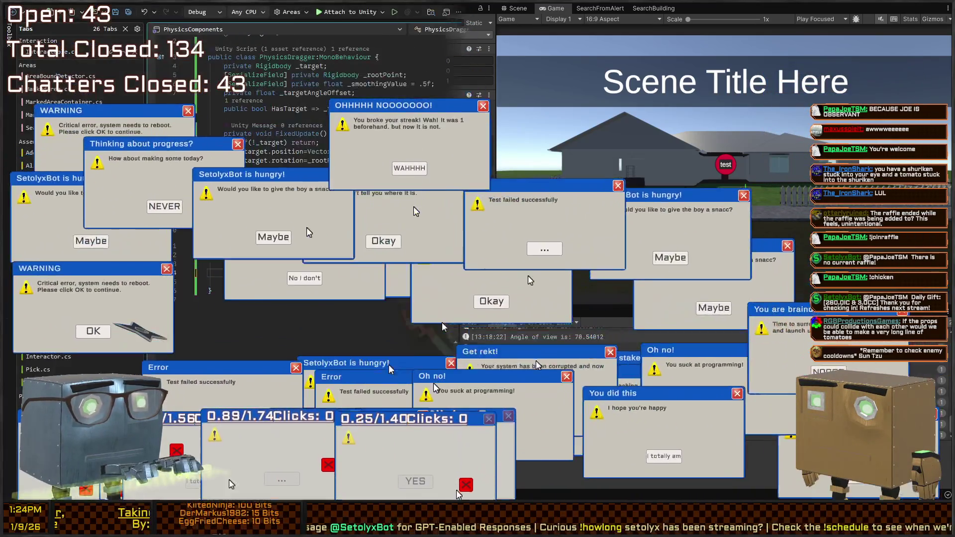
Bring Visual Studio to the background and close the 11-click popup by chasing its moving target
{"action": "key", "text": "alt+Tab"}
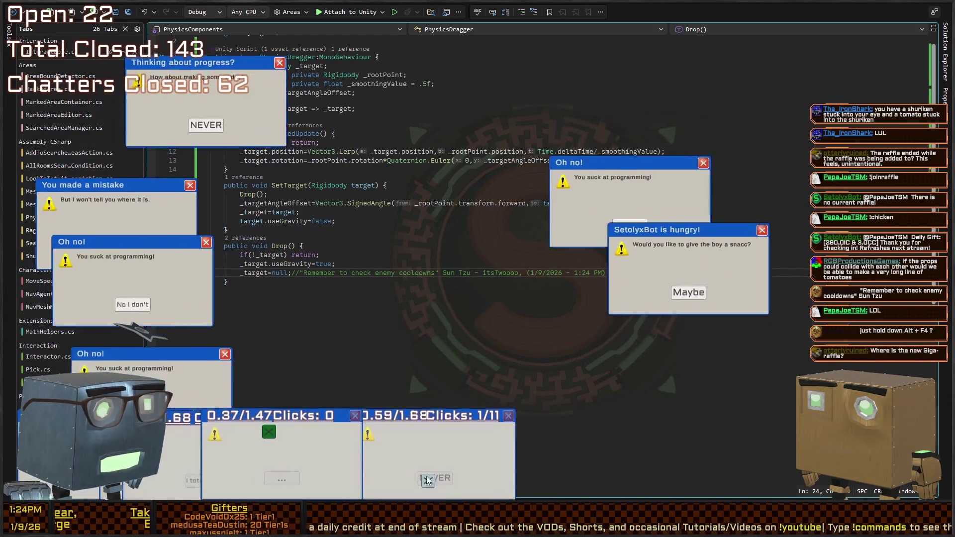
{"action": "left_click", "coordinate": [393, 470]}
{"action": "left_click", "coordinate": [382, 458]}
{"action": "left_click", "coordinate": [382, 477]}
{"action": "left_click", "coordinate": [409, 446]}
{"action": "left_click", "coordinate": [403, 451]}
{"action": "left_click", "coordinate": [377, 464]}
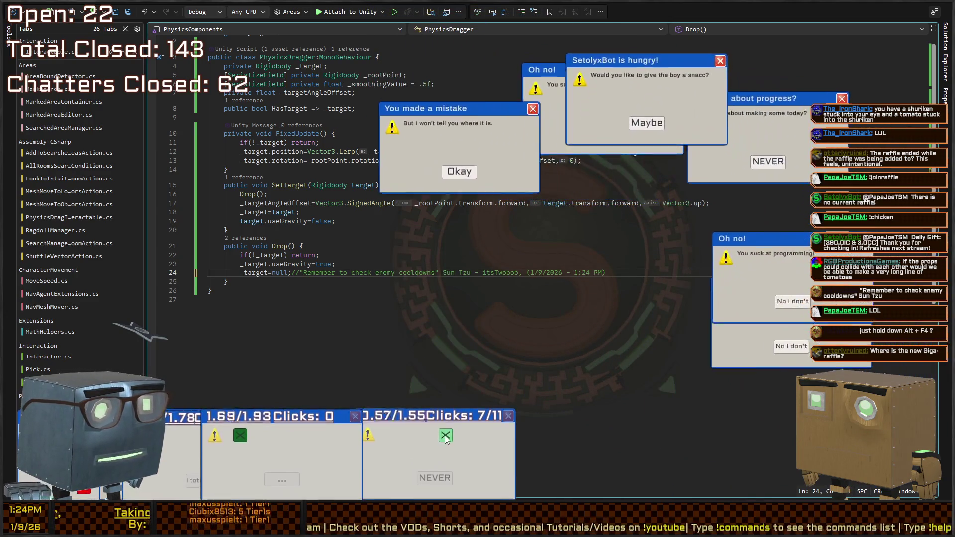
{"action": "left_click", "coordinate": [425, 444]}
{"action": "left_click", "coordinate": [473, 452]}
{"action": "left_click", "coordinate": [493, 458]}
{"action": "left_click", "coordinate": [386, 487]}
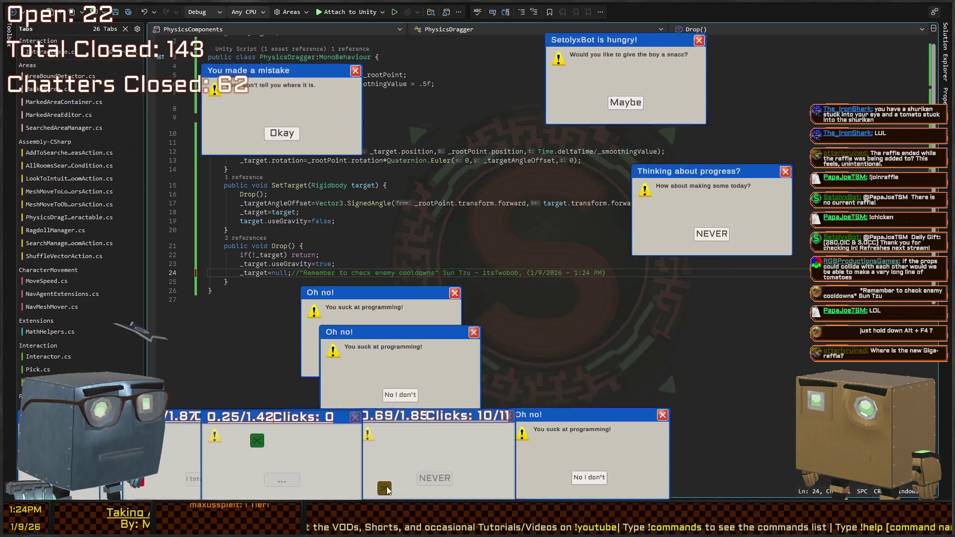
{"action": "left_click", "coordinate": [374, 440]}
Start the 8-click popup and close the Thinking about progress?, SetolyxBot is hungry! and mistake popups
{"action": "left_click", "coordinate": [305, 450]}
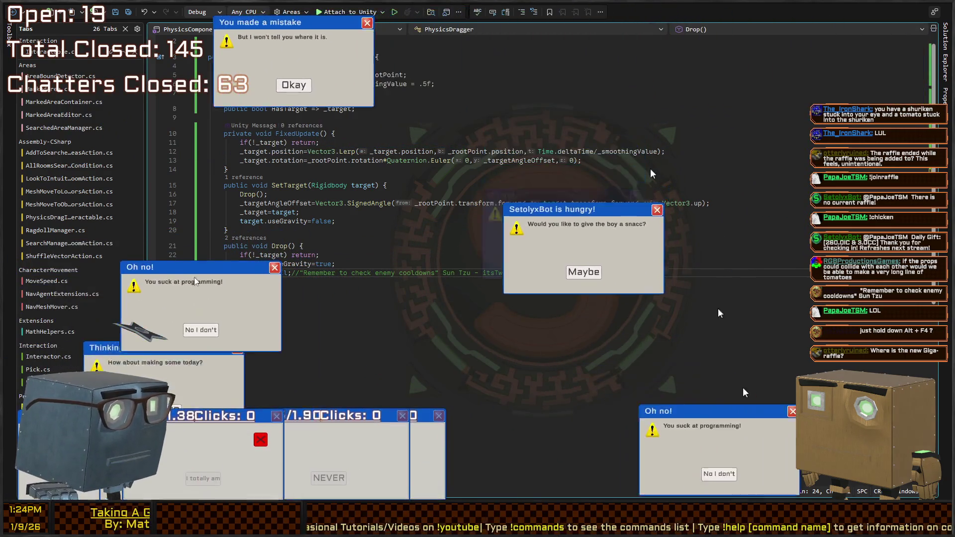
{"action": "left_click", "coordinate": [132, 359]}
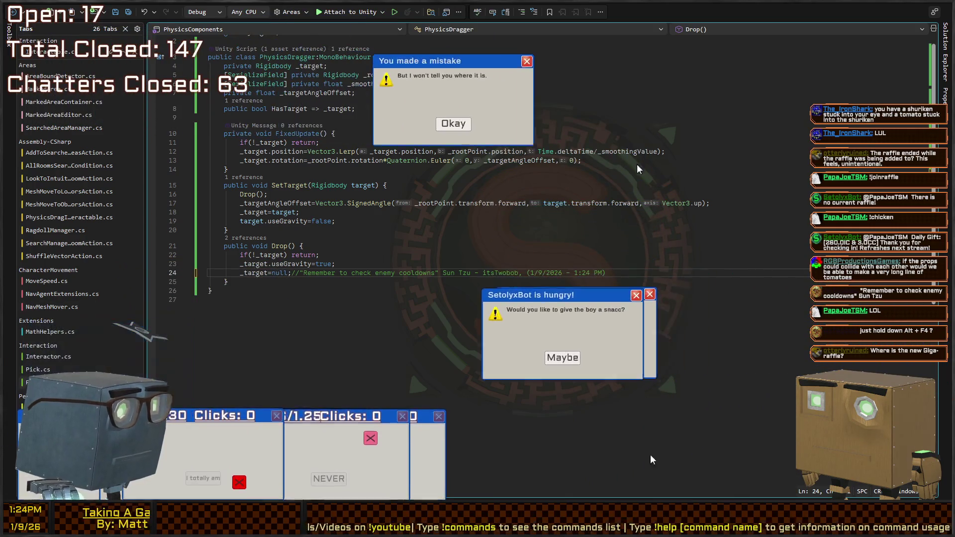
{"action": "left_click", "coordinate": [575, 324]}
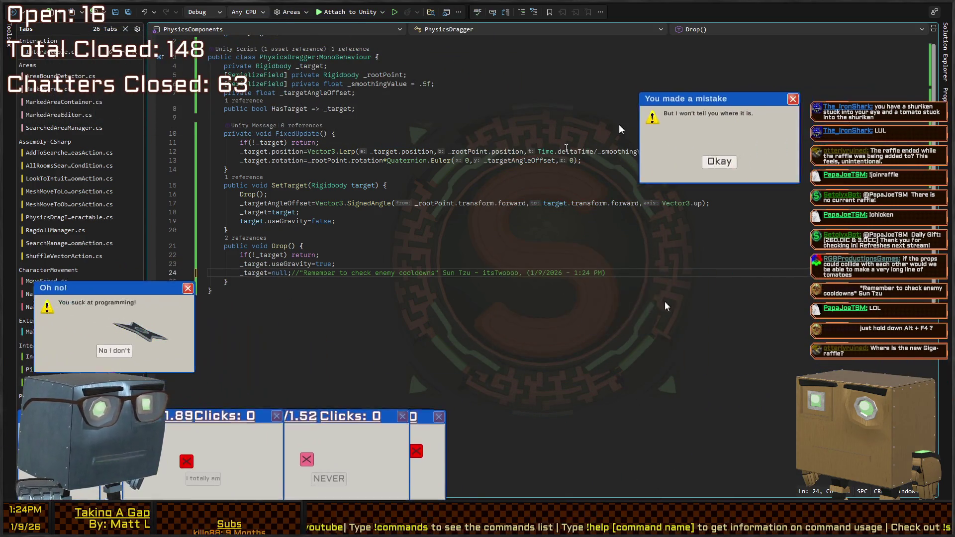
{"action": "left_click", "coordinate": [604, 251]}
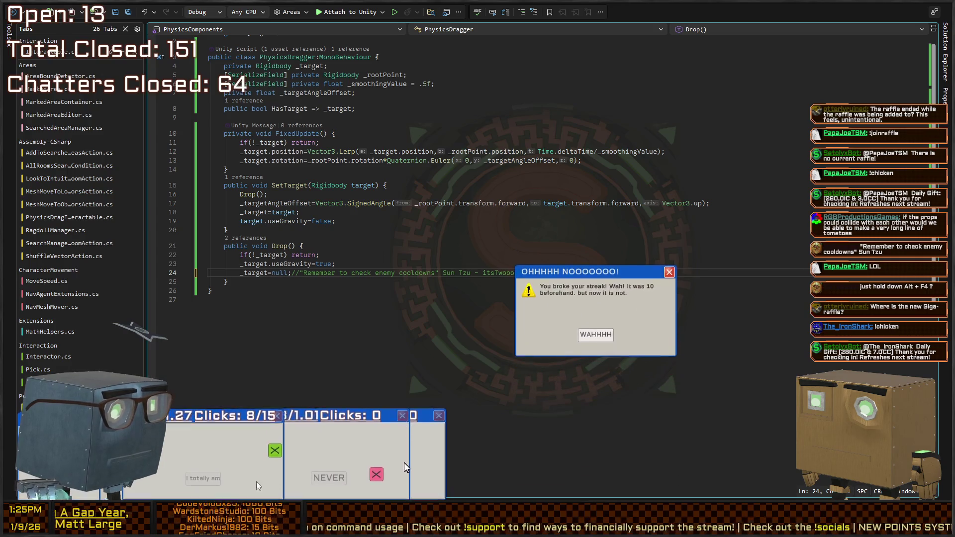
Finish the 15-click popup by hitting its jumping target
{"action": "left_click", "coordinate": [165, 489]}
{"action": "left_click", "coordinate": [157, 481]}
{"action": "left_click", "coordinate": [178, 447]}
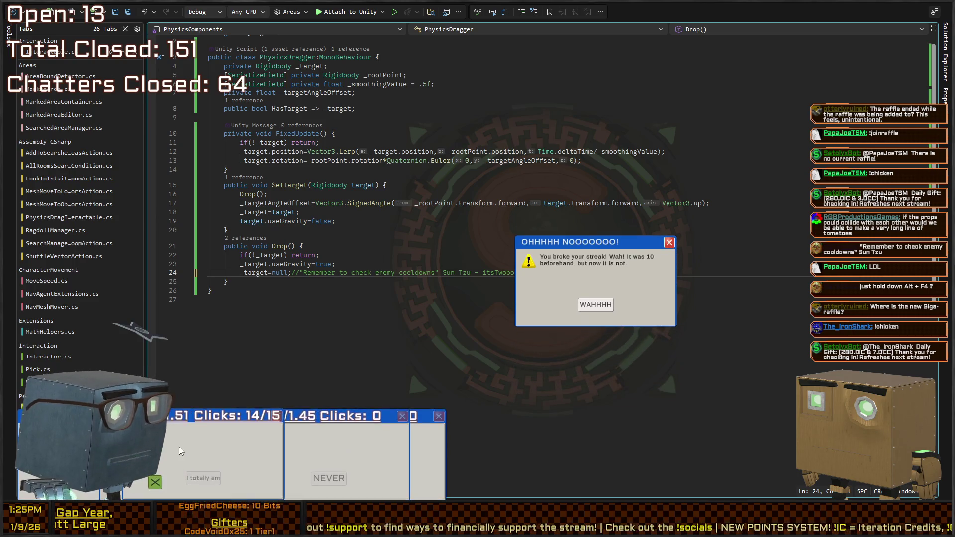
{"action": "left_click", "coordinate": [157, 485]}
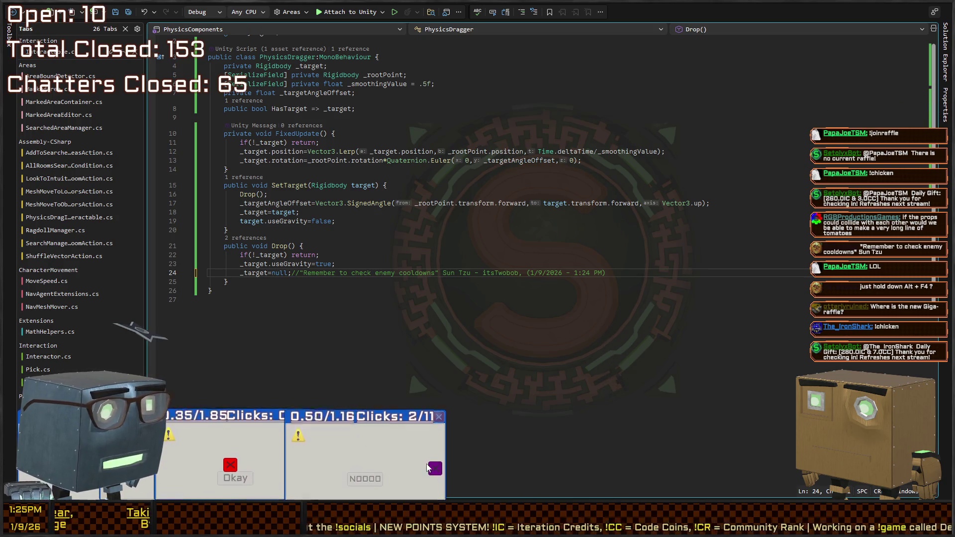
Finish the 11-click popup by hitting its jumping target
{"action": "left_click", "coordinate": [408, 475]}
{"action": "left_click", "coordinate": [294, 441]}
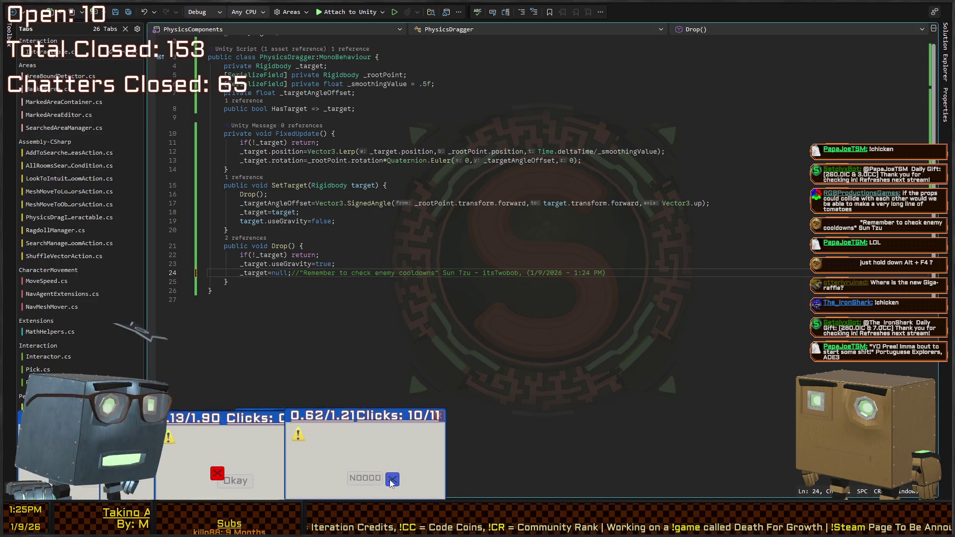
{"action": "left_click", "coordinate": [392, 479]}
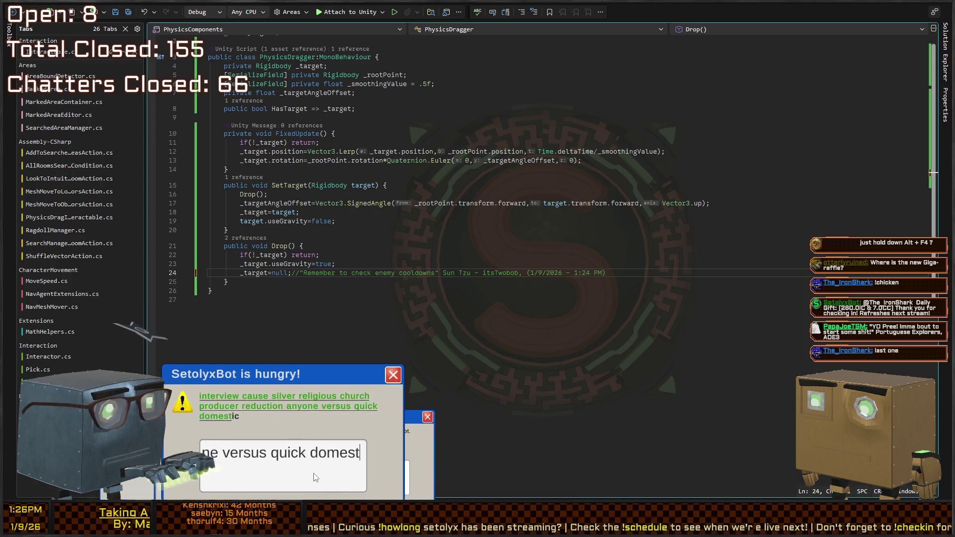
Type the final letters 'ic' to complete the SetolyxBot popup's prompt sentence
{"action": "type", "text": "ic"}
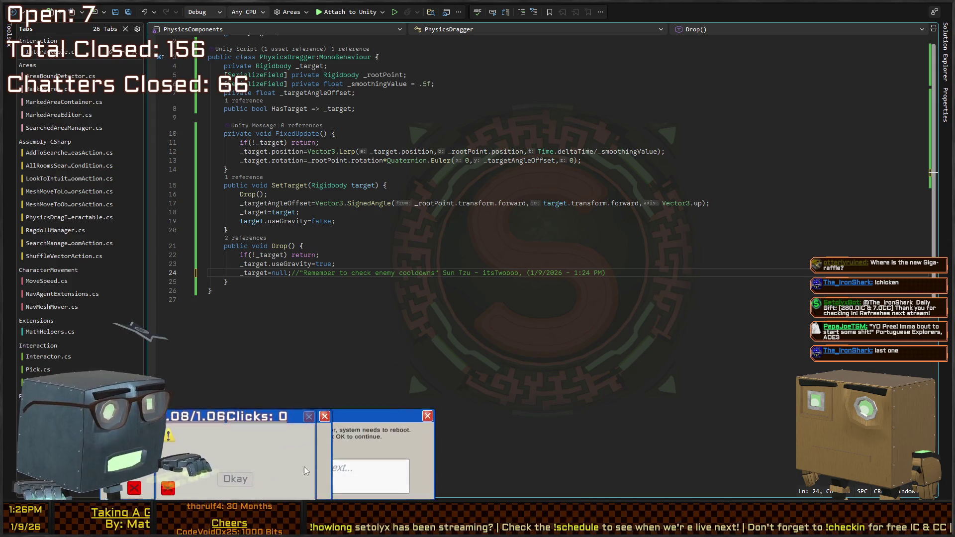